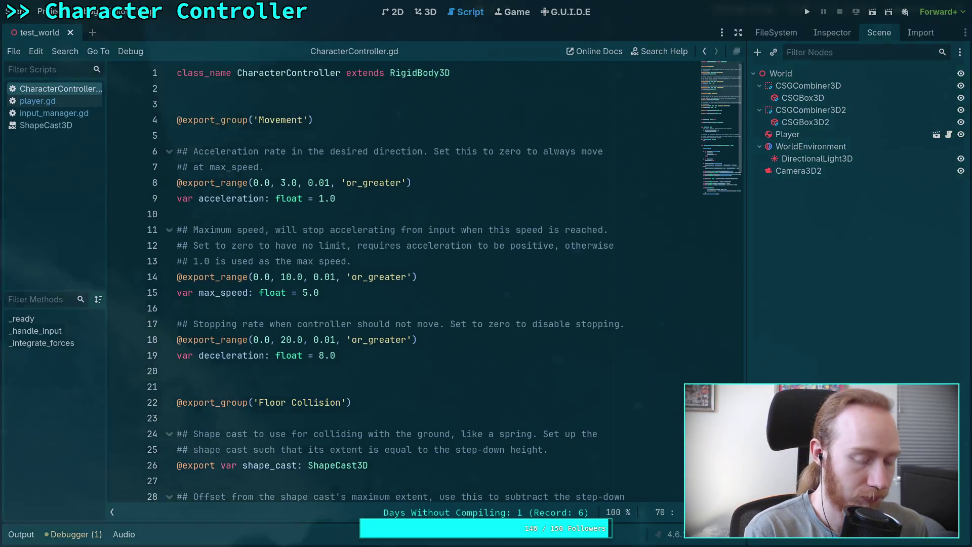
Step: Check the finished git push in the terminal, then show the test_world scene in Godot's 3D view
key("super+2")
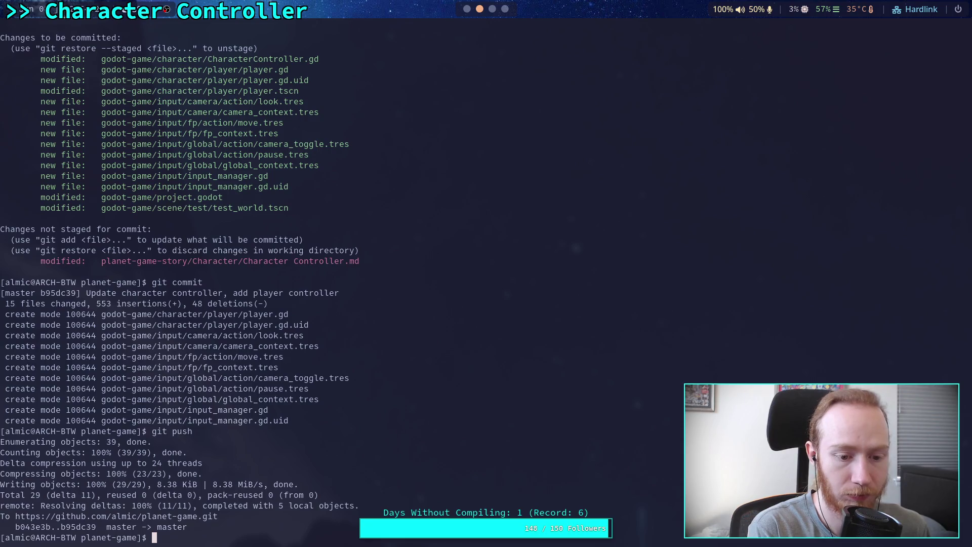
key("super+1")
left_click(395, 293)
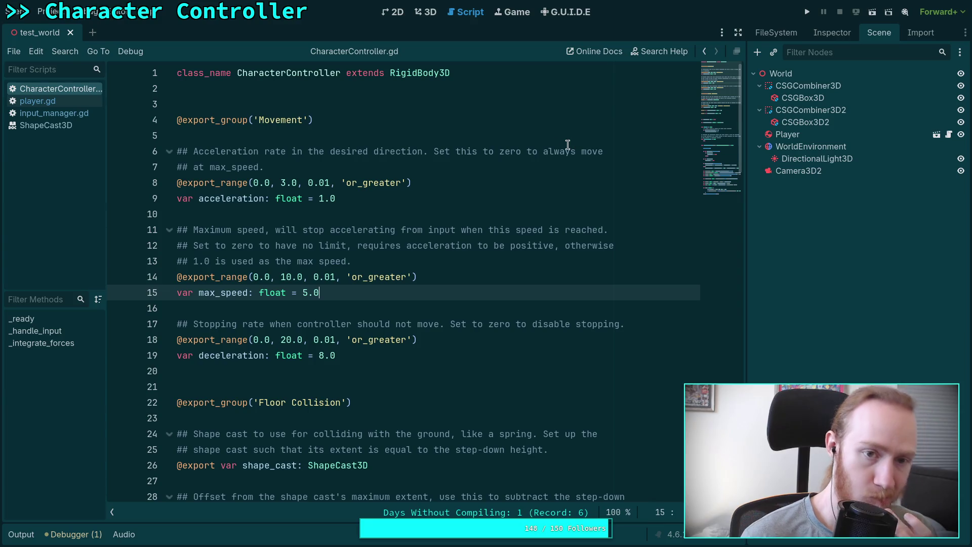
left_click(427, 12)
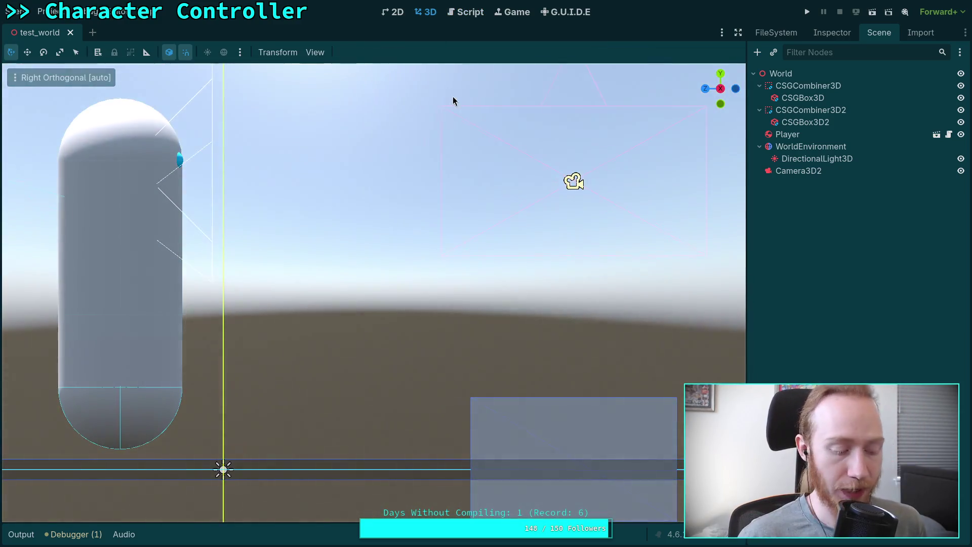
Step: Delete the Camera3D2 node from the test_world scene
left_click_drag(434, 186, 454, 281)
left_click(770, 172)
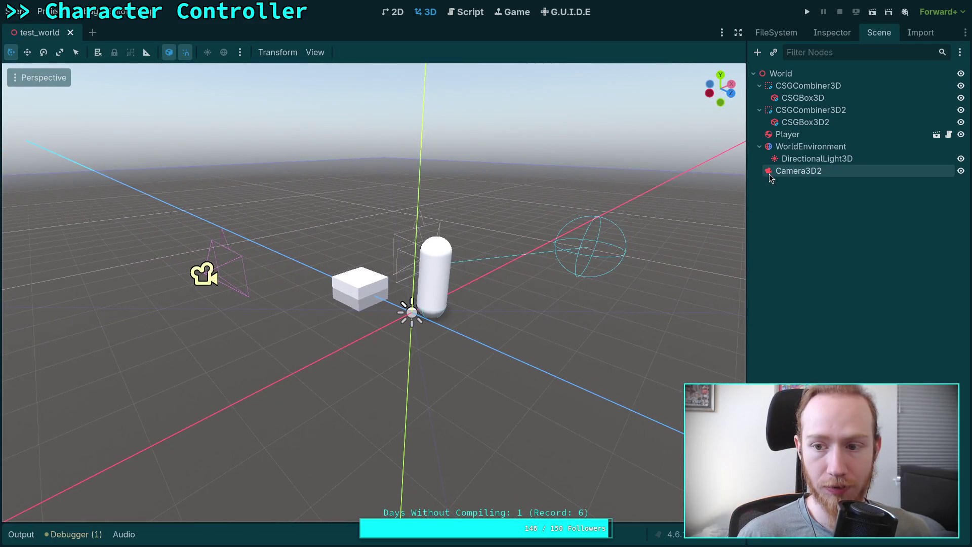
key("Delete")
key("Return")
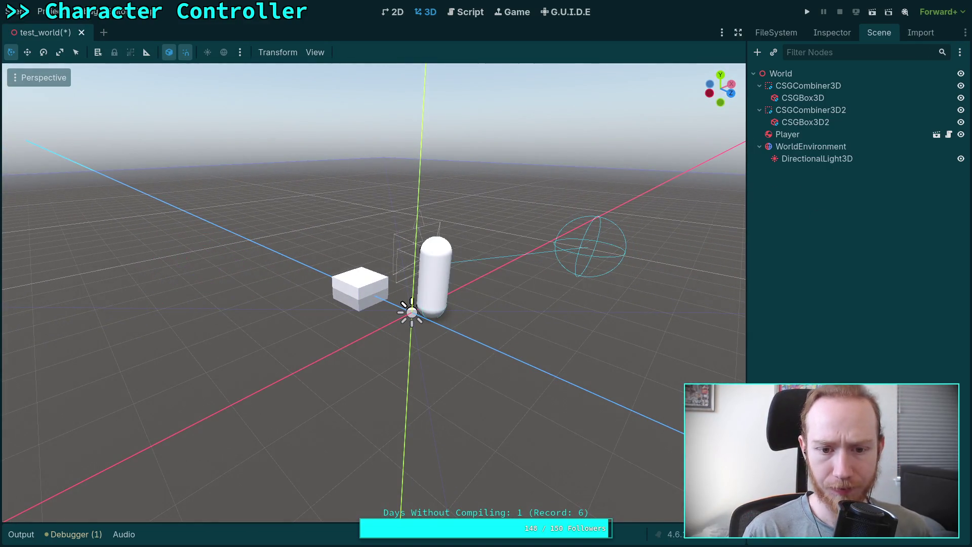
Step: Orbit and zoom around the Player capsule and boxes to inspect the scene
left_click_drag(441, 283, 441, 283)
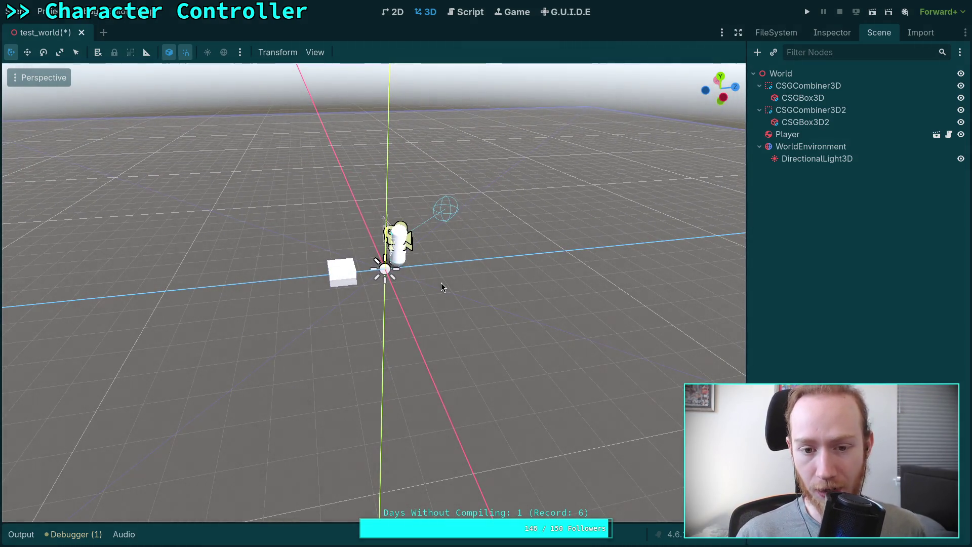
left_click_drag(464, 302, 463, 302)
scroll("down", 3)
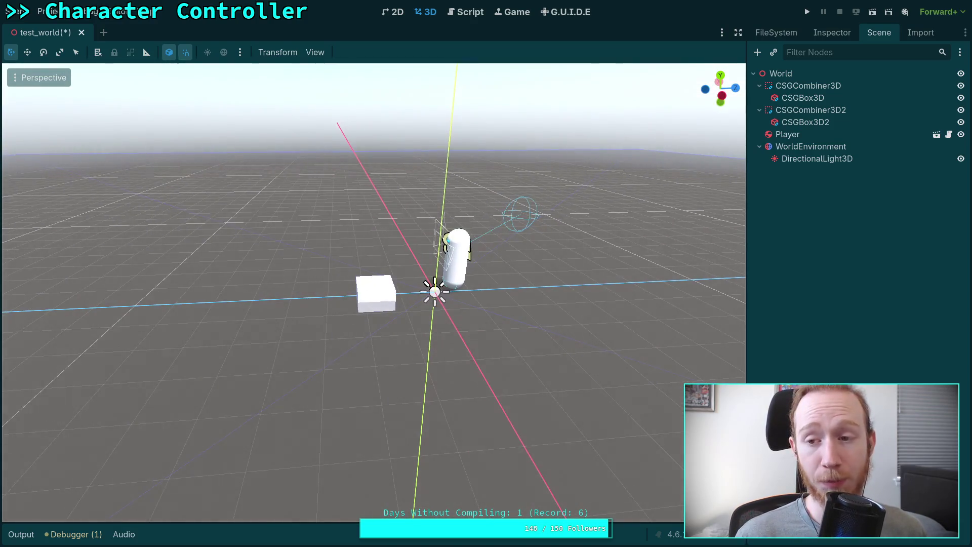
left_click_drag(374, 293, 373, 292)
left_click_drag(461, 302, 461, 301)
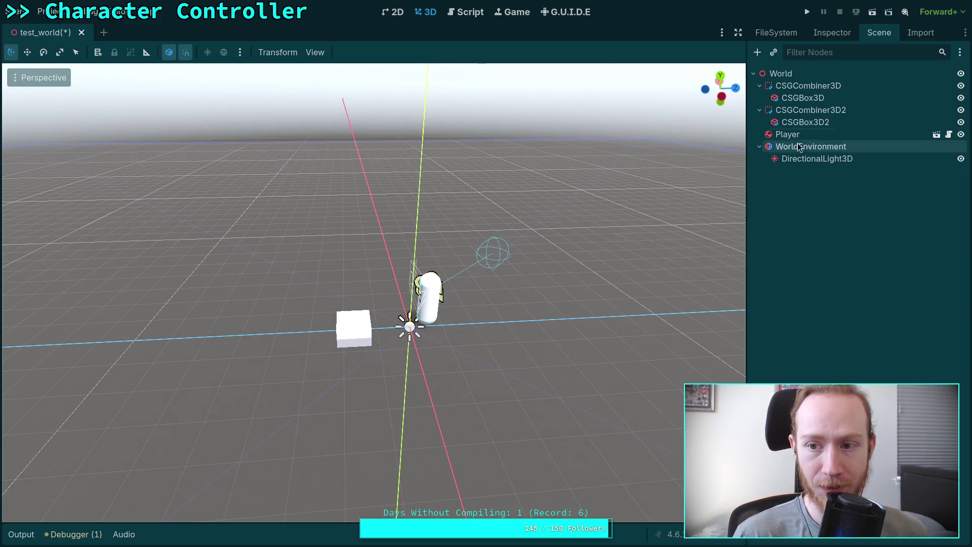
Step: Add a RigidBody3D child under World and rename it RotatingFloor
left_click(811, 74)
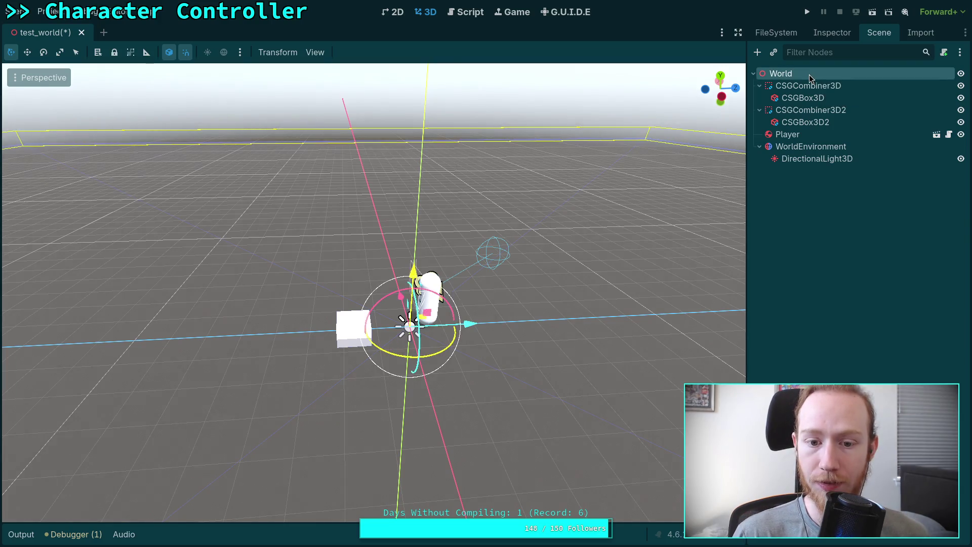
right_click(809, 75)
left_click(825, 86)
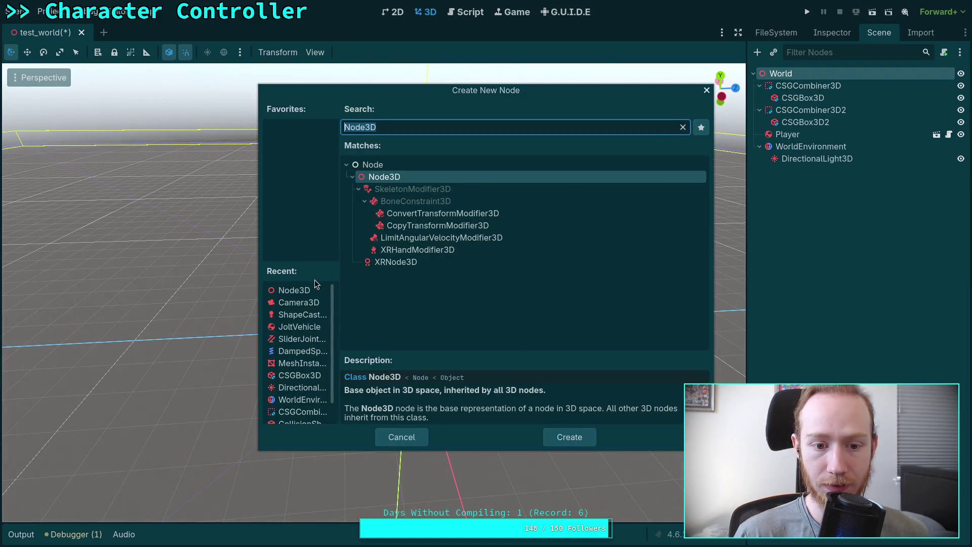
type("rig")
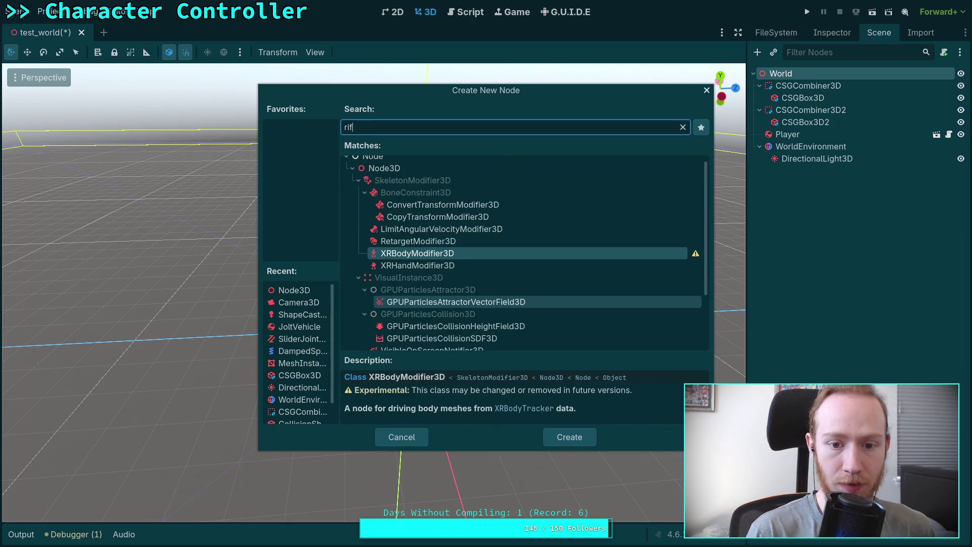
type("i")
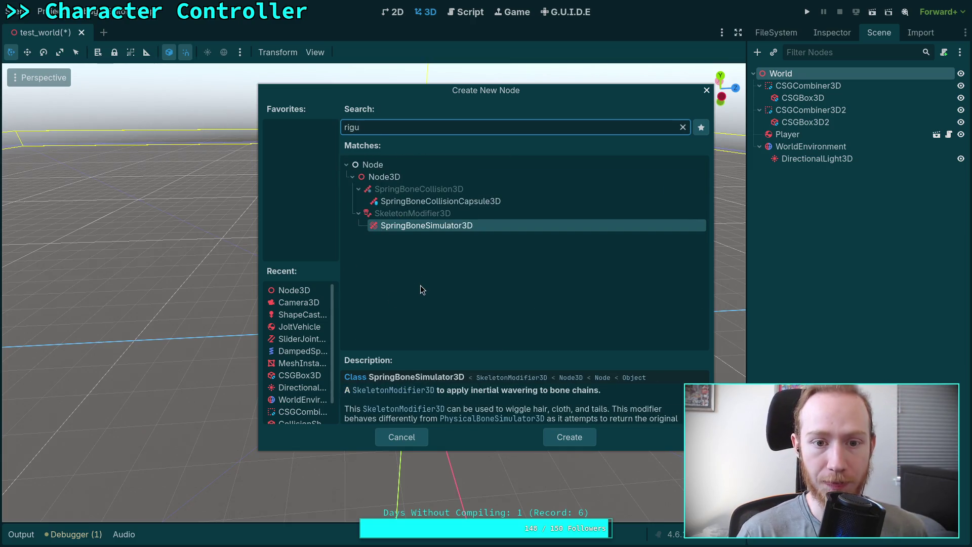
key("Return")
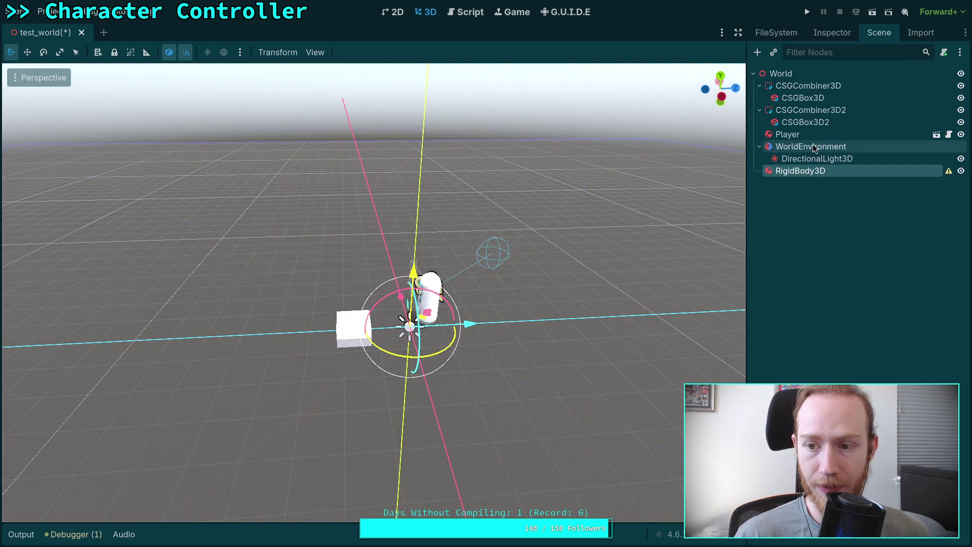
double_click(809, 169)
type("Rotati")
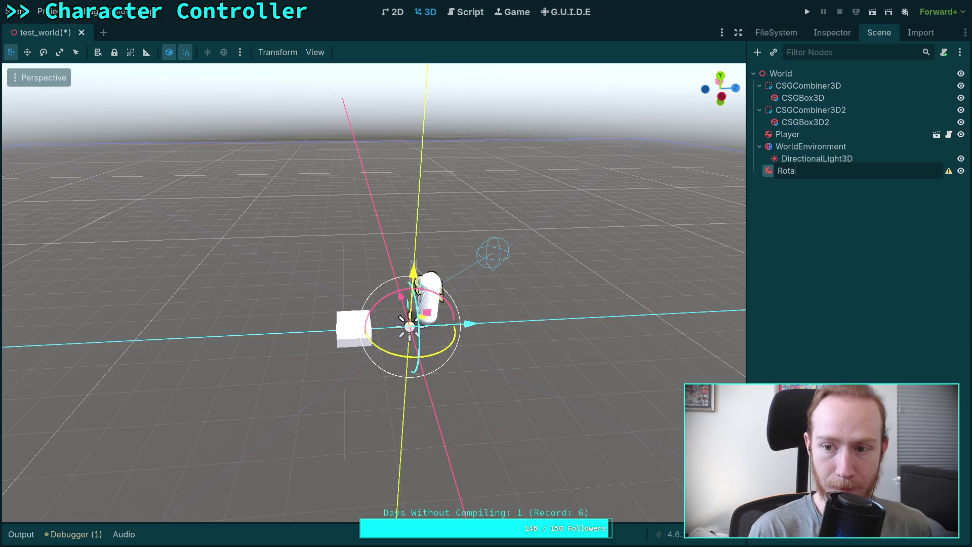
type("ng")
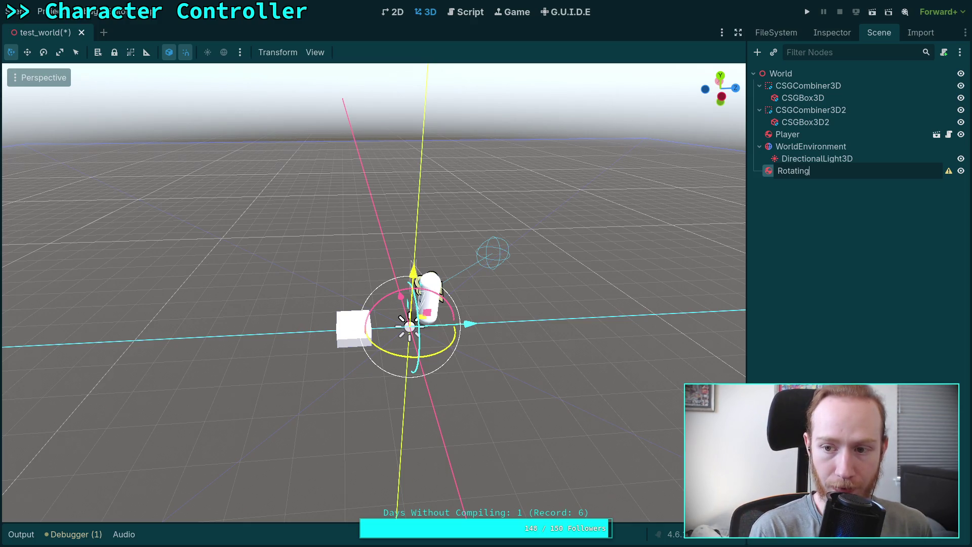
type("Floor")
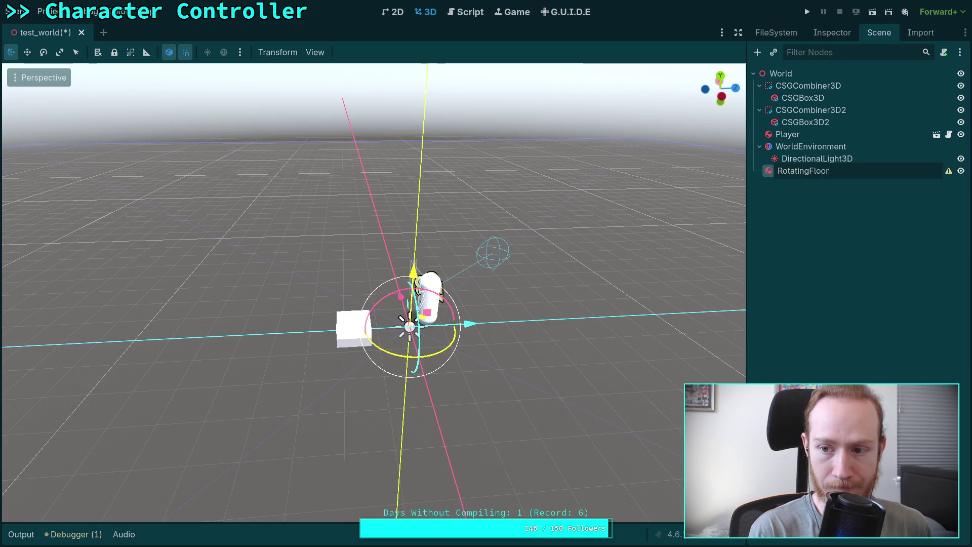
key("Return")
Step: In RotatingFloor's Inspector, search 'mesh' in the new resource chooser, then close it
left_click(832, 32)
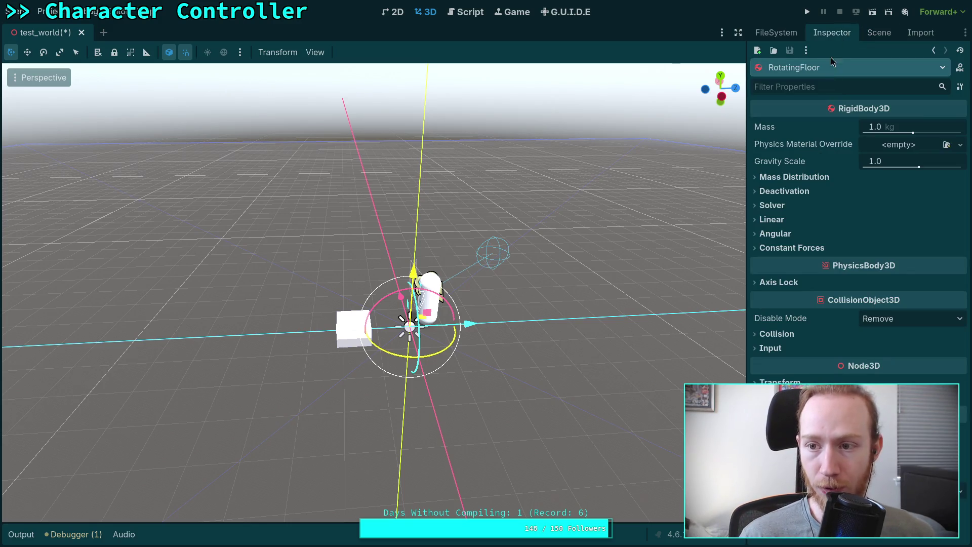
left_click(869, 33)
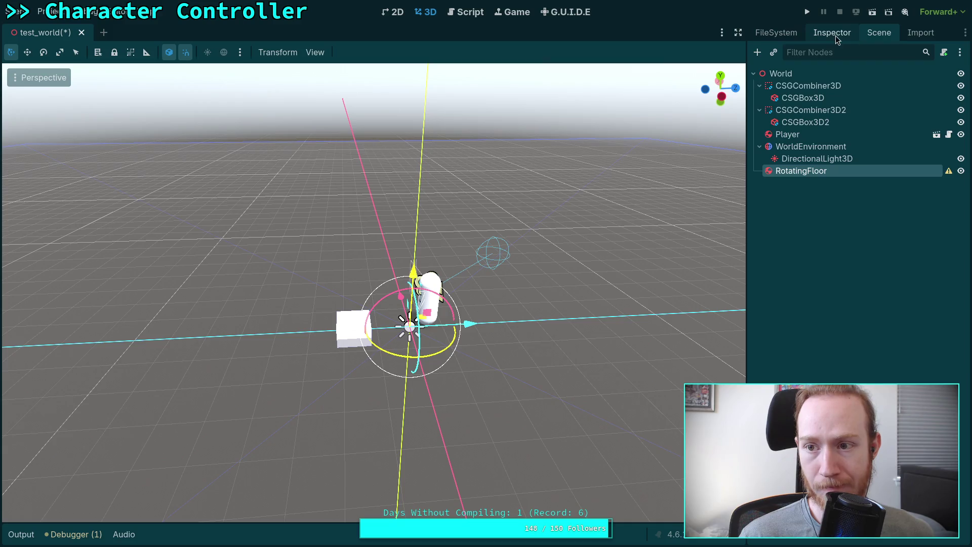
left_click(832, 32)
left_click(757, 50)
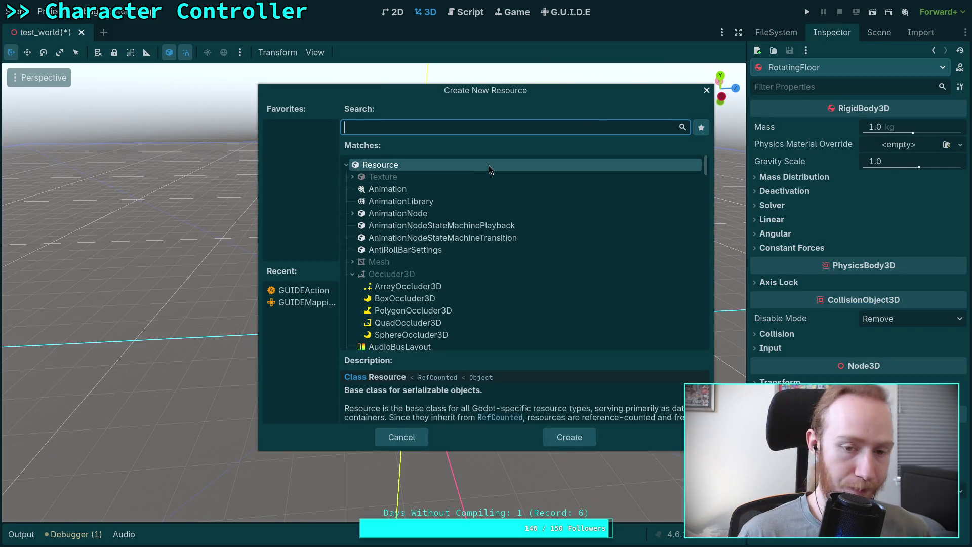
type("mesh")
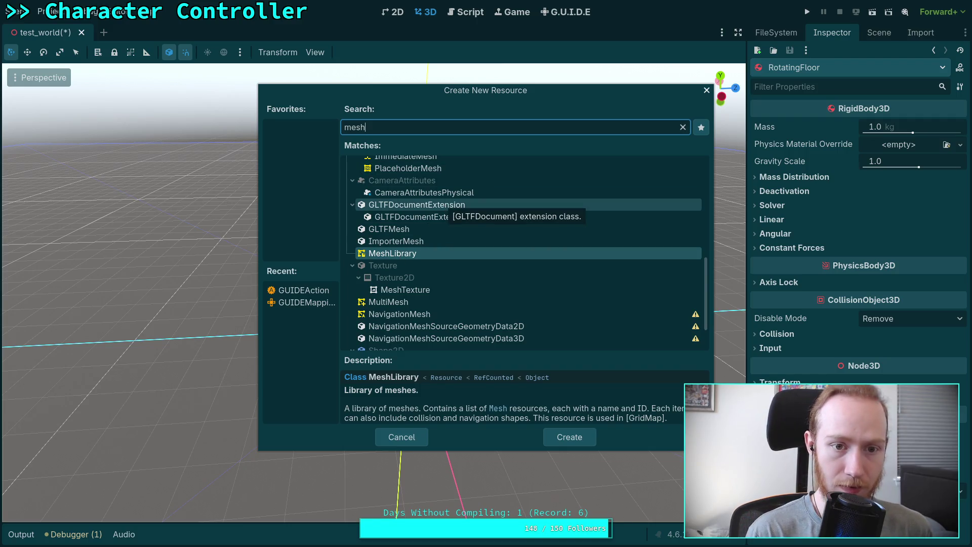
key("Return")
Step: Add a MeshInstance3D child under RotatingFloor
left_click(874, 38)
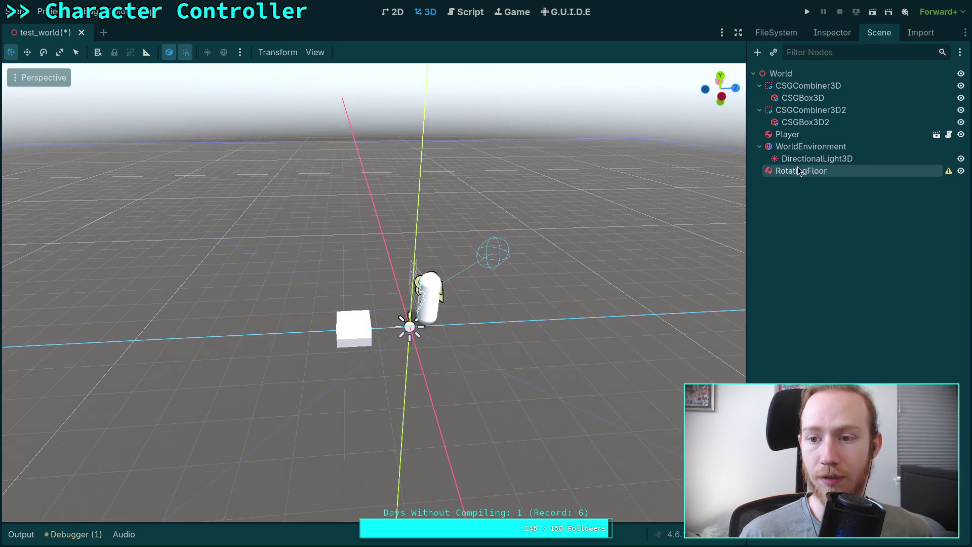
left_click(797, 169)
left_click(758, 52)
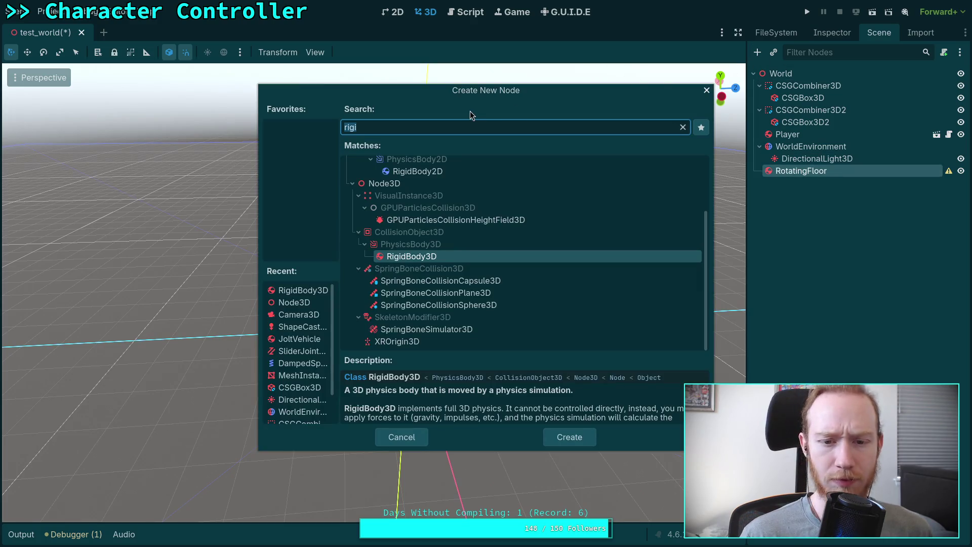
type("mesh")
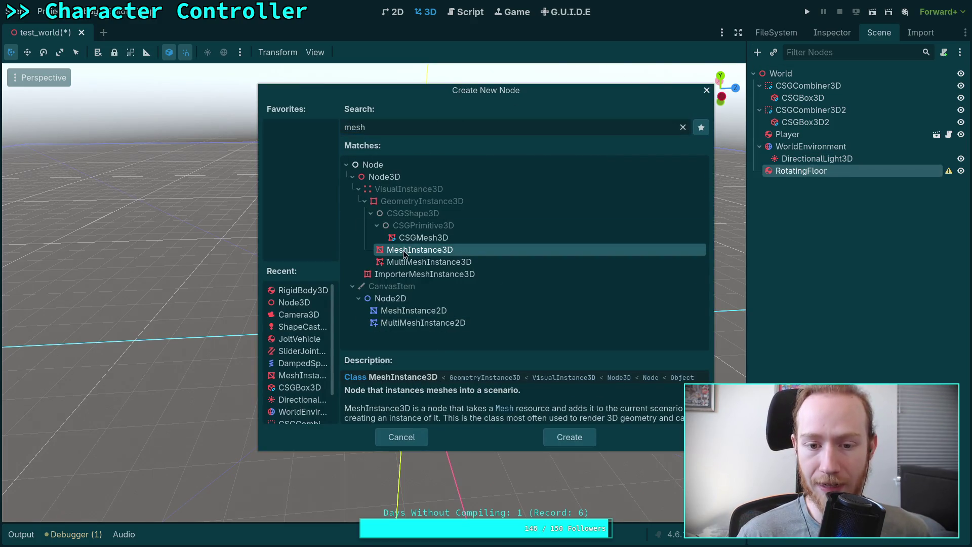
double_click(379, 251)
Step: Inspect RotatingFloor's properties and cancel creating a new resource
left_click(838, 172)
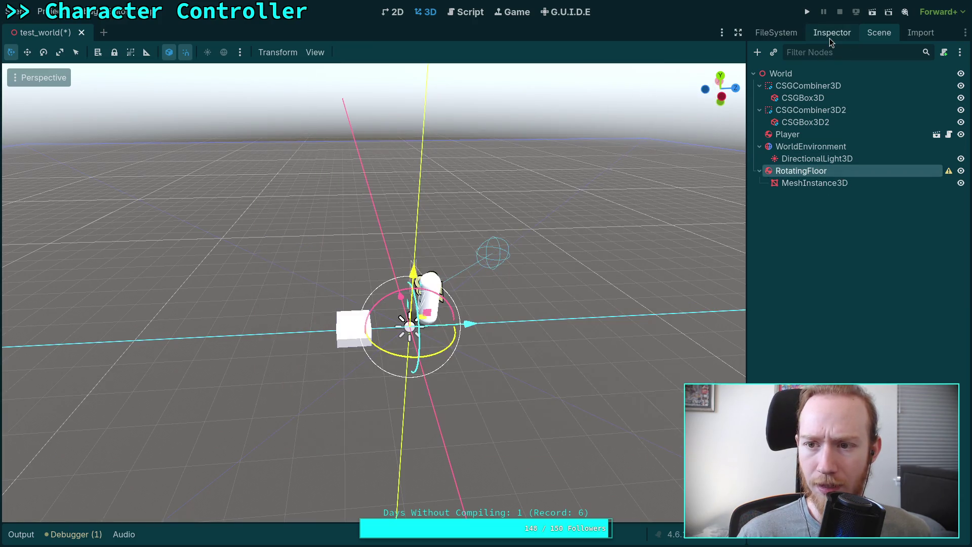
left_click(830, 32)
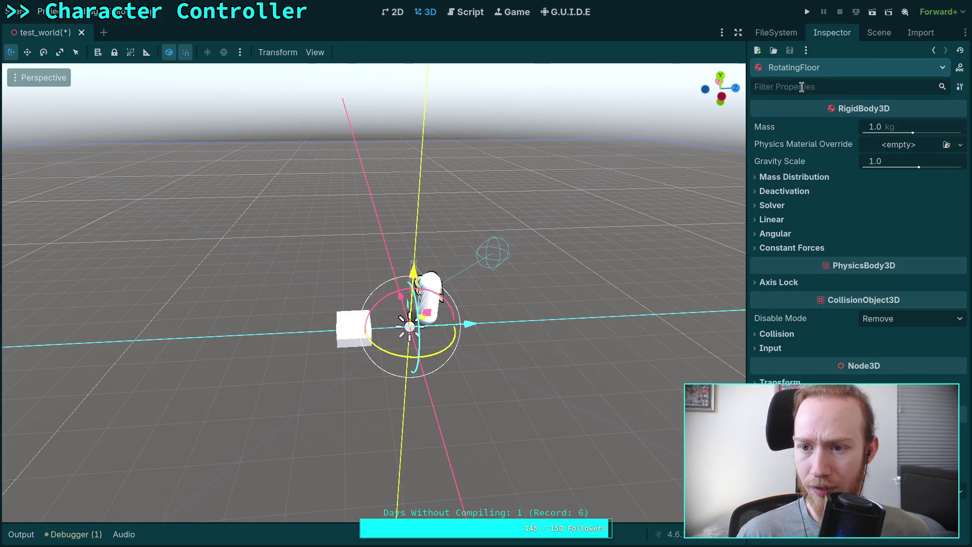
left_click(806, 50)
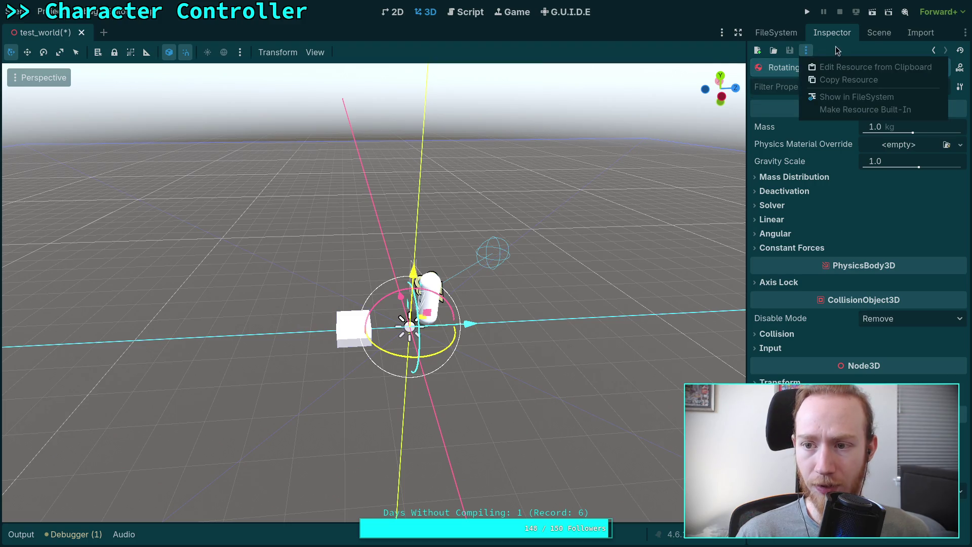
left_click(759, 51)
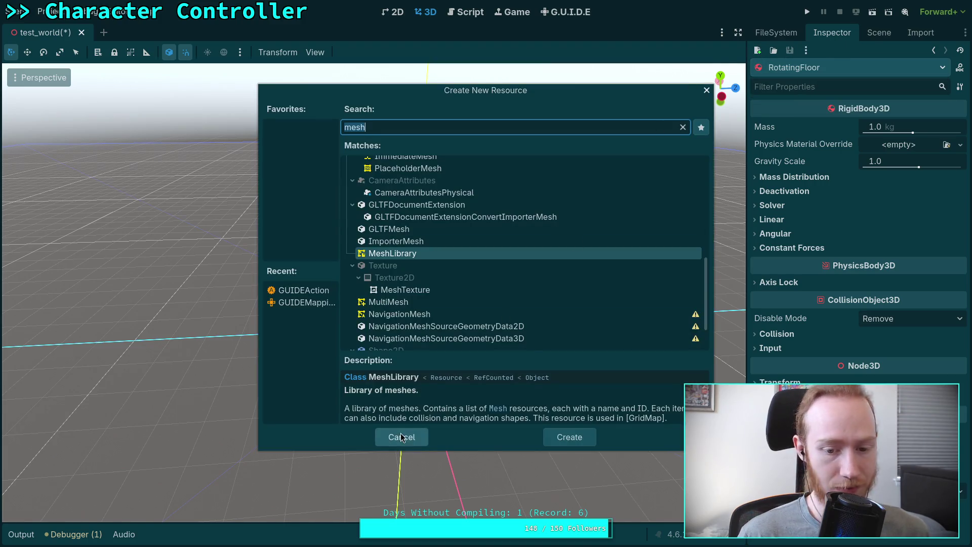
left_click(402, 435)
Step: Rename the MeshInstance3D node to 'floor'
left_click(879, 32)
left_click(810, 182)
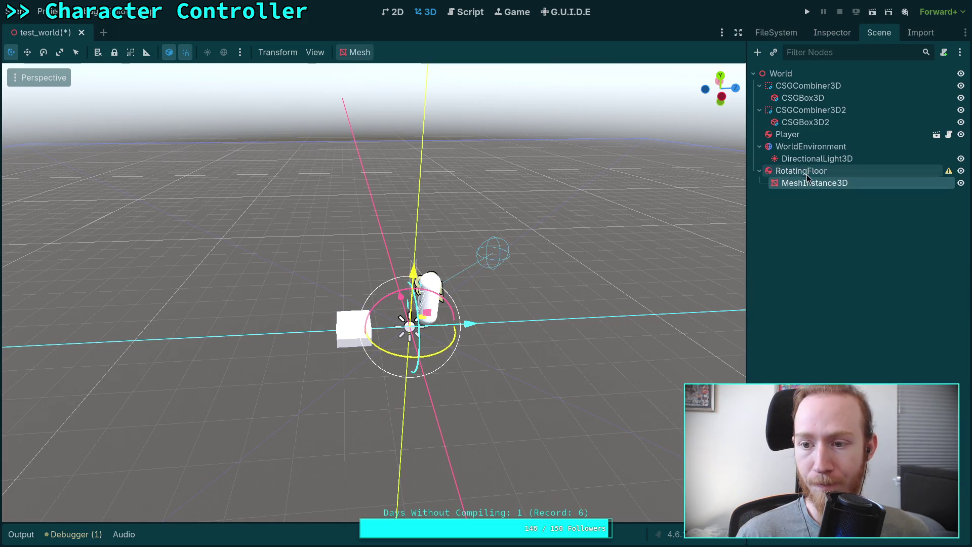
double_click(804, 185)
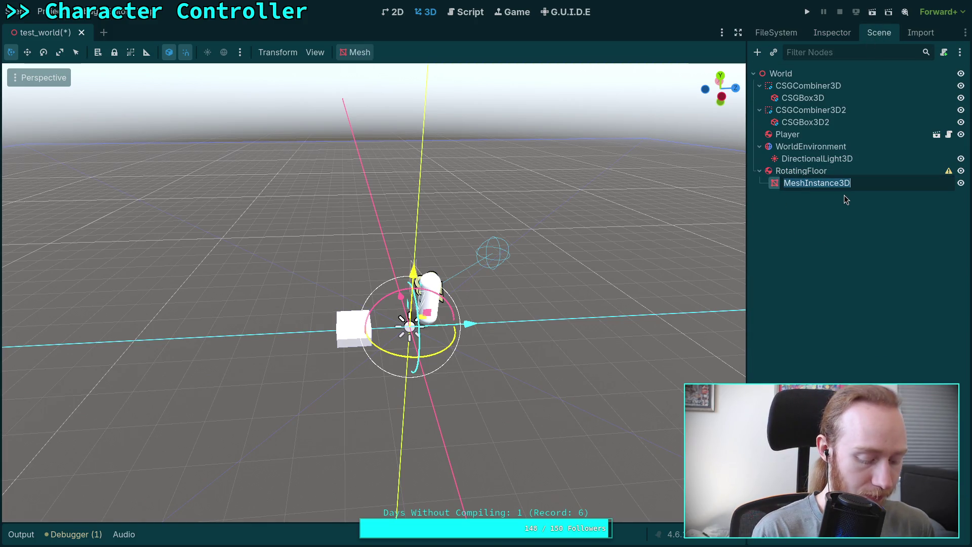
key("BackSpace")
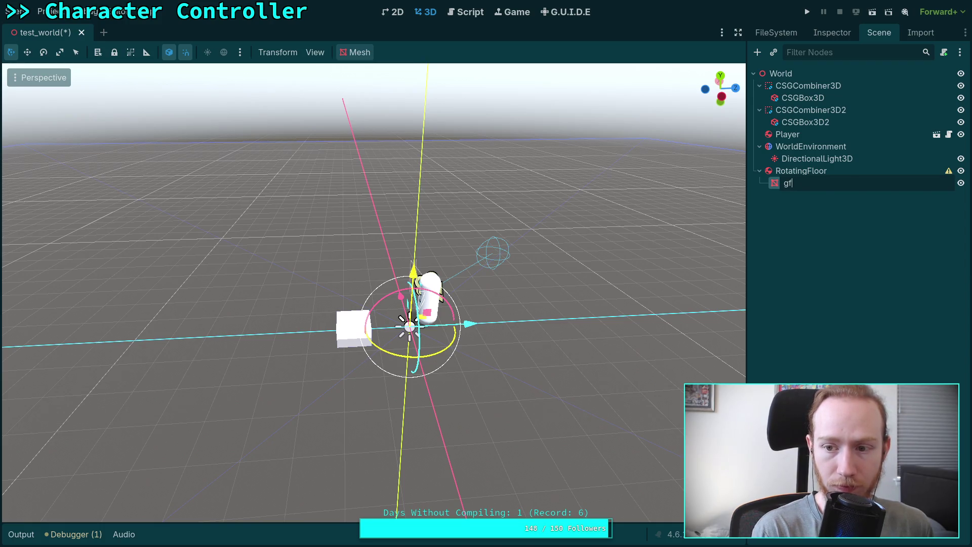
type("floor")
key("Return")
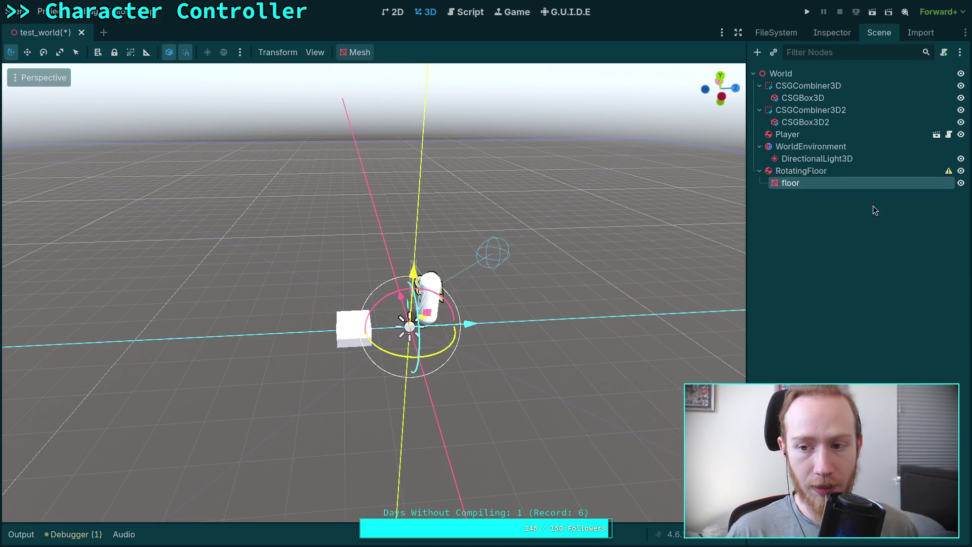
left_click(892, 239)
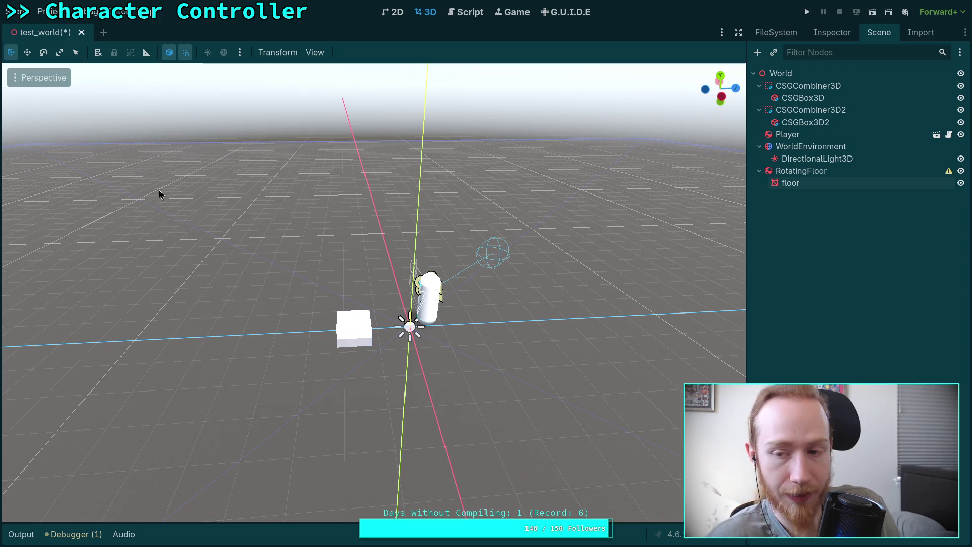
Step: Collapse the character, input and scene folders and create a 'texture' folder at res://
left_click(779, 32)
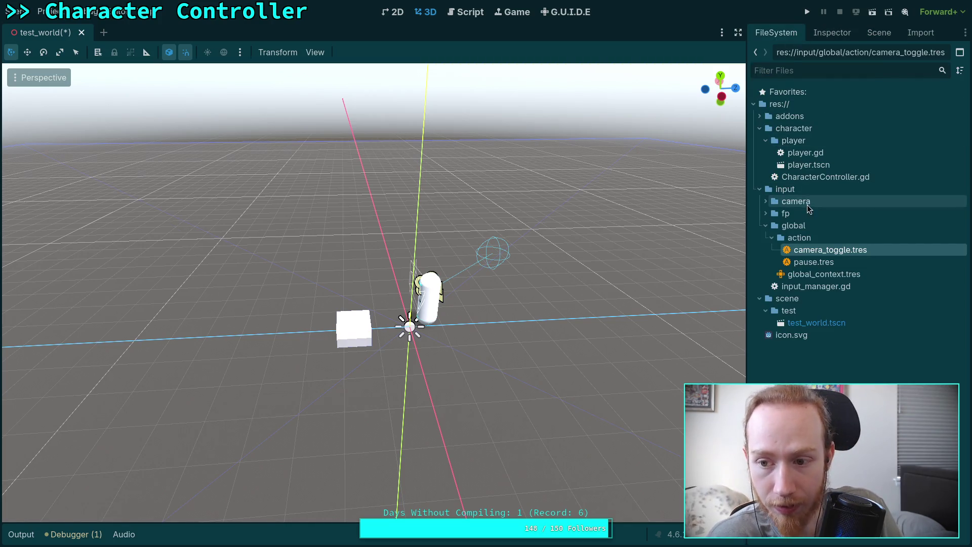
left_click(759, 129)
left_click(756, 142)
left_click(758, 152)
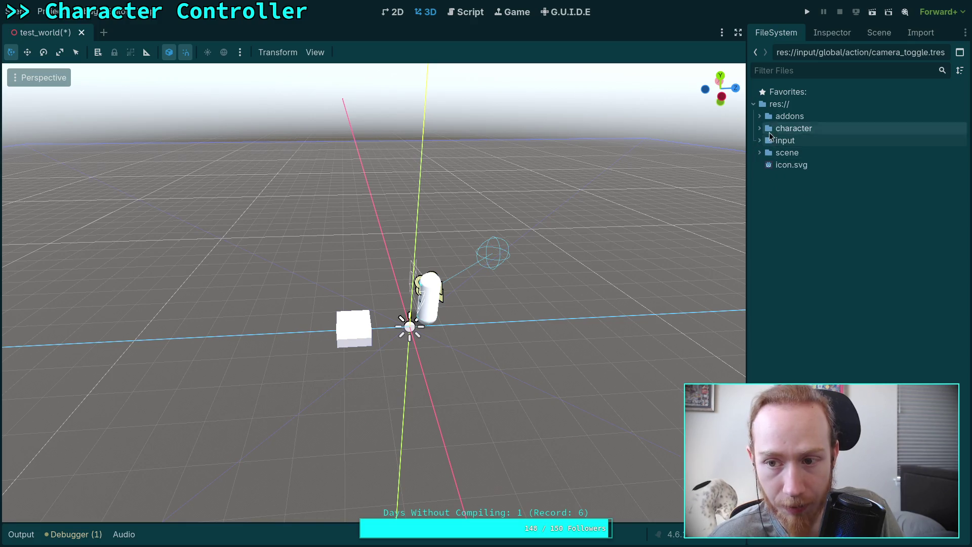
right_click(803, 224)
left_click(830, 233)
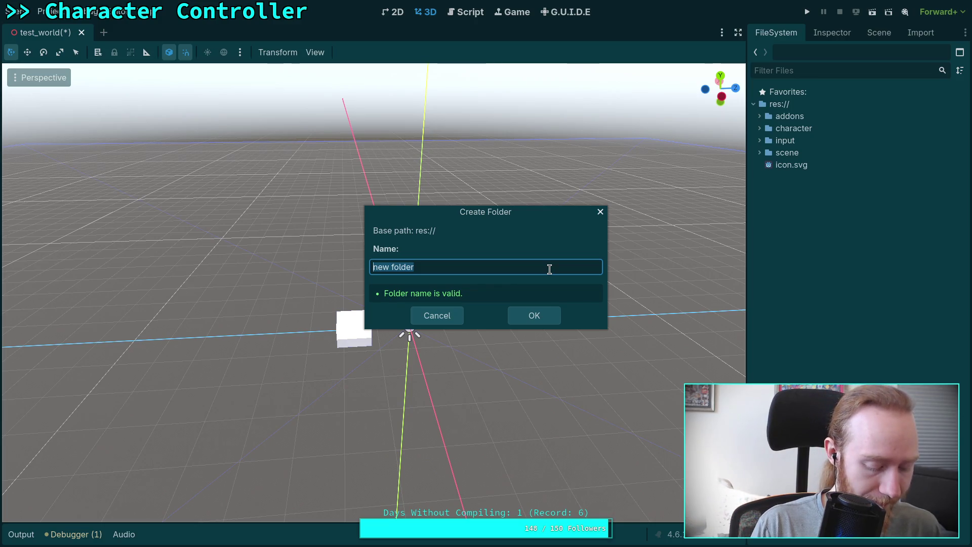
type("textur")
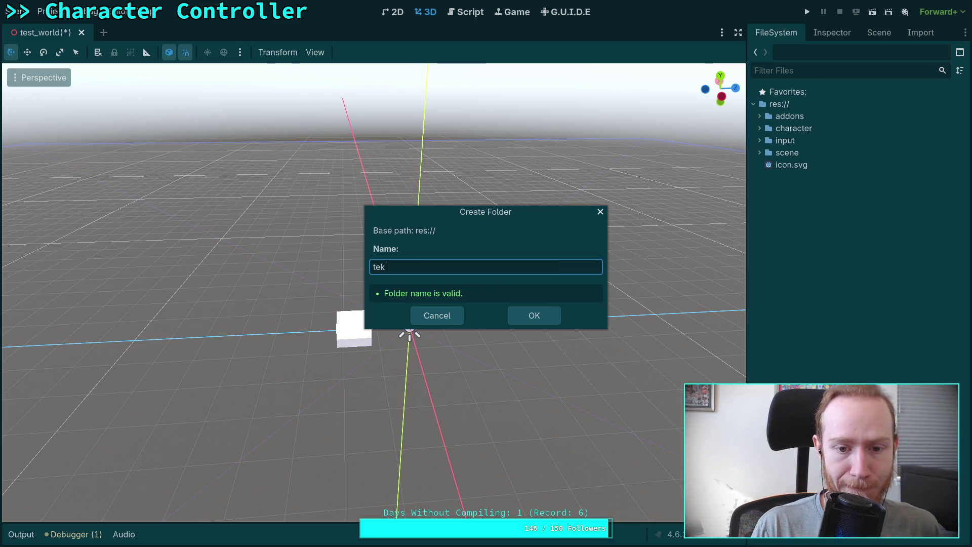
type("e")
key("Return")
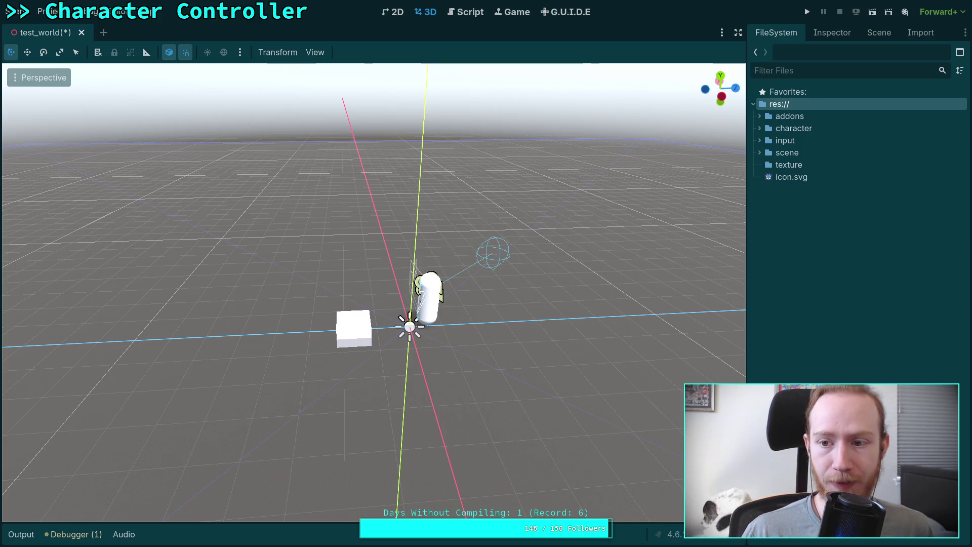
Step: Create a 'dev' folder inside the texture folder
left_click(818, 165)
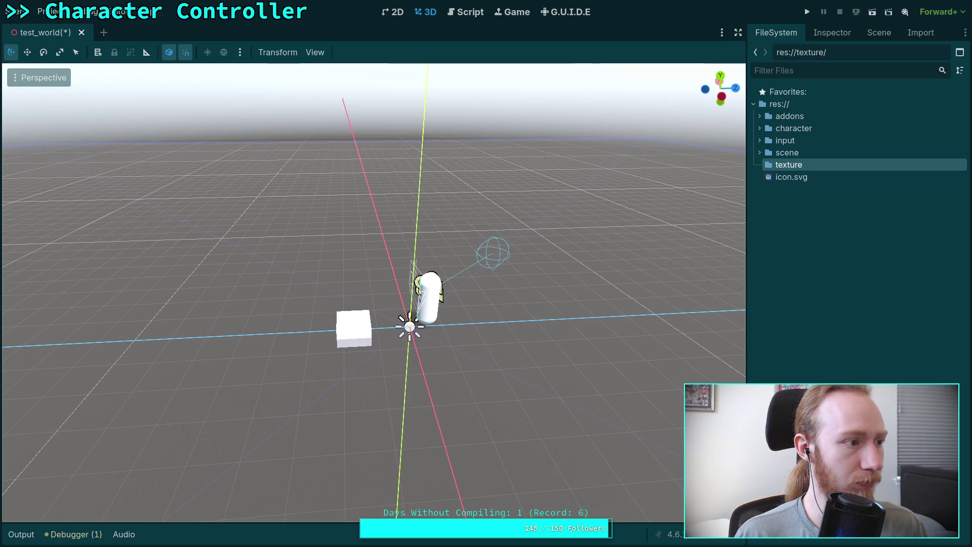
right_click(789, 167)
mouse_move(815, 179)
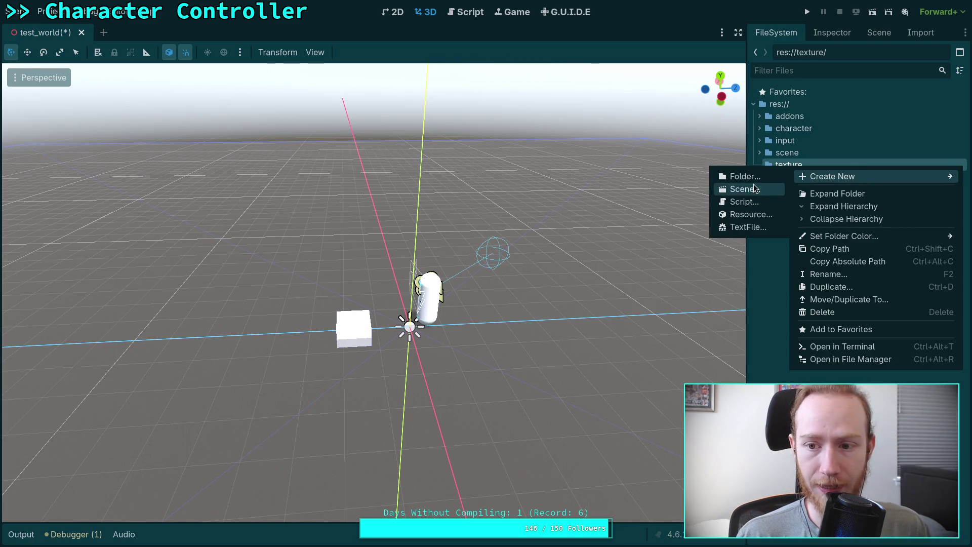
left_click(749, 176)
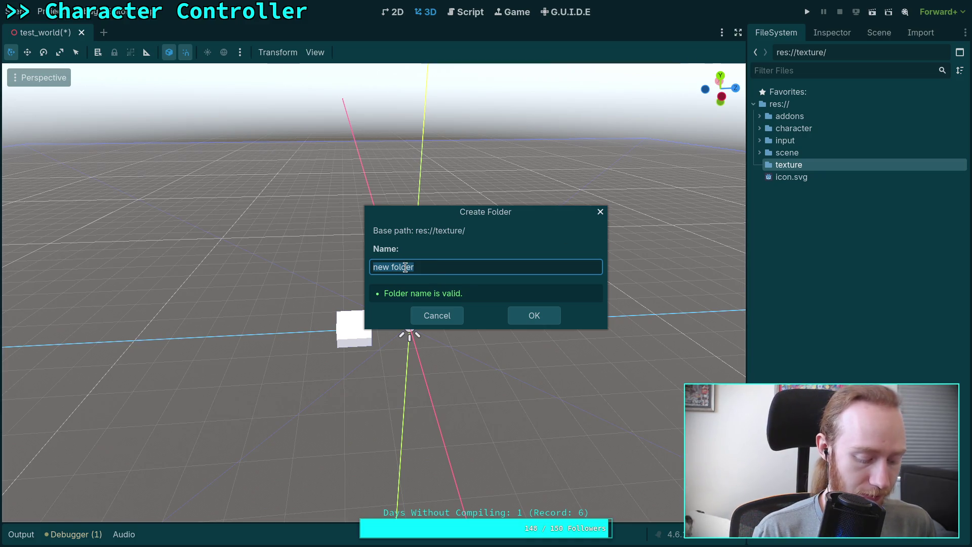
type("dev")
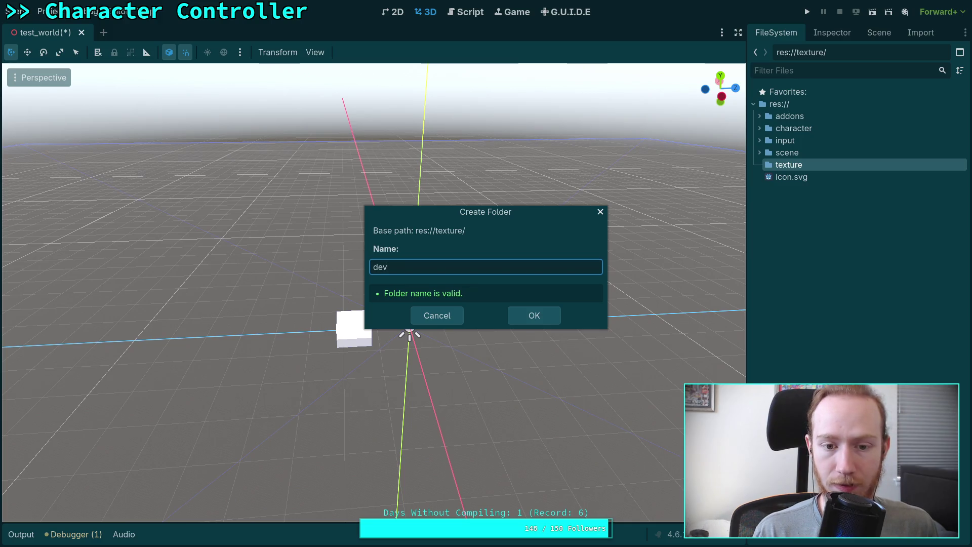
key("Return")
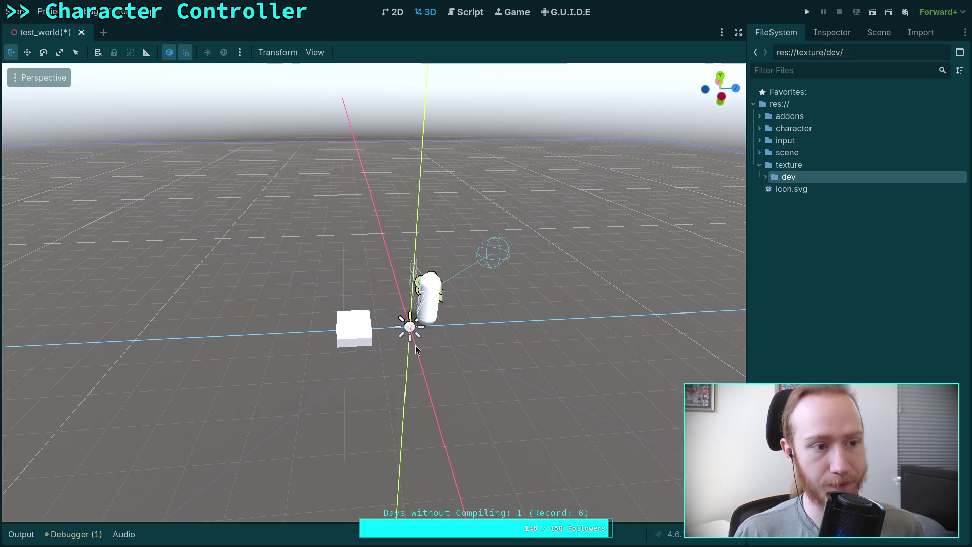
Step: Expand texture/dev to list the seven grid PNGs, grid_black through grid_white
left_click(766, 176)
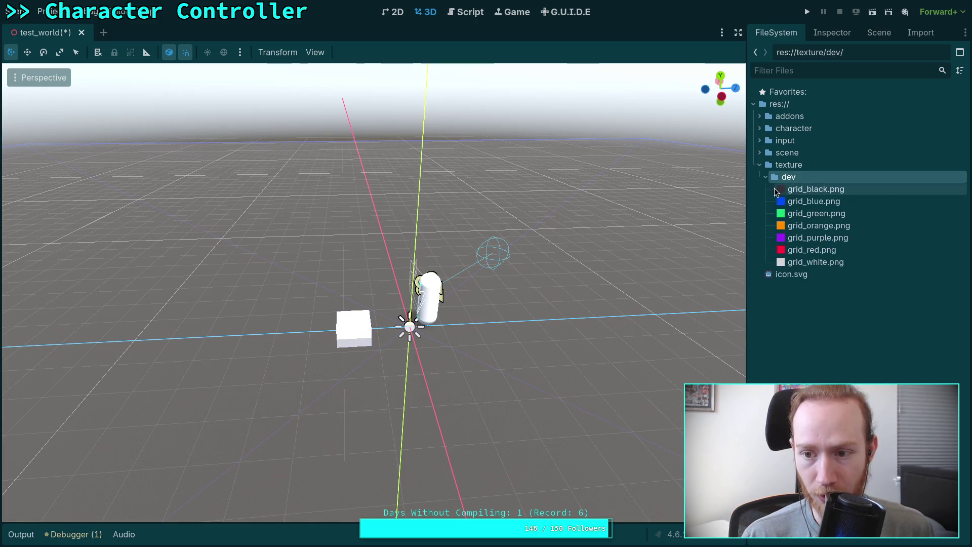
left_click(800, 189)
Step: Set grid_black.png's import Compress Mode to Basis Universal with UASTC Level Fastest
left_click(920, 32)
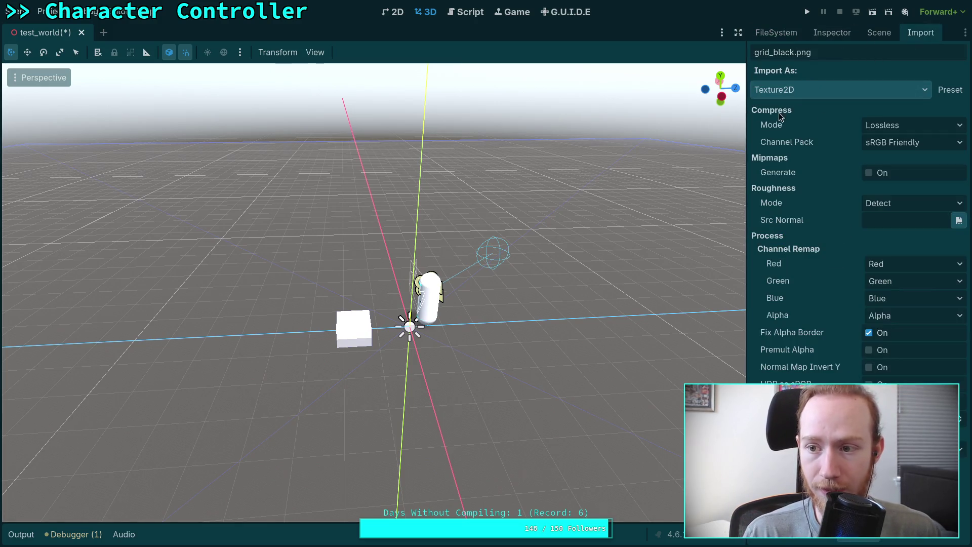
left_click(915, 126)
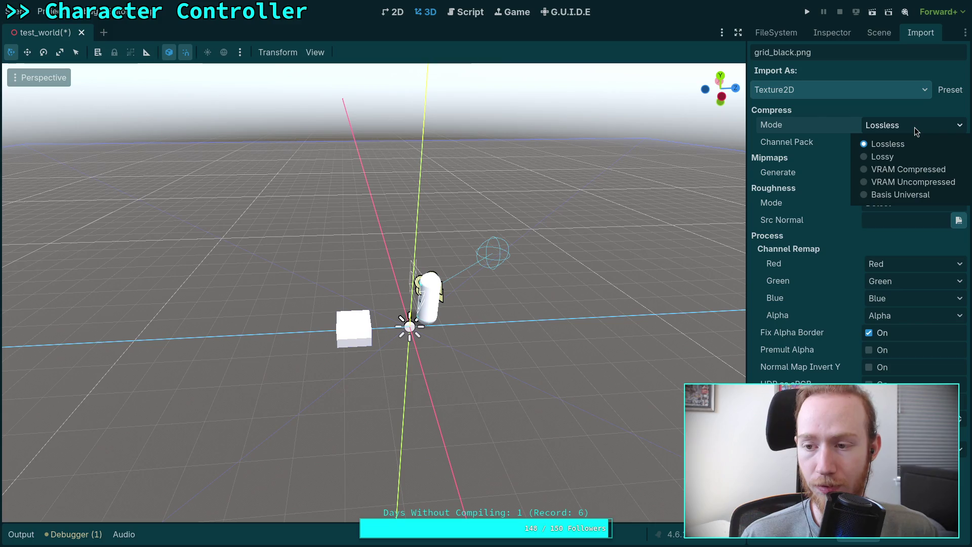
left_click(903, 195)
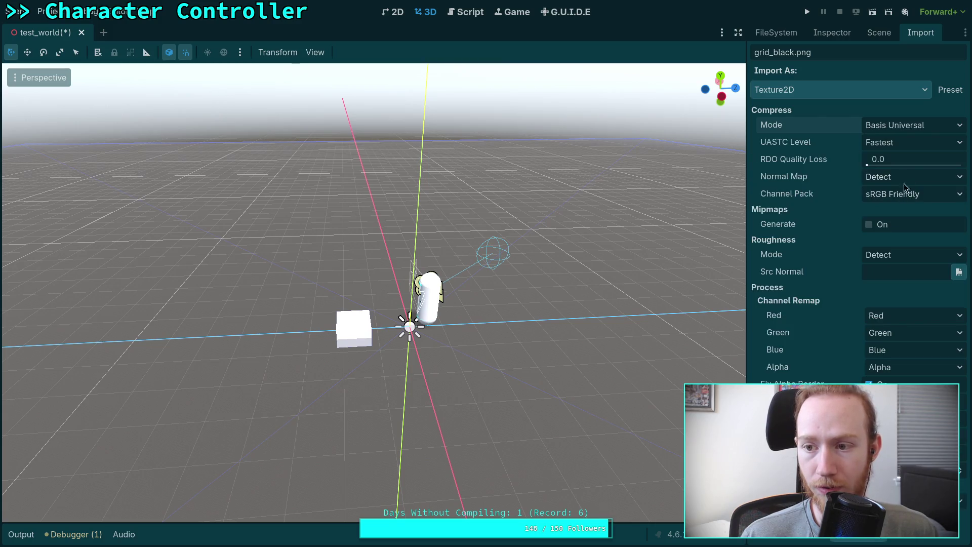
left_click(929, 127)
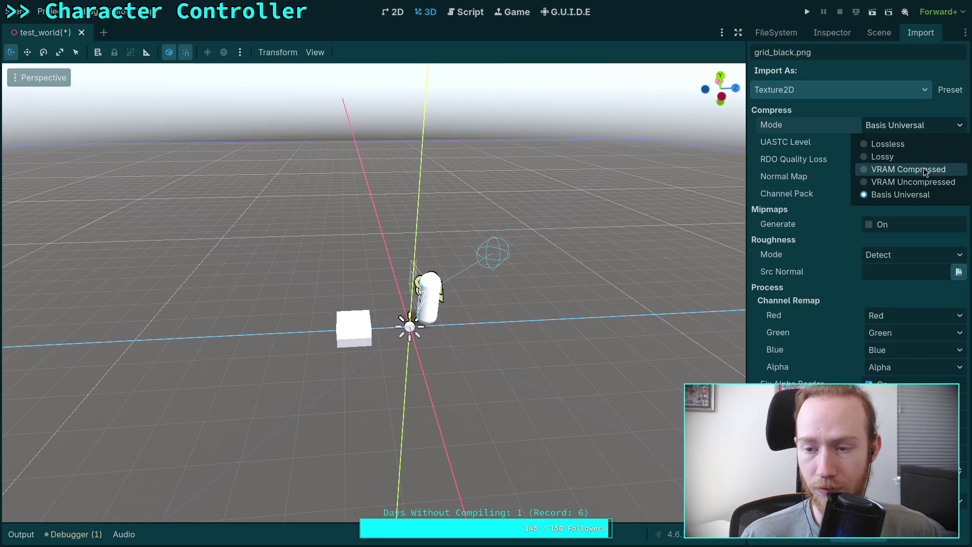
left_click(778, 145)
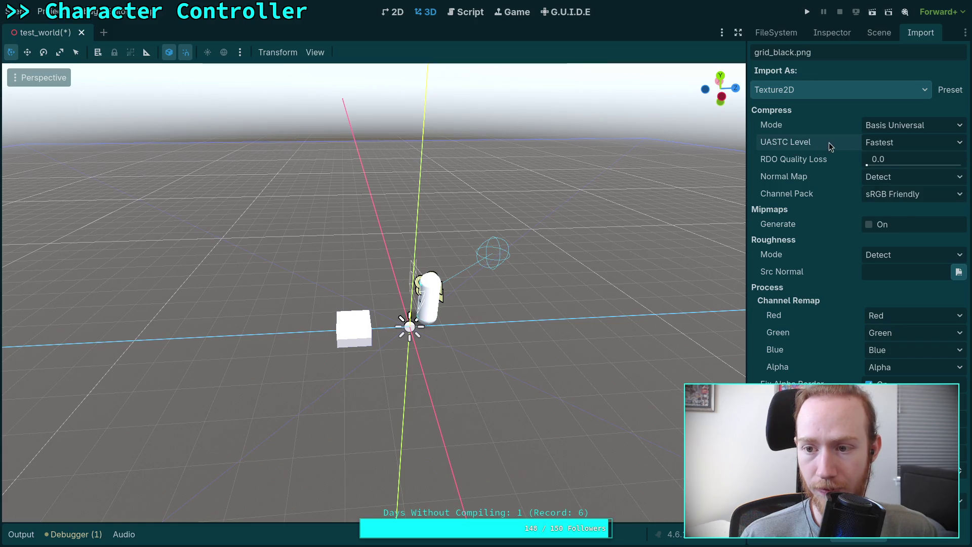
left_click(890, 144)
left_click(776, 142)
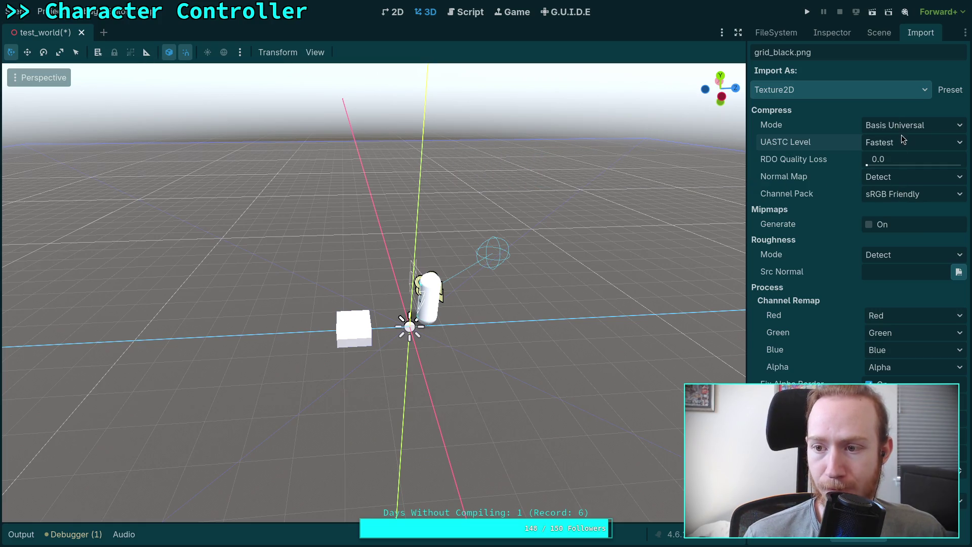
Step: Switch compression to Lossless and back to Basis Universal, keeping UASTC Level Fastest
left_click(904, 141)
left_click(921, 126)
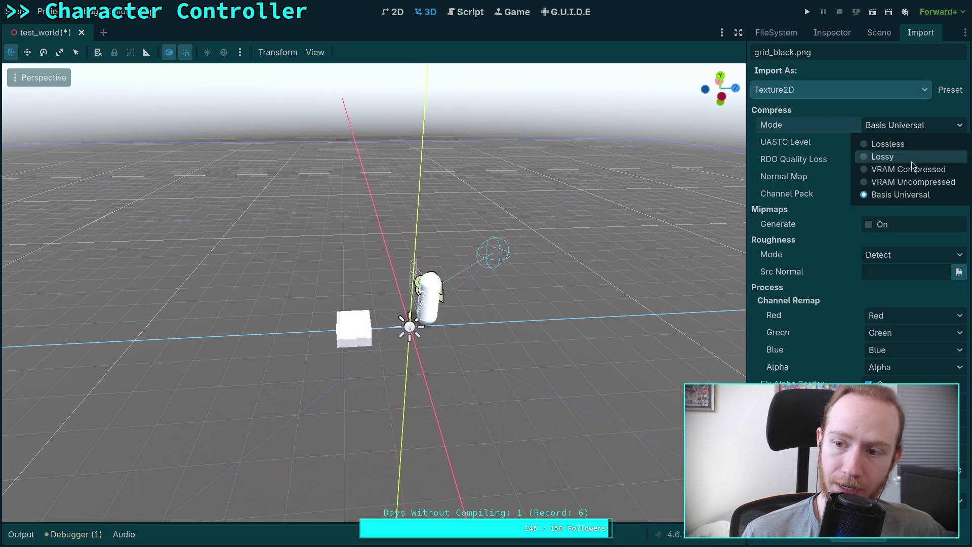
left_click(914, 144)
left_click(918, 126)
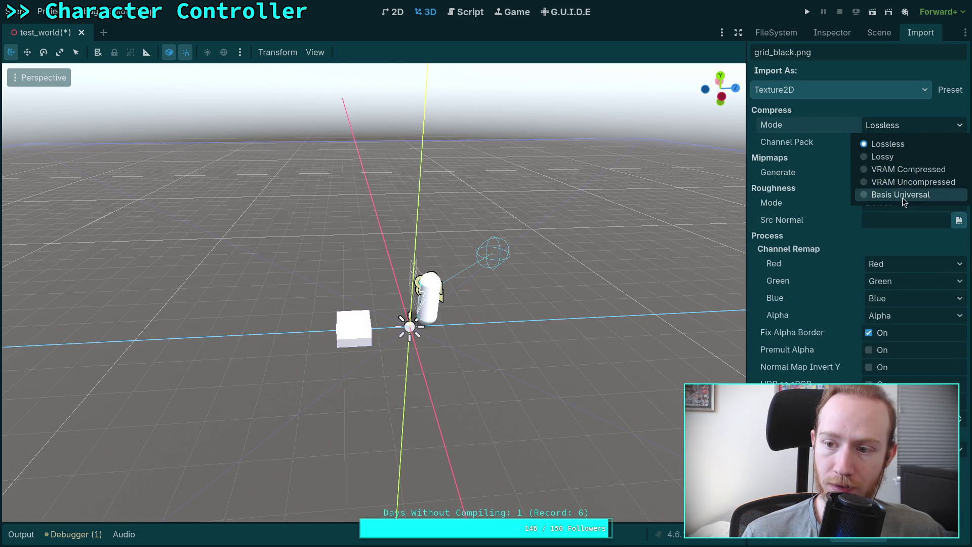
left_click(902, 195)
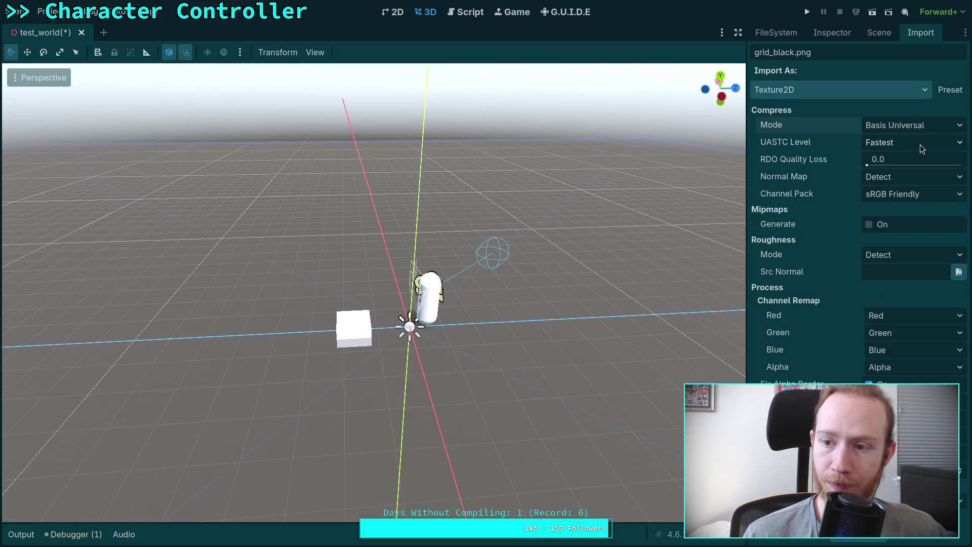
left_click(919, 145)
left_click(803, 160)
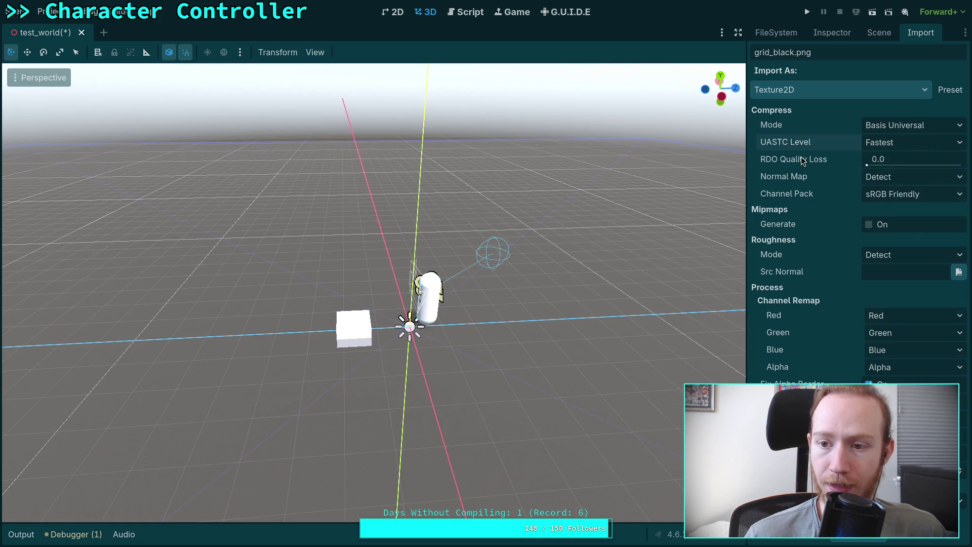
mouse_move(802, 160)
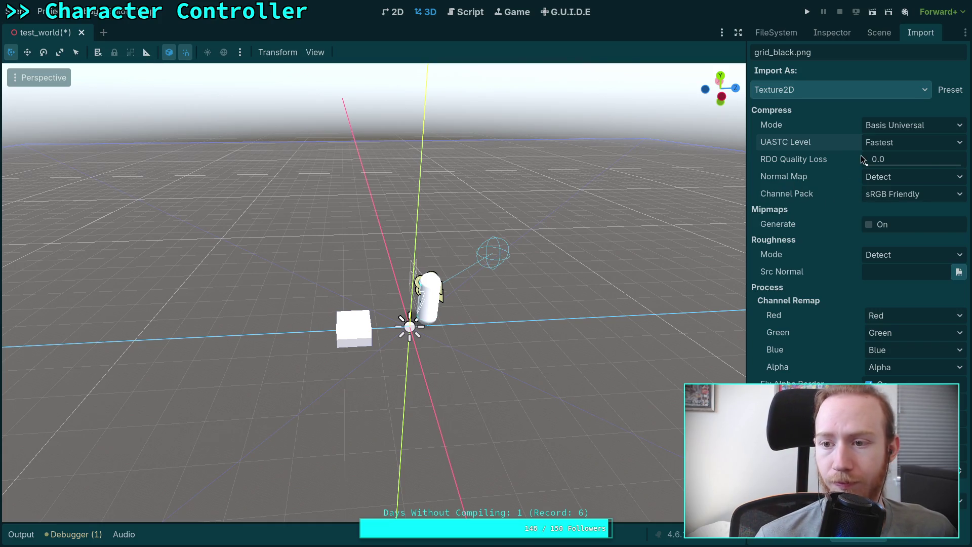
Step: Keep the import type as Texture2D and check the Preset menu
left_click(864, 96)
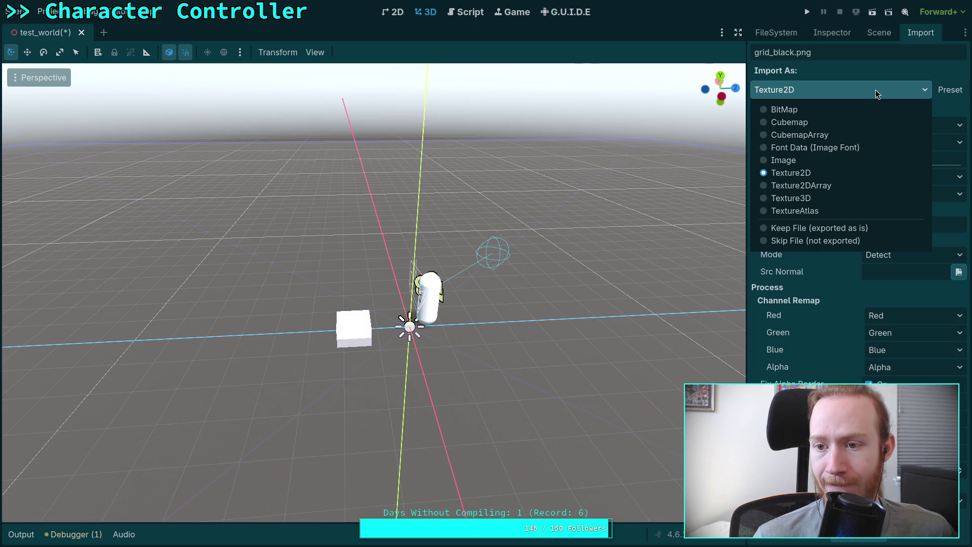
left_click(878, 95)
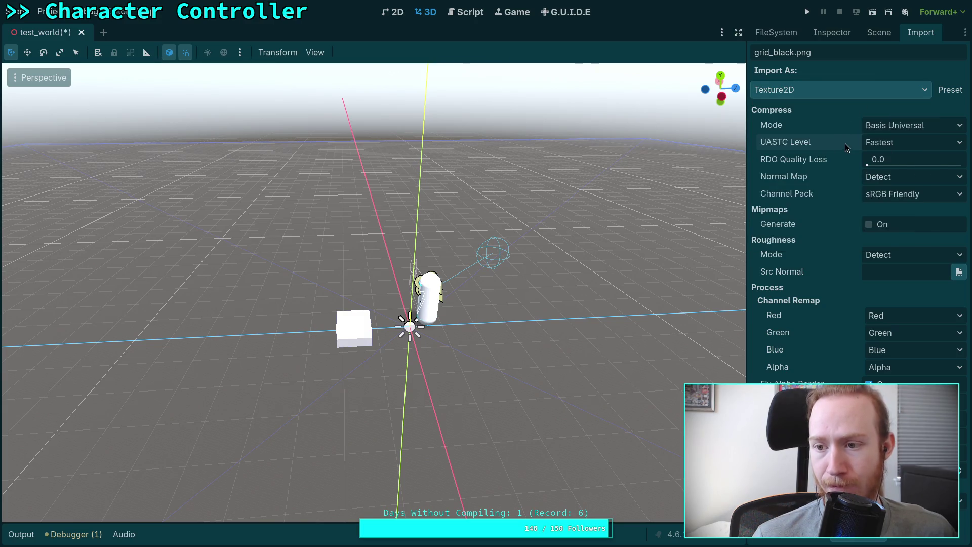
left_click(951, 91)
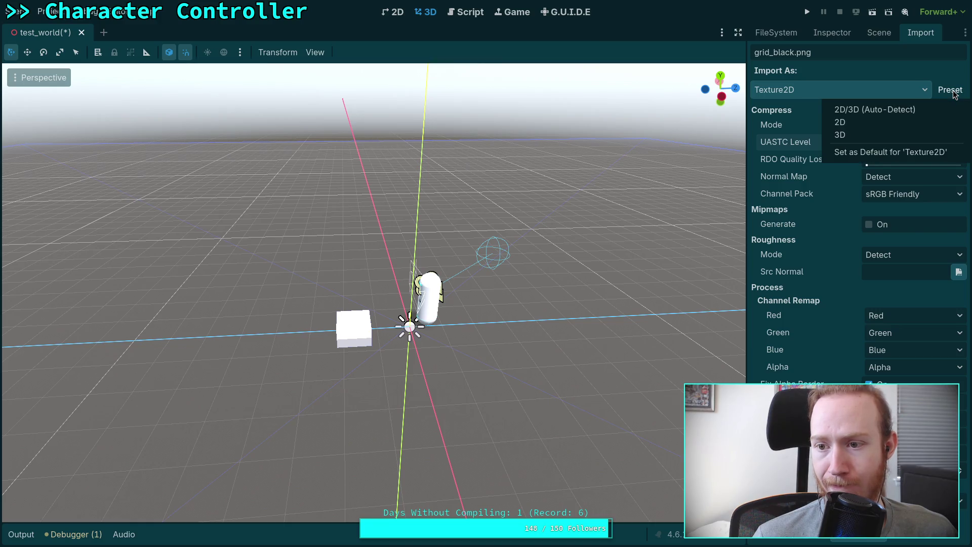
Step: For grid_black.png, disable Normal Map and Roughness Mode and turn on mipmap generation
left_click(908, 74)
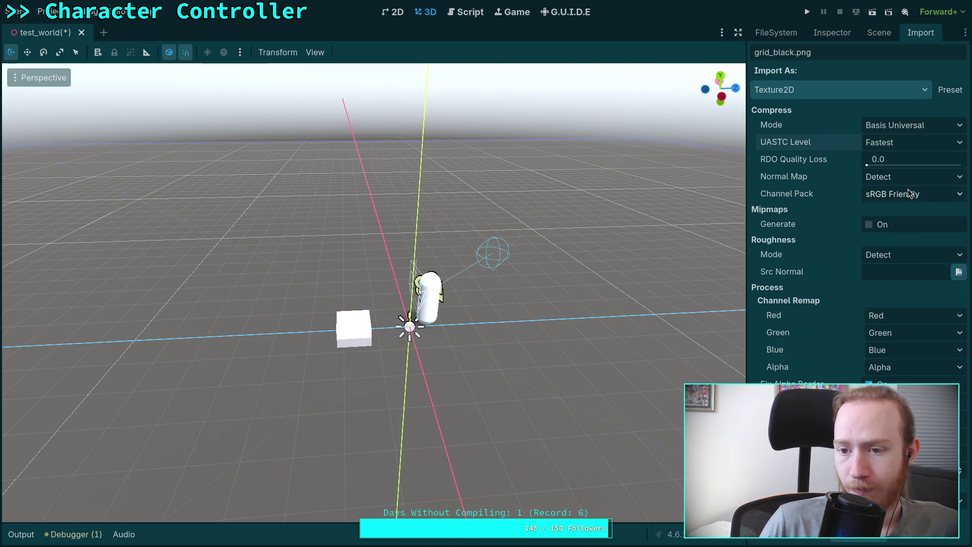
left_click(919, 177)
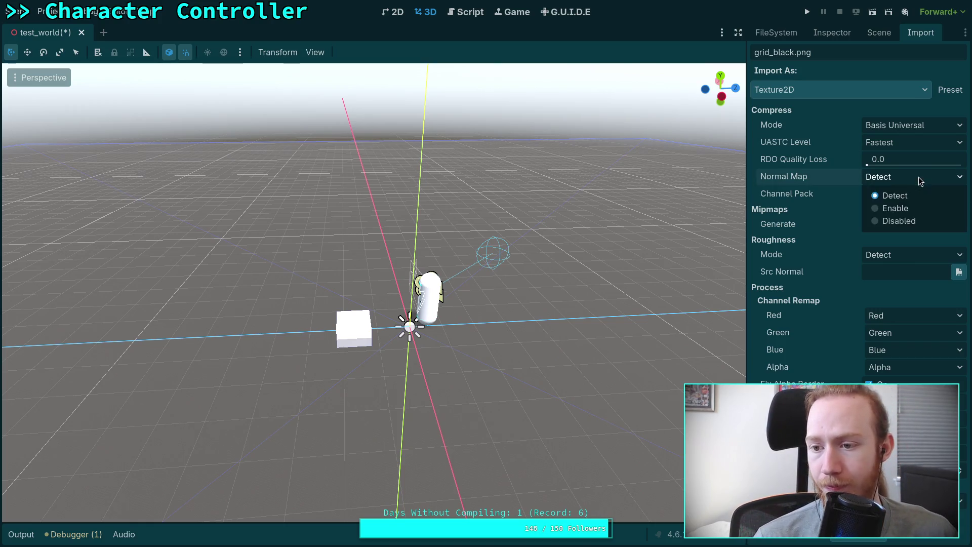
left_click(899, 225)
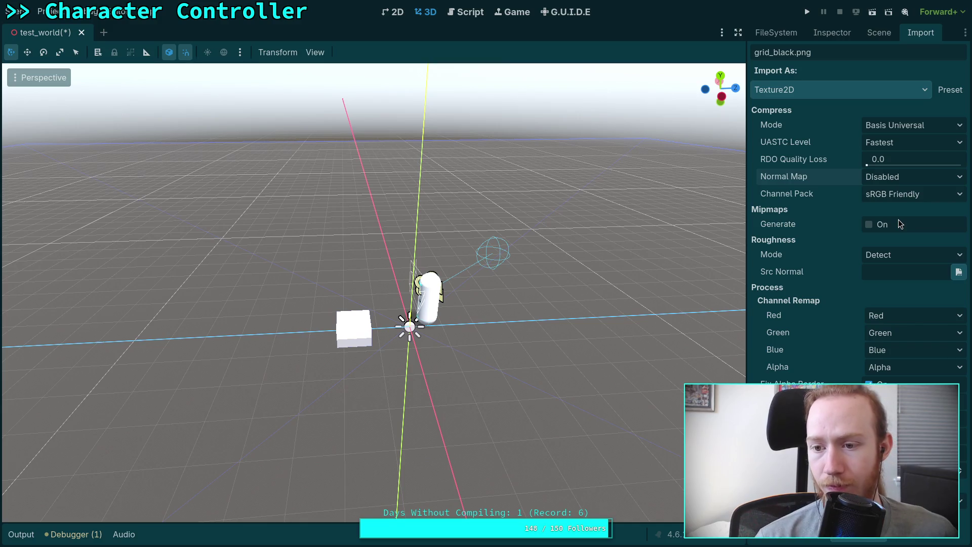
left_click(874, 230)
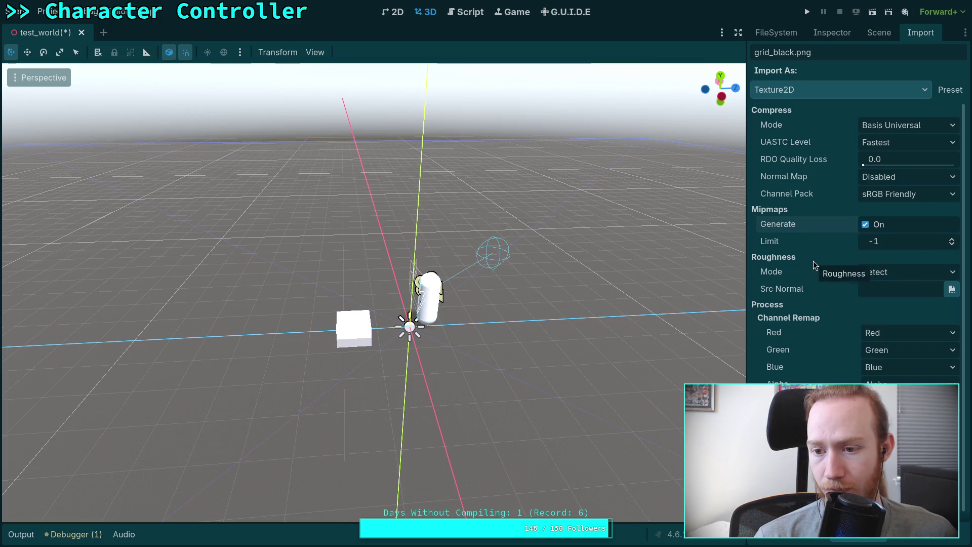
mouse_move(779, 241)
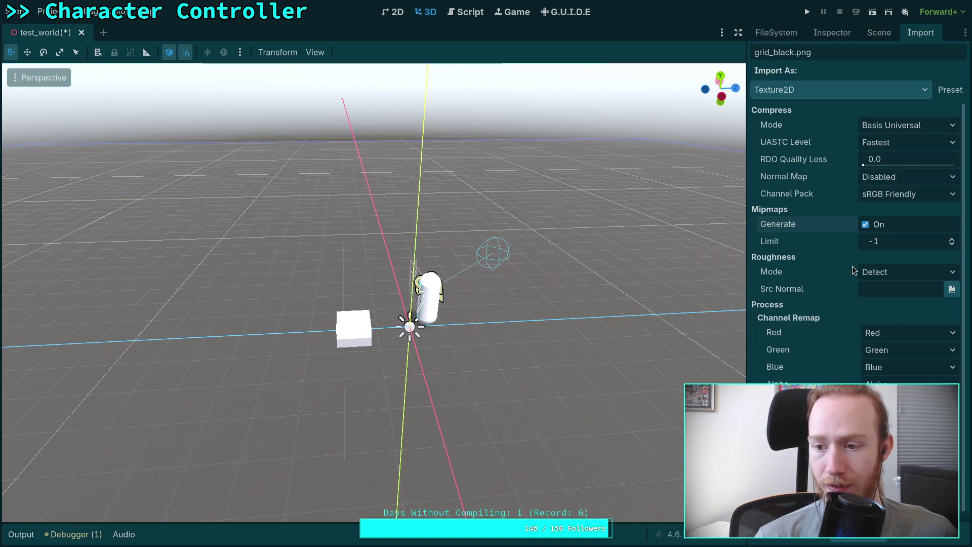
left_click(895, 273)
left_click(895, 303)
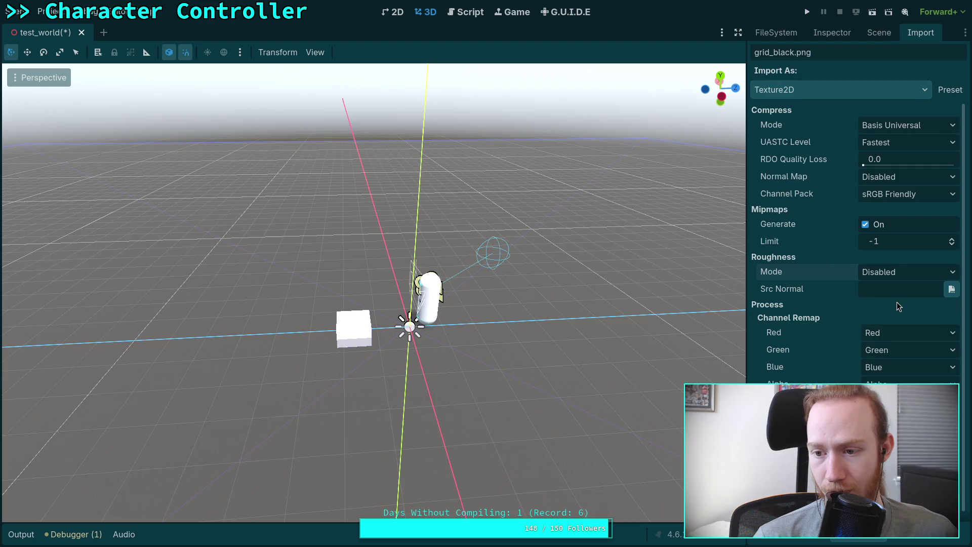
scroll("down", 3)
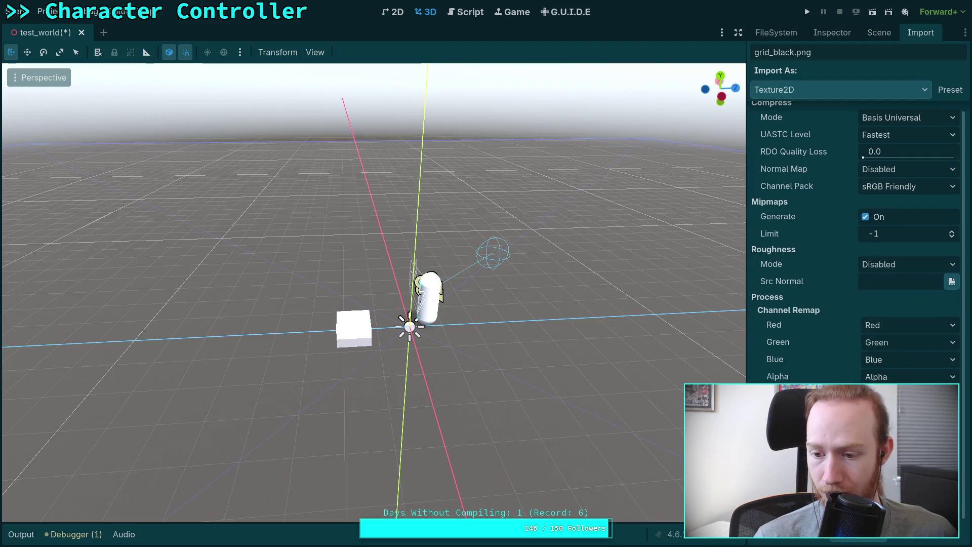
scroll("up", 3)
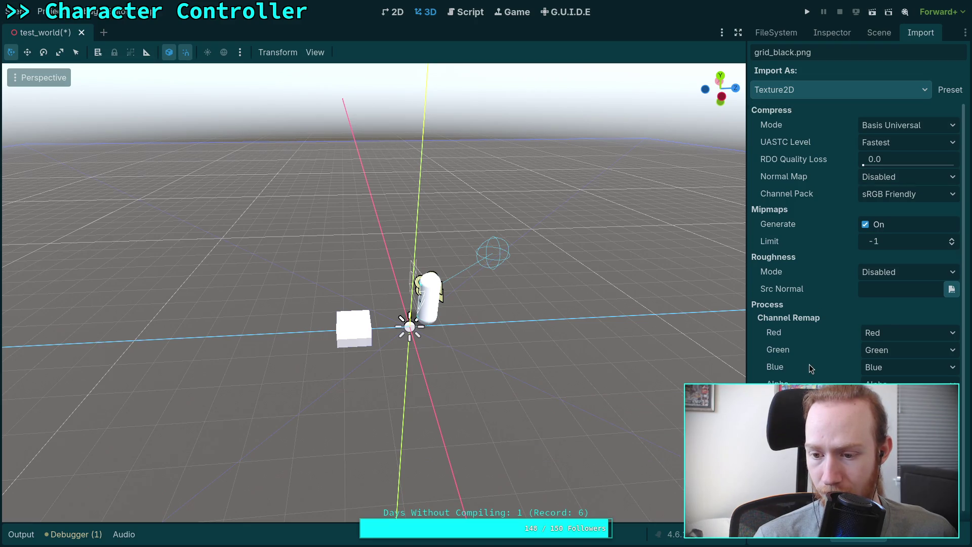
mouse_move(807, 371)
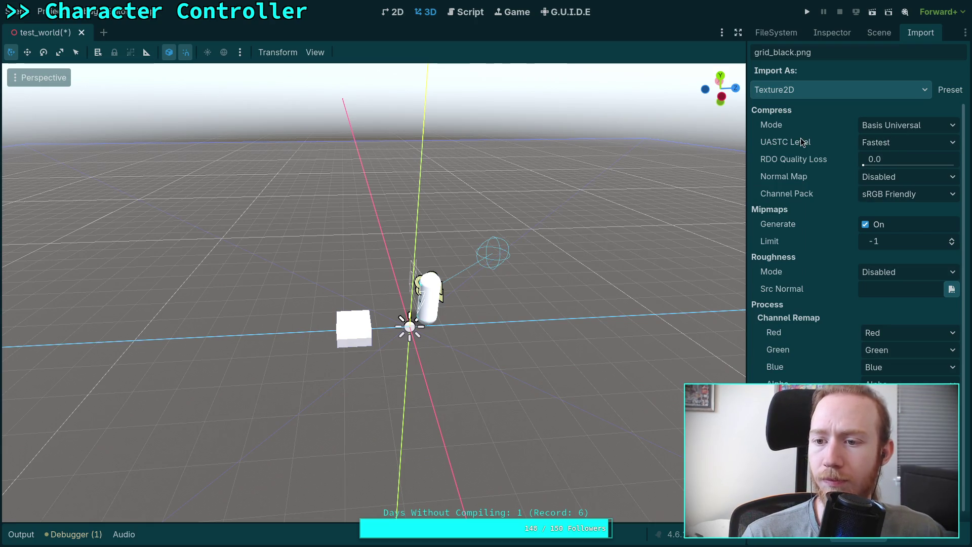
mouse_move(800, 139)
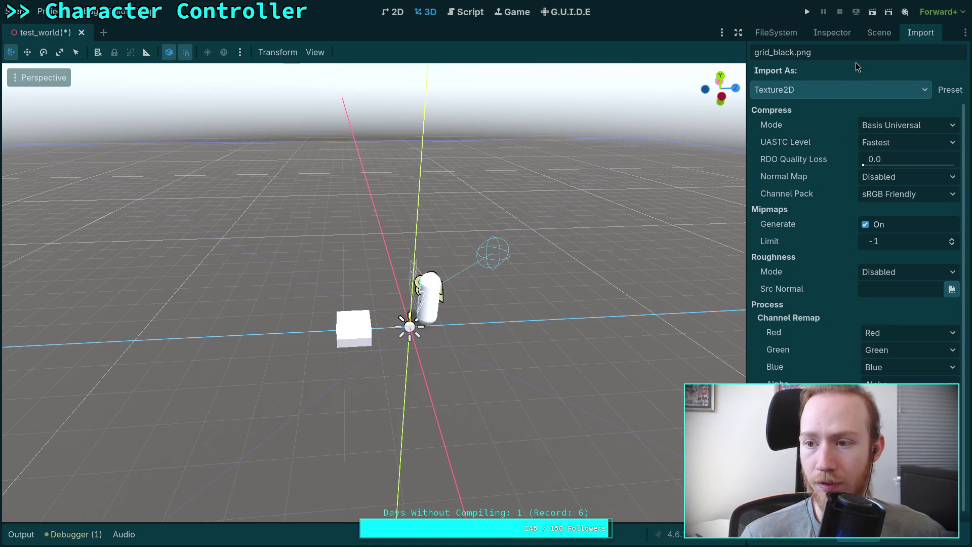
Step: Save grid_black's import settings as the default for Texture2D
left_click(951, 90)
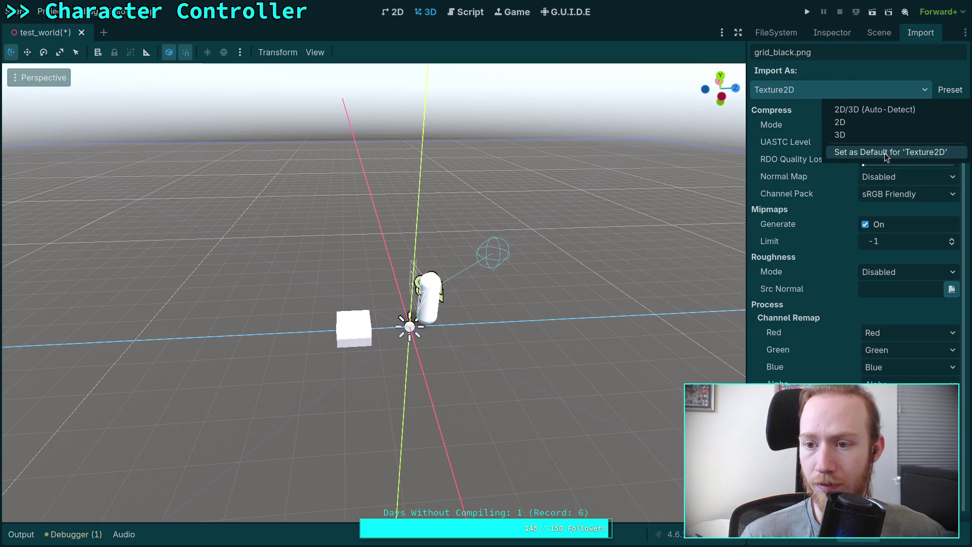
left_click(885, 153)
left_click(870, 32)
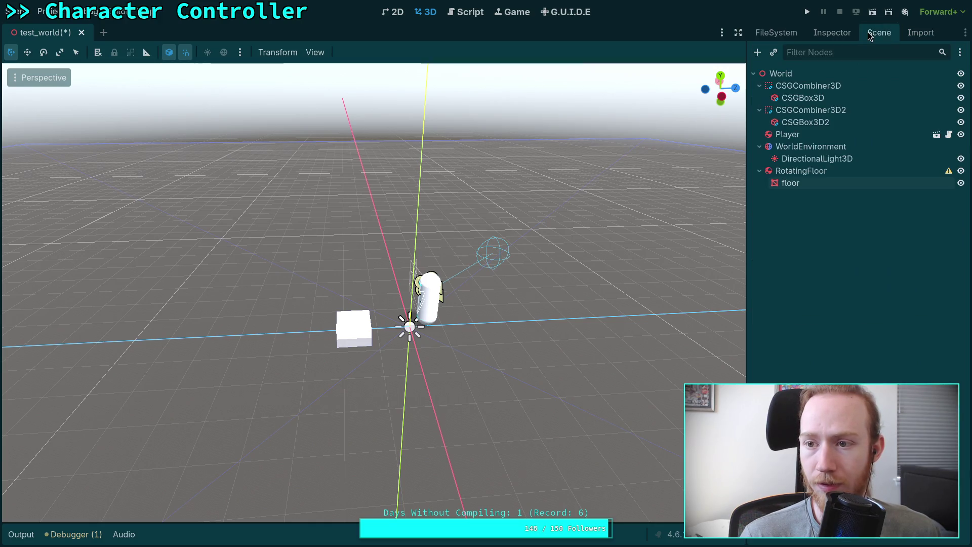
left_click(849, 38)
left_click(776, 32)
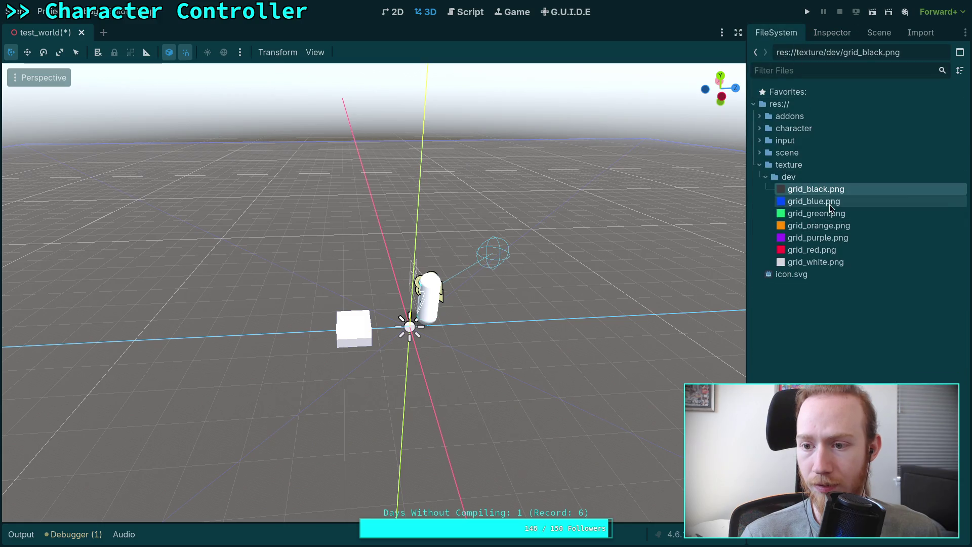
Step: Load the default Texture2D preset for grid_blue.png and reimport it
left_click(813, 201)
left_click(907, 34)
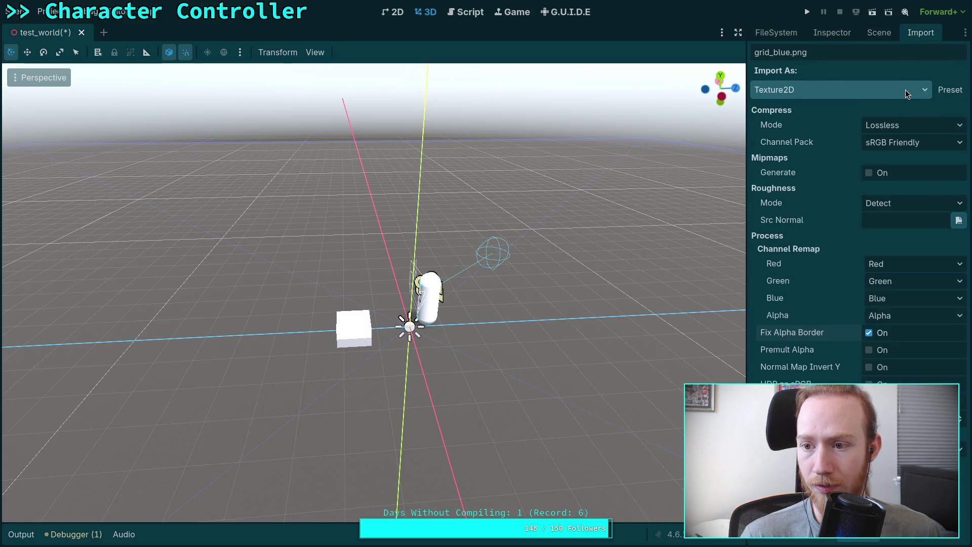
left_click(905, 90)
left_click(798, 172)
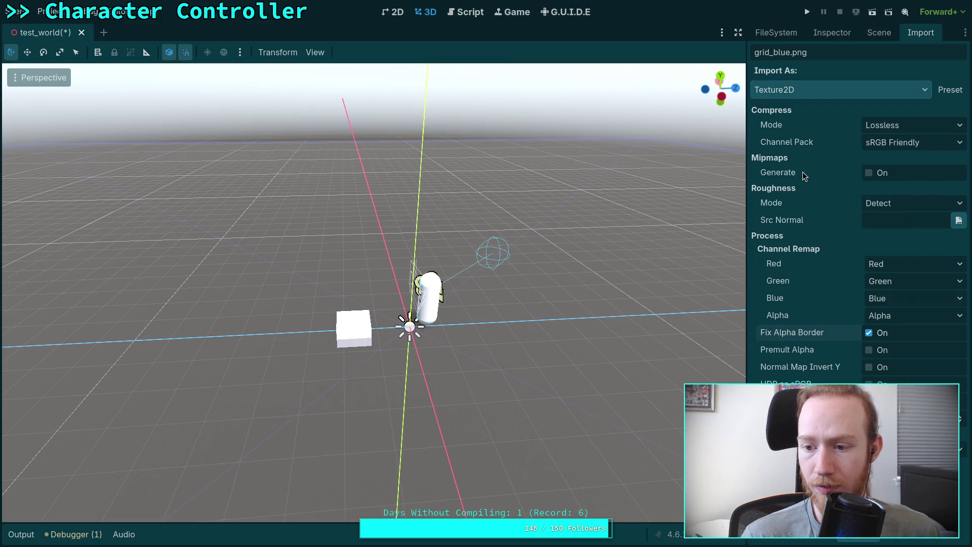
mouse_move(803, 172)
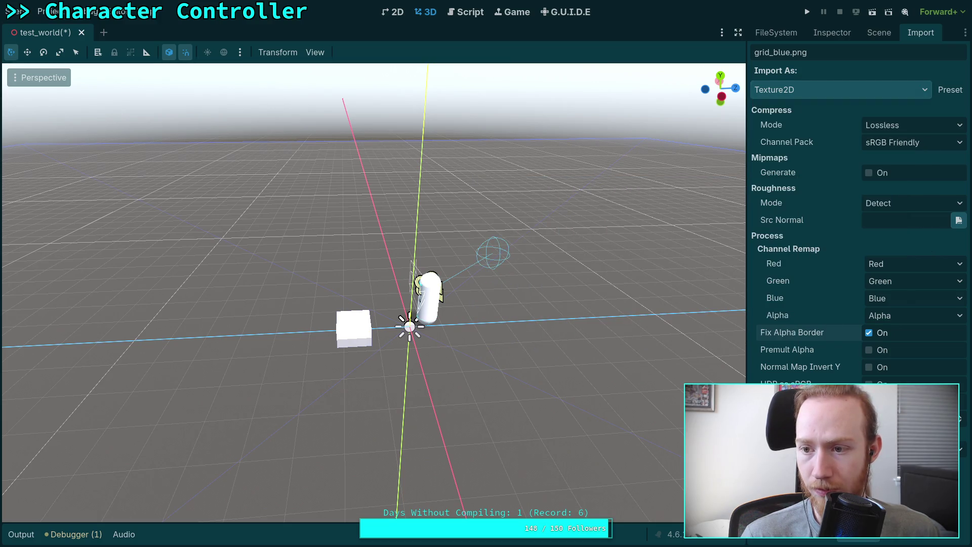
left_click(956, 92)
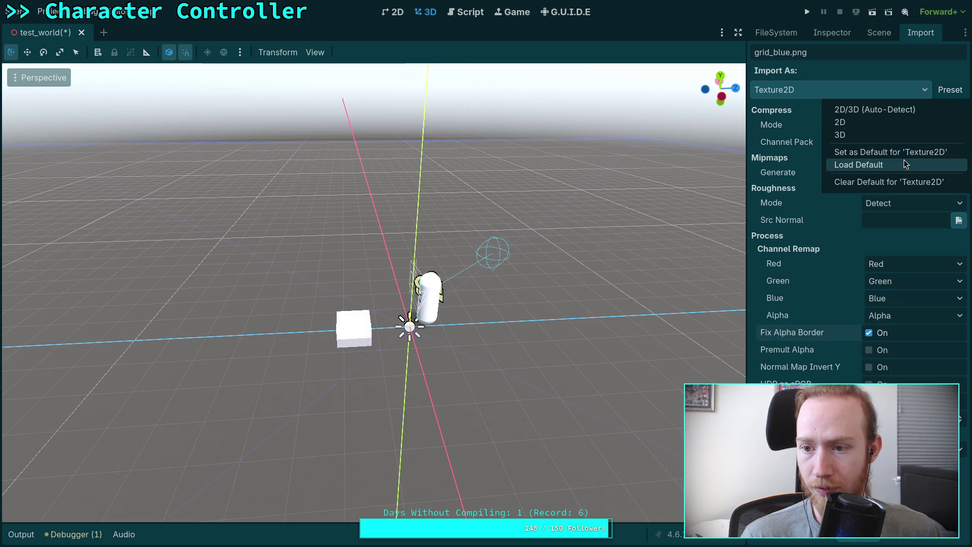
left_click(889, 168)
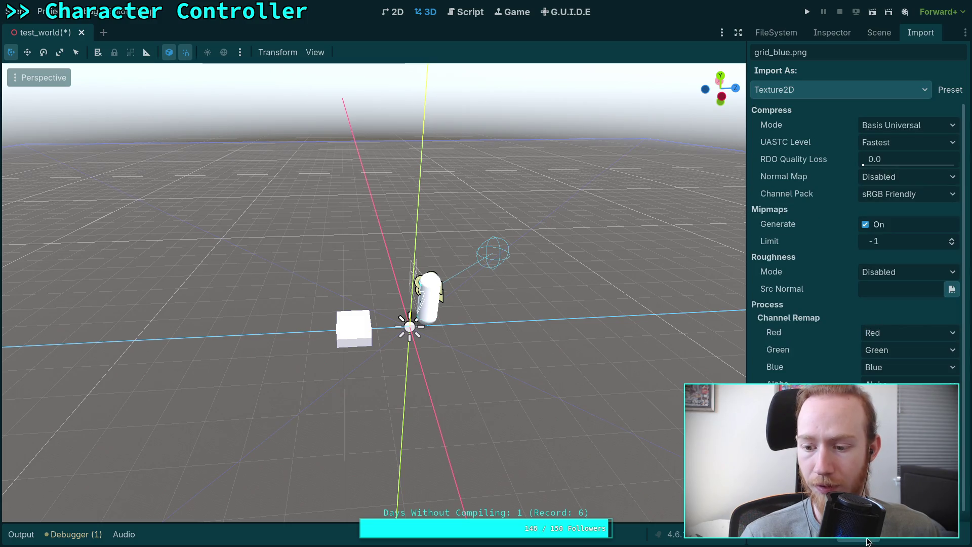
left_click(865, 542)
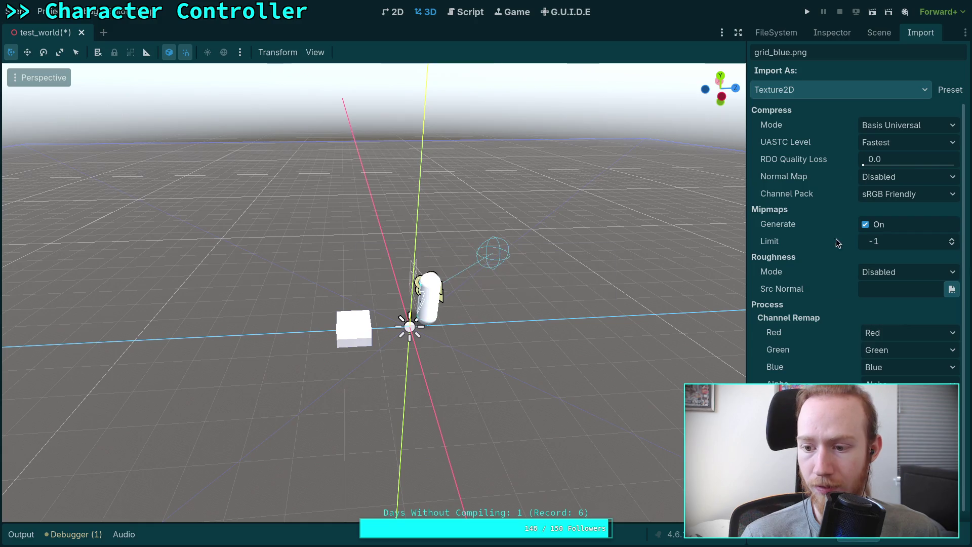
Step: Load the default Texture2D import preset for grid_green.png
left_click(829, 33)
left_click(876, 33)
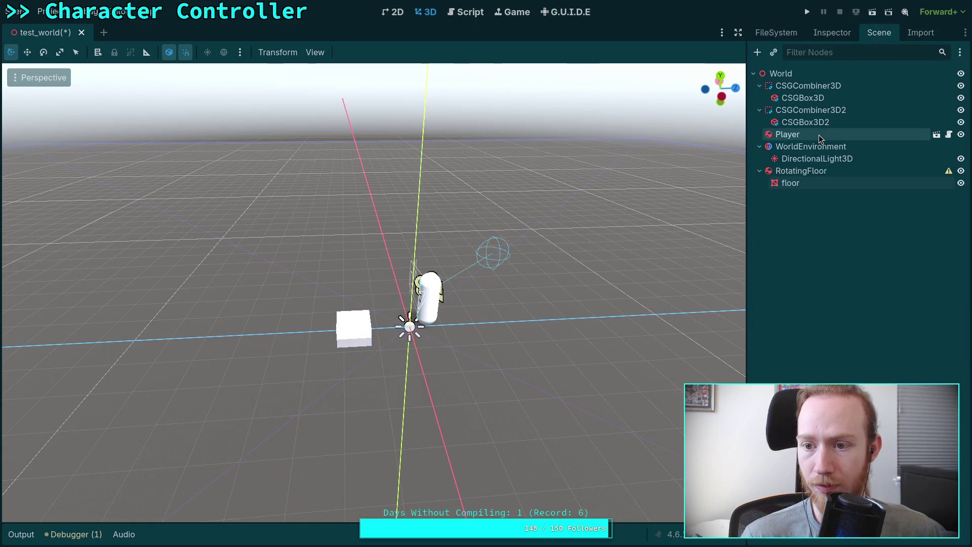
left_click(782, 34)
left_click(816, 214)
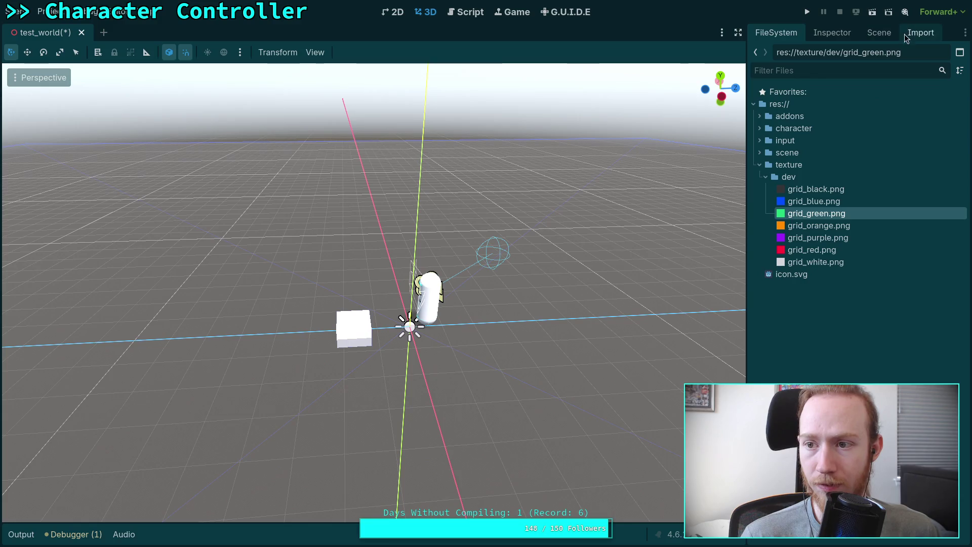
left_click(921, 32)
left_click(952, 96)
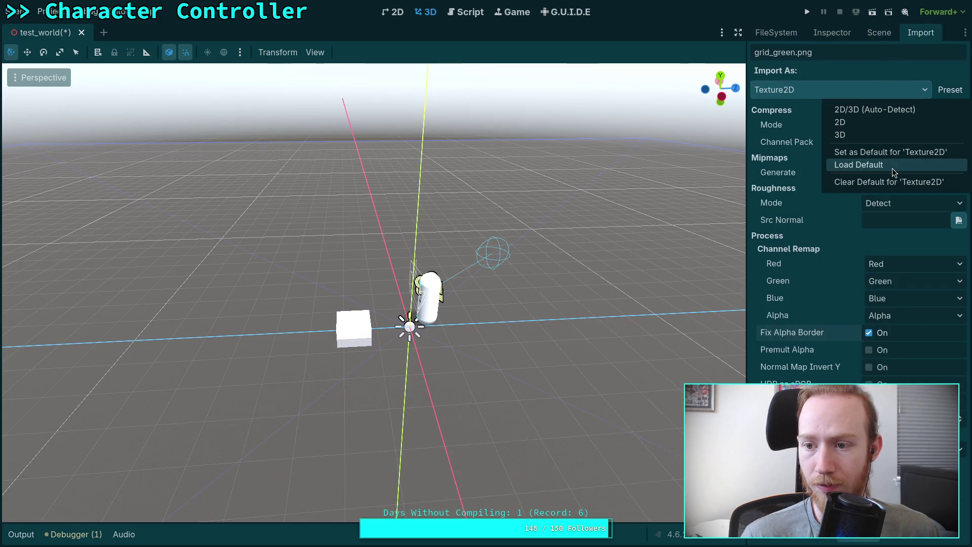
left_click(892, 168)
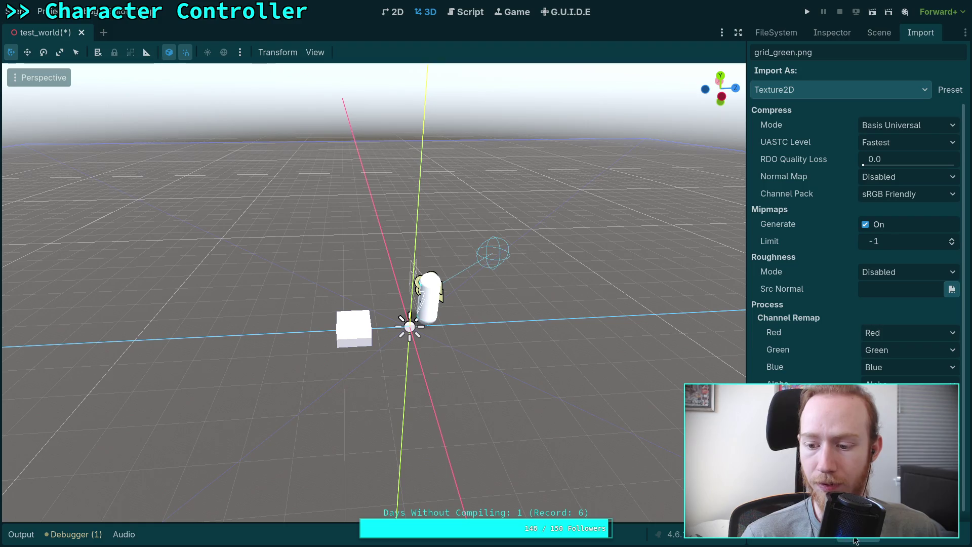
Step: Load the default Texture2D import preset for grid_orange.png
left_click(776, 32)
left_click(816, 223)
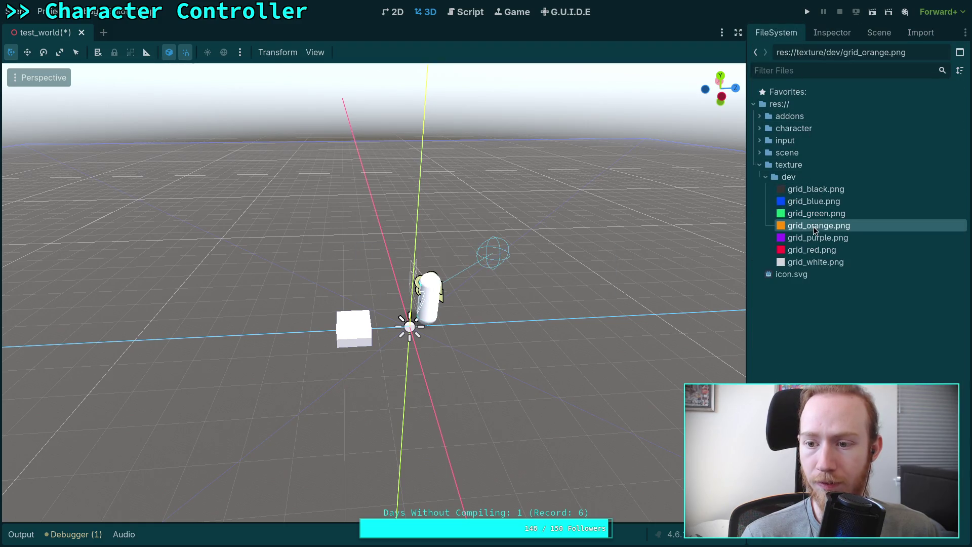
left_click(920, 32)
left_click(951, 96)
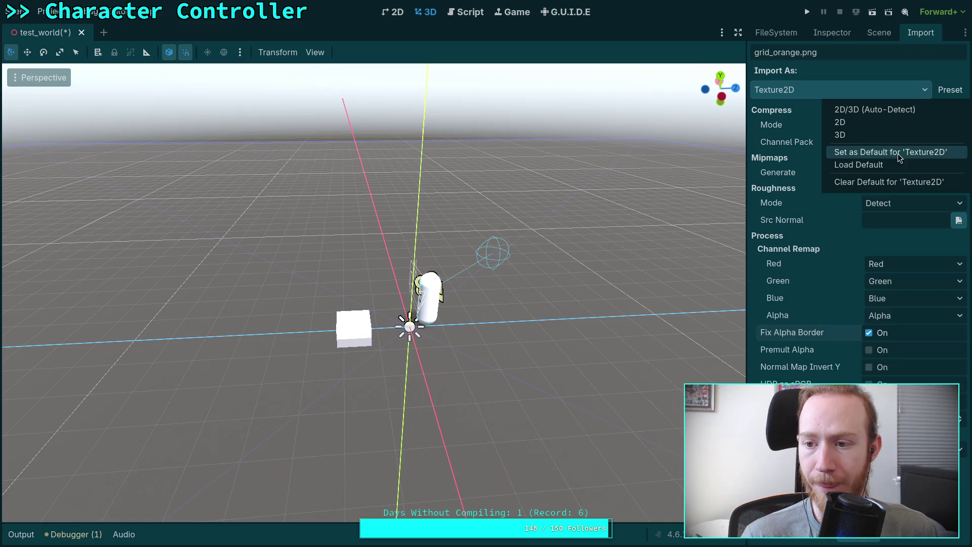
left_click(865, 165)
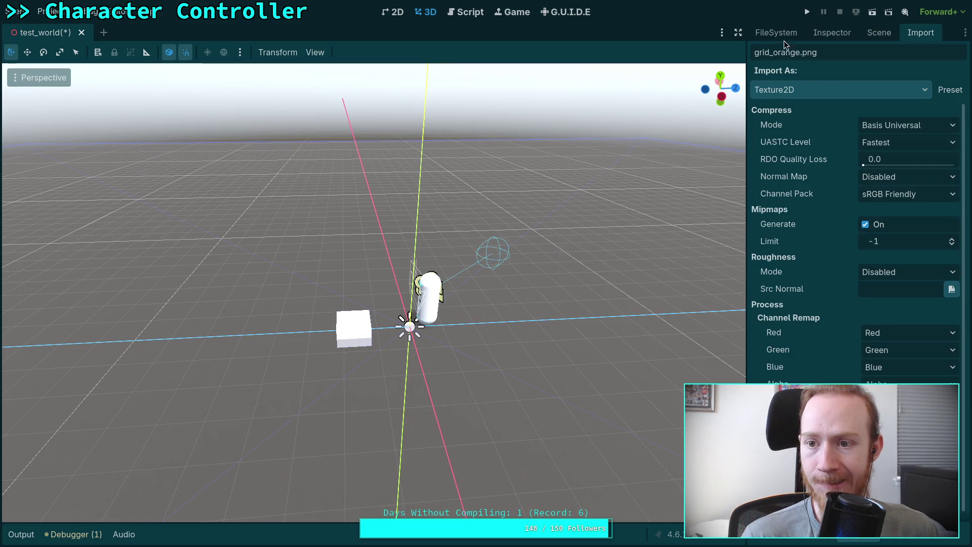
left_click(782, 34)
left_click(826, 238)
Step: Import grid_purple.png as VRAM Compressed with mipmaps, normal map and roughness disabled, then inspect the texture
left_click(919, 34)
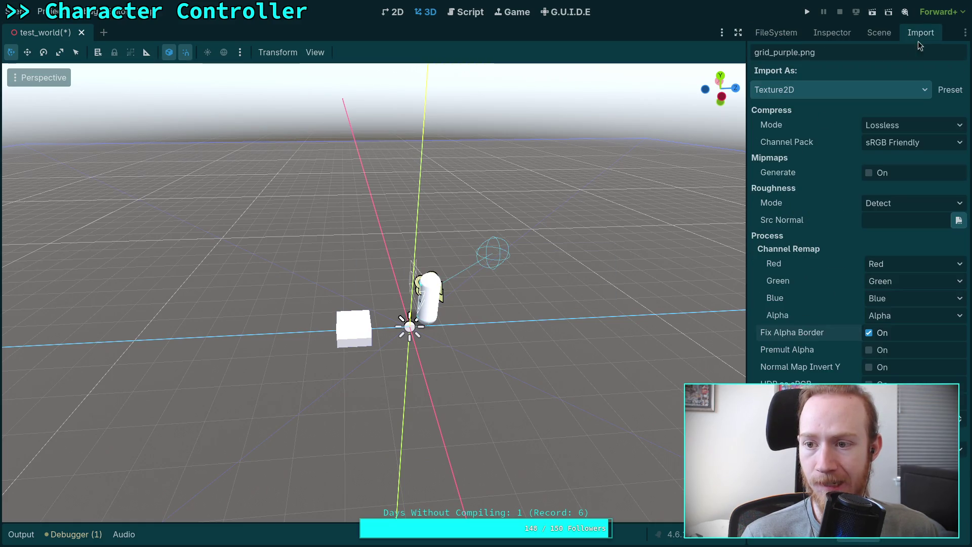
left_click(919, 126)
left_click(900, 168)
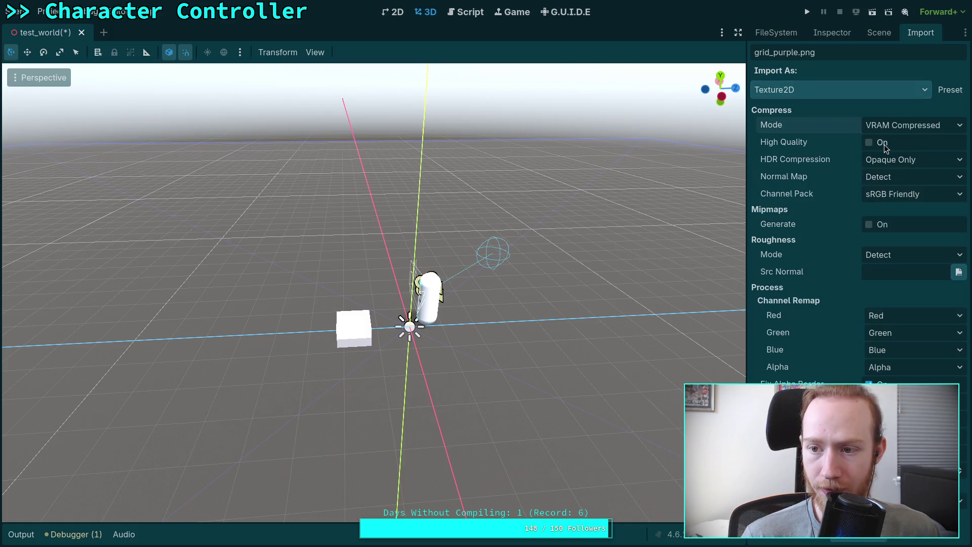
left_click(907, 197)
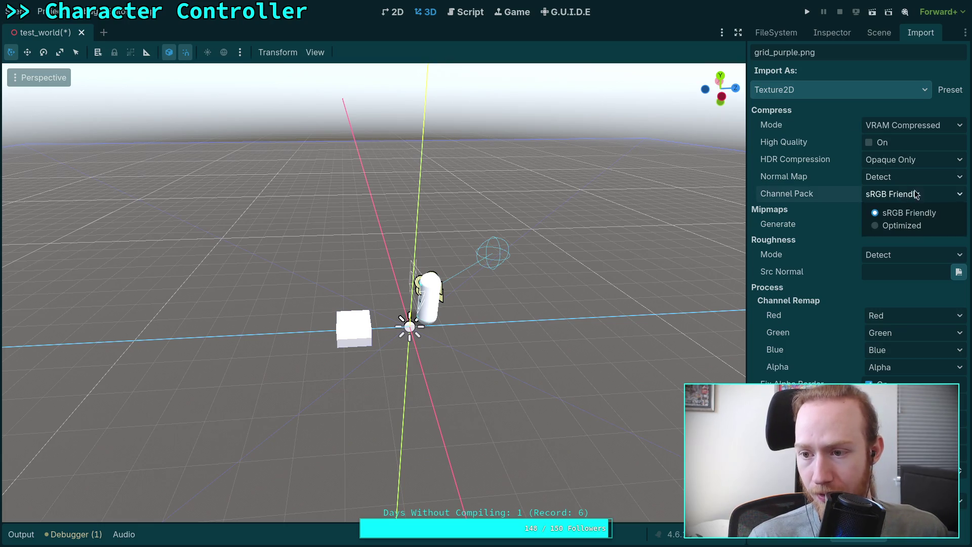
left_click(891, 177)
left_click(894, 220)
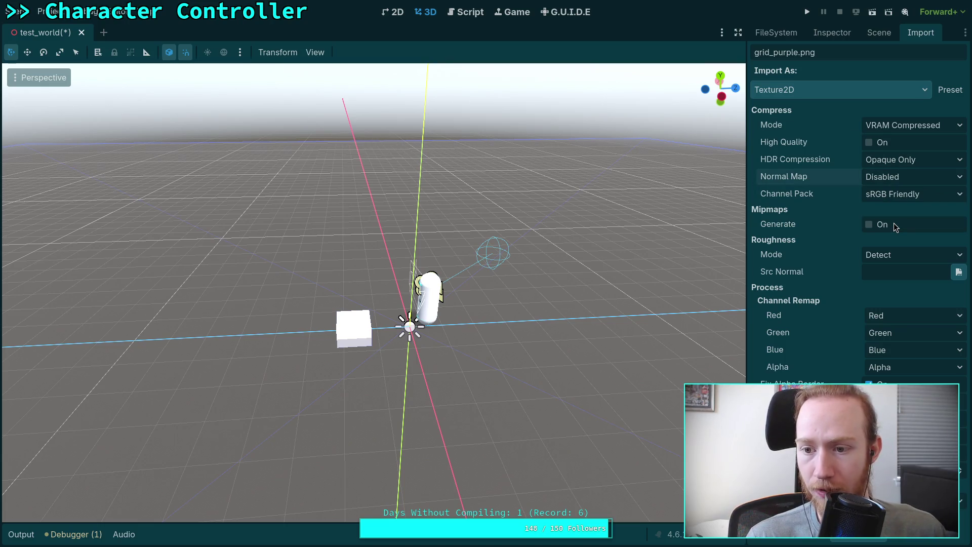
left_click(885, 227)
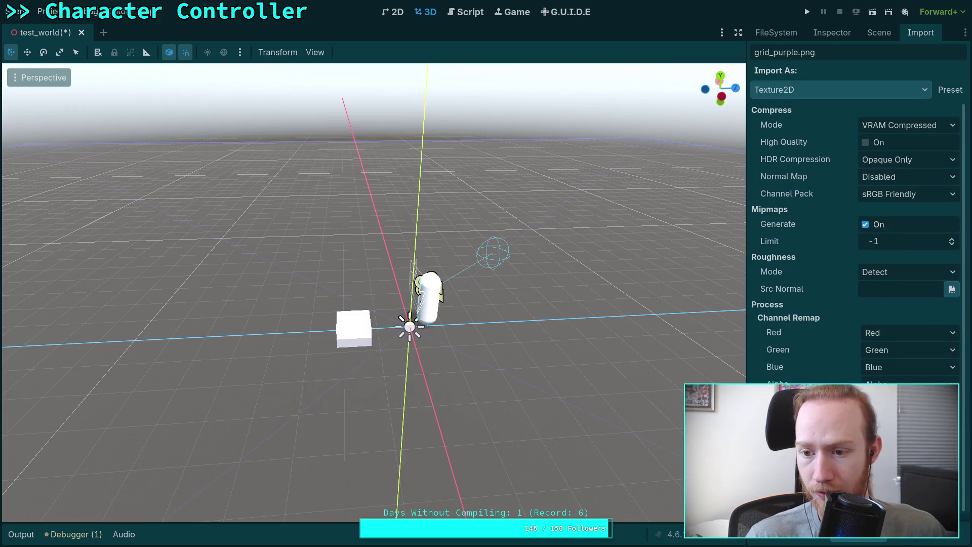
left_click(896, 272)
left_click(891, 304)
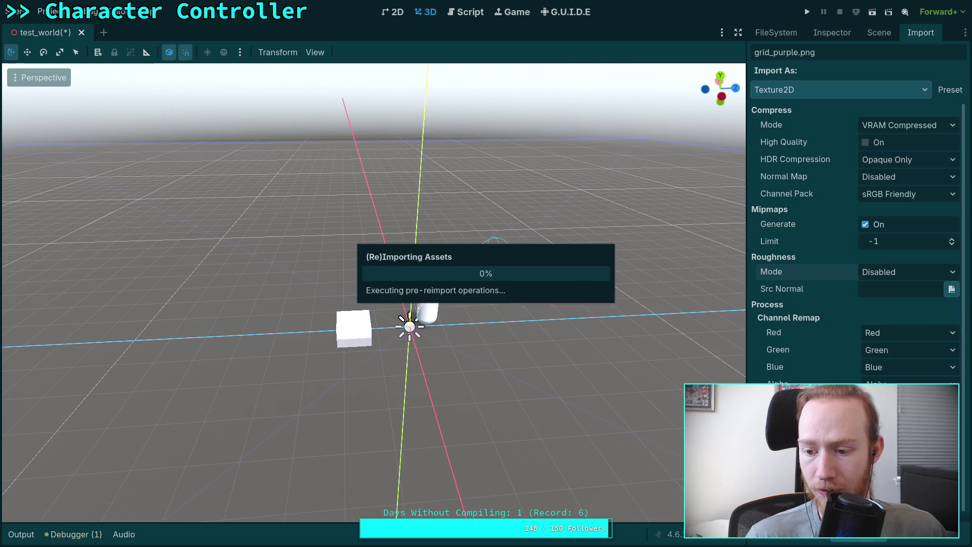
left_click(832, 33)
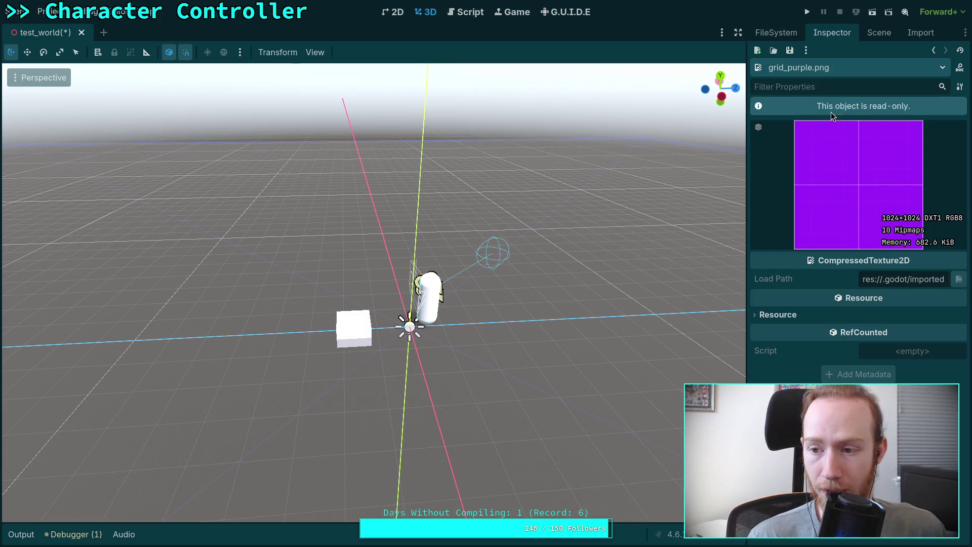
Step: Switch grid_purple.png's compression to Basis Universal and load the default Texture2D preset
left_click(906, 33)
left_click(906, 125)
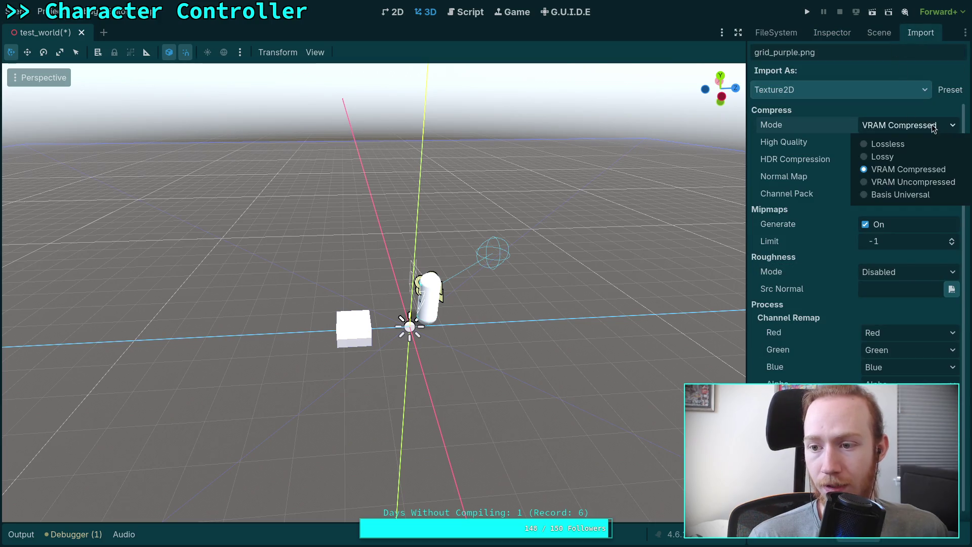
left_click(902, 195)
left_click(950, 91)
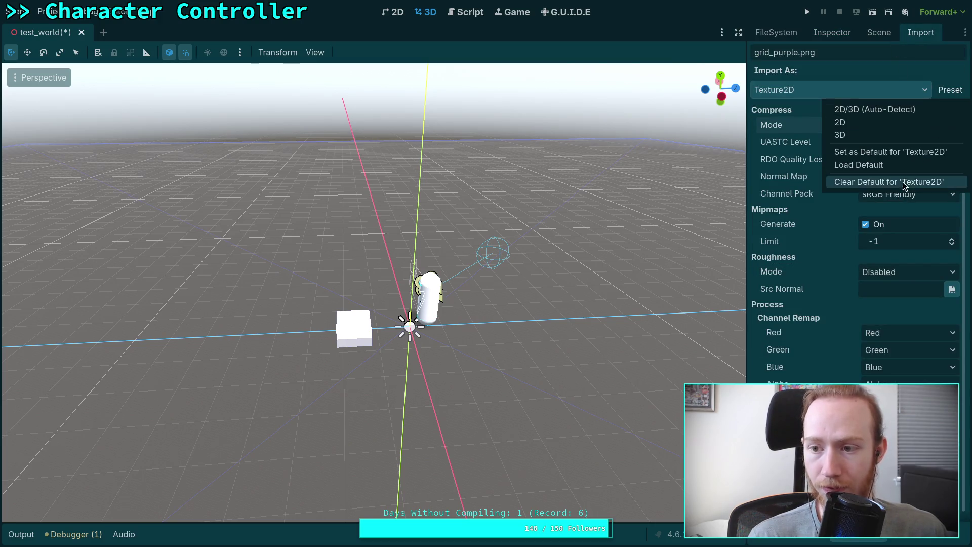
left_click(887, 169)
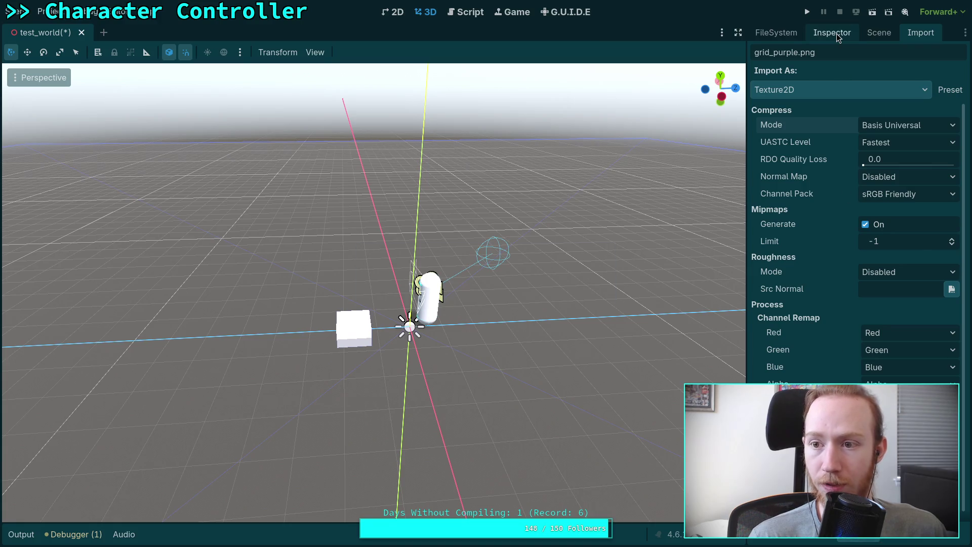
left_click(836, 33)
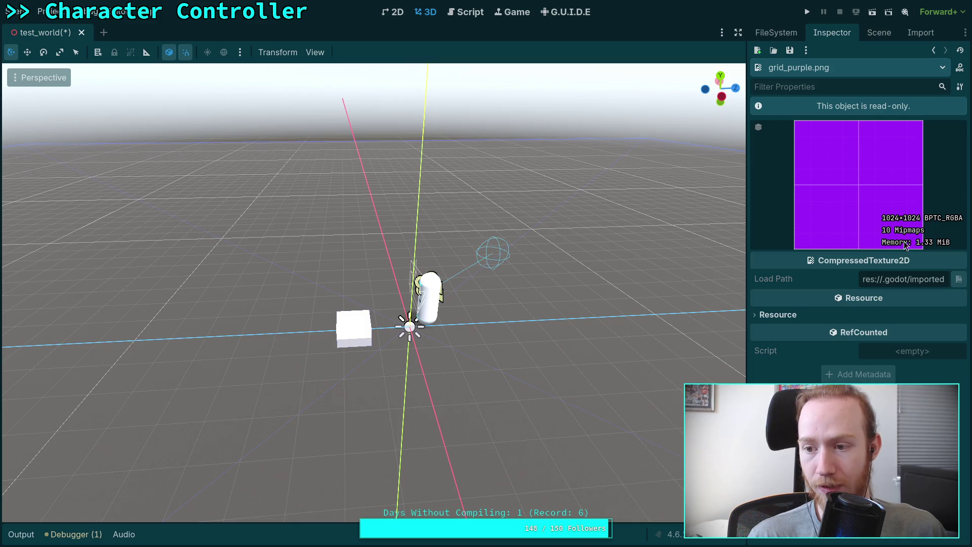
Step: Reimport grid_purple.png as Basis Universal with UASTC level Slowest and check its preview
left_click(920, 32)
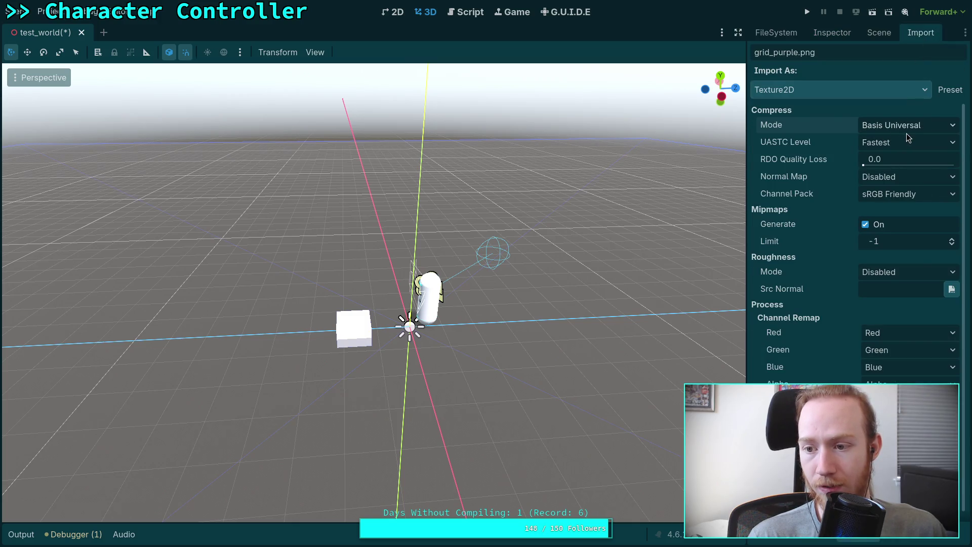
left_click(876, 33)
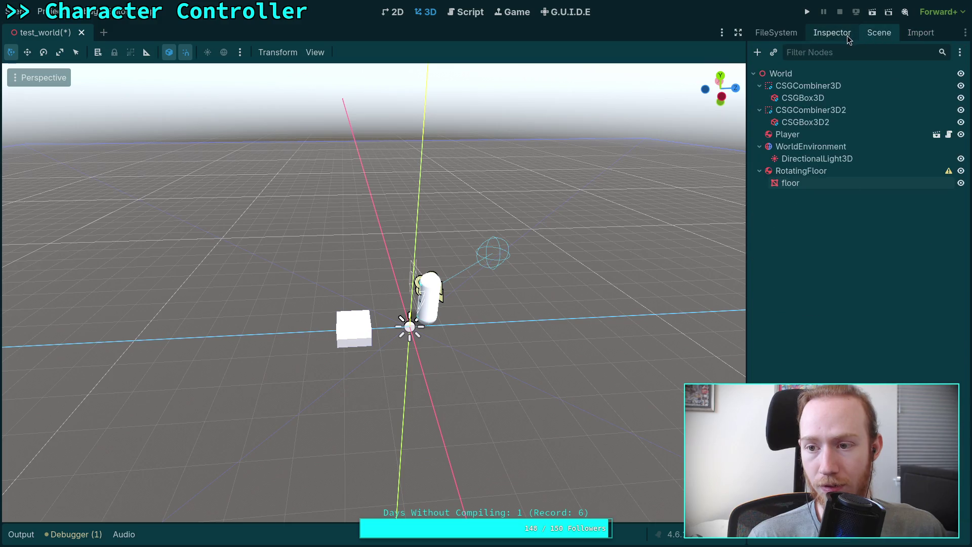
left_click(847, 36)
left_click(906, 33)
left_click(908, 127)
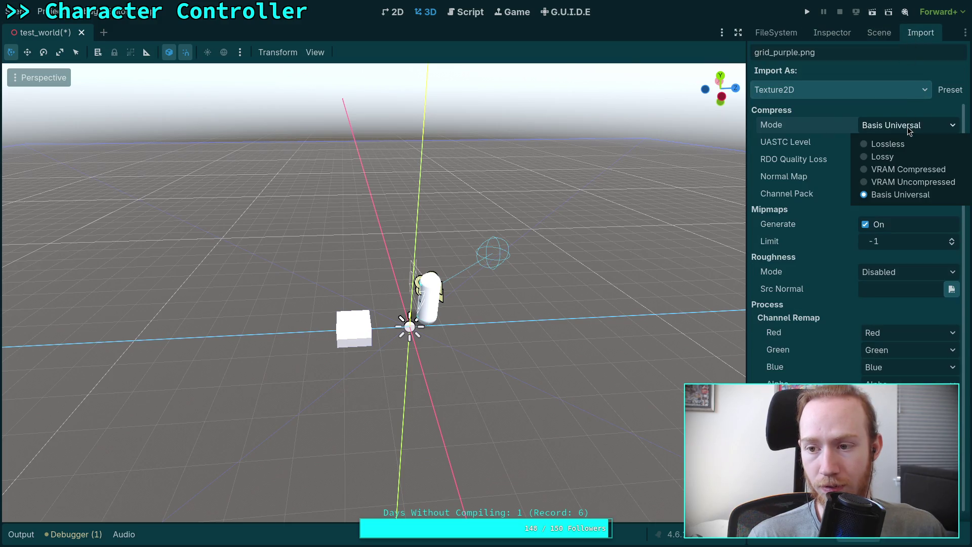
left_click(843, 129)
left_click(906, 141)
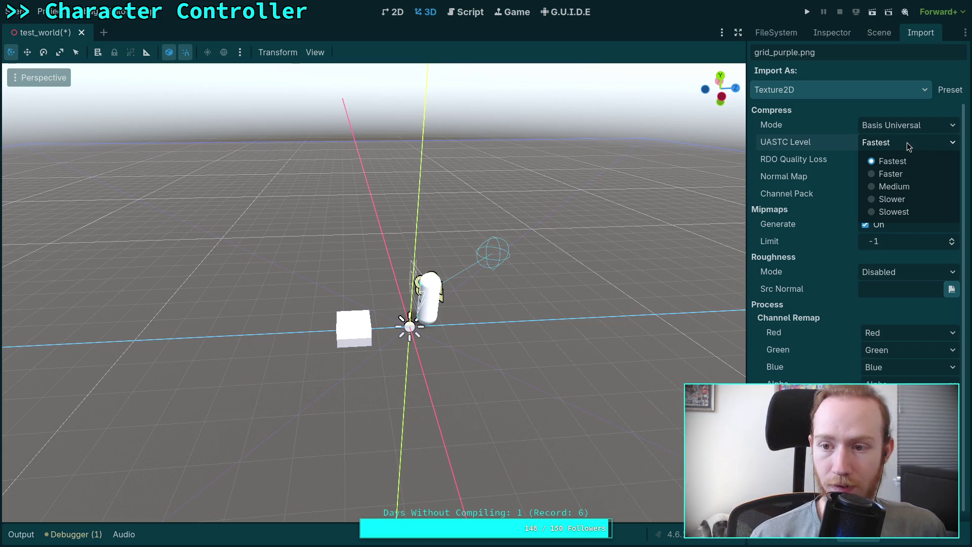
left_click(888, 211)
left_click(881, 539)
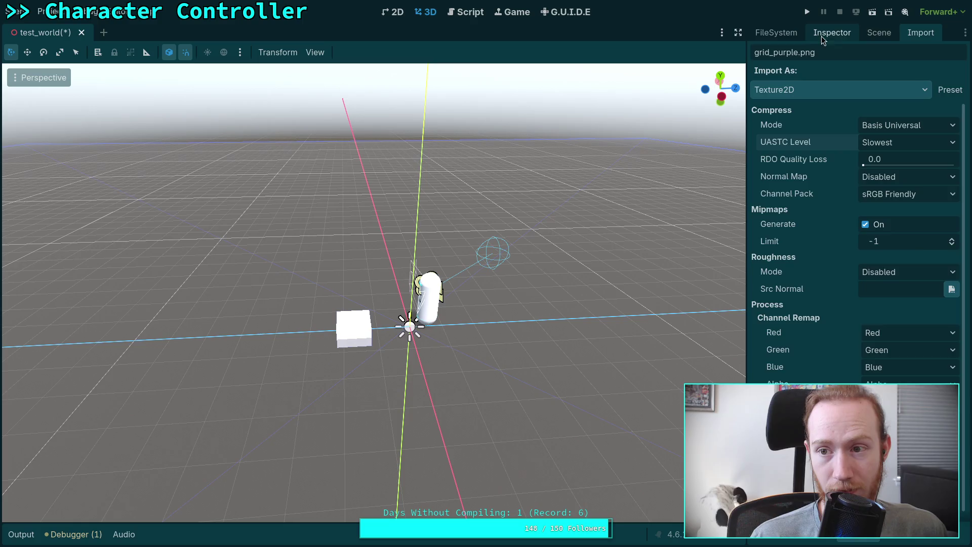
left_click(837, 36)
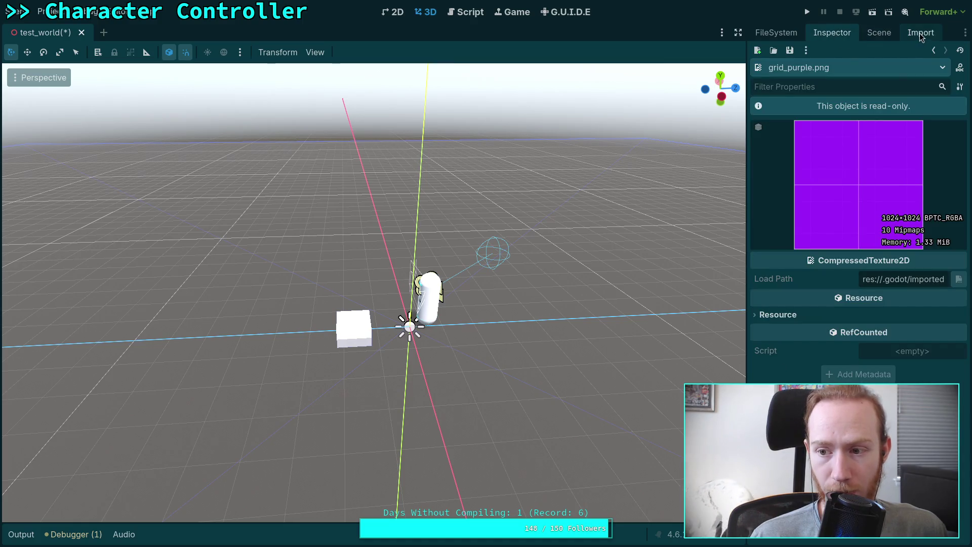
Step: Reimport grid_purple.png as VRAM Compressed with the default preset, then return to texture/dev
left_click(919, 34)
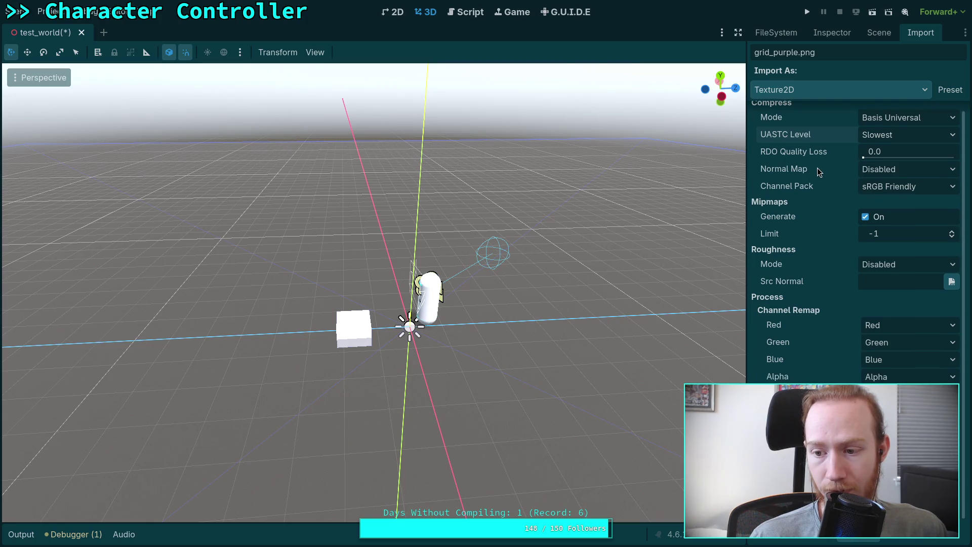
left_click(894, 126)
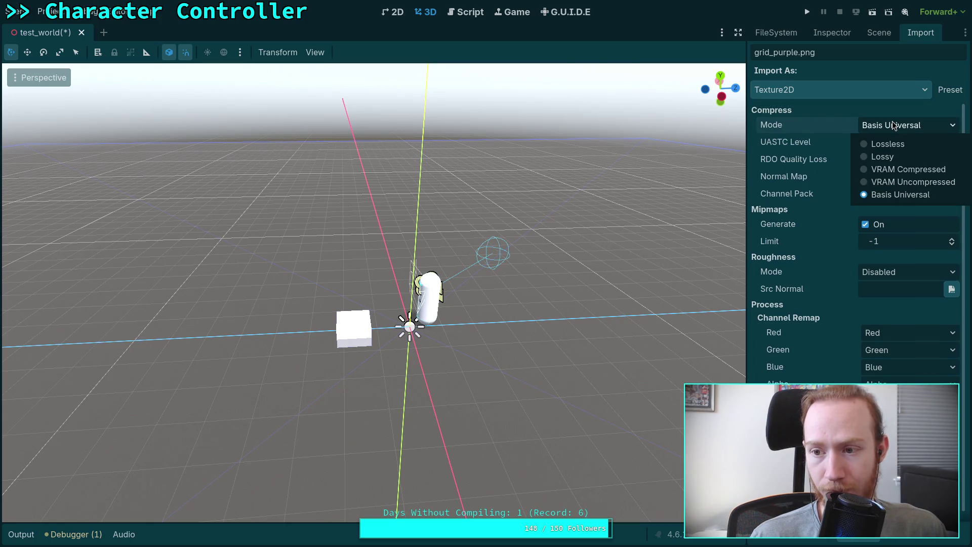
left_click(889, 169)
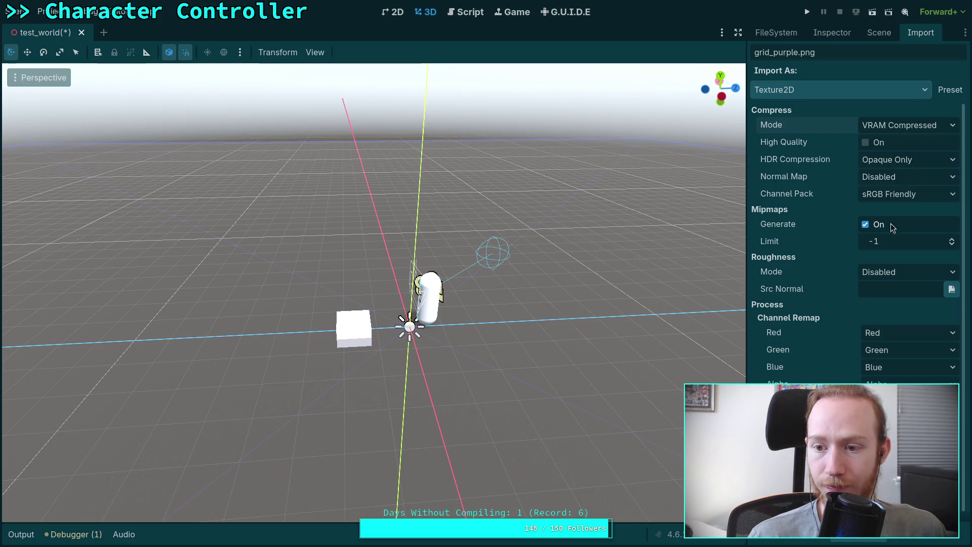
scroll("down", 3)
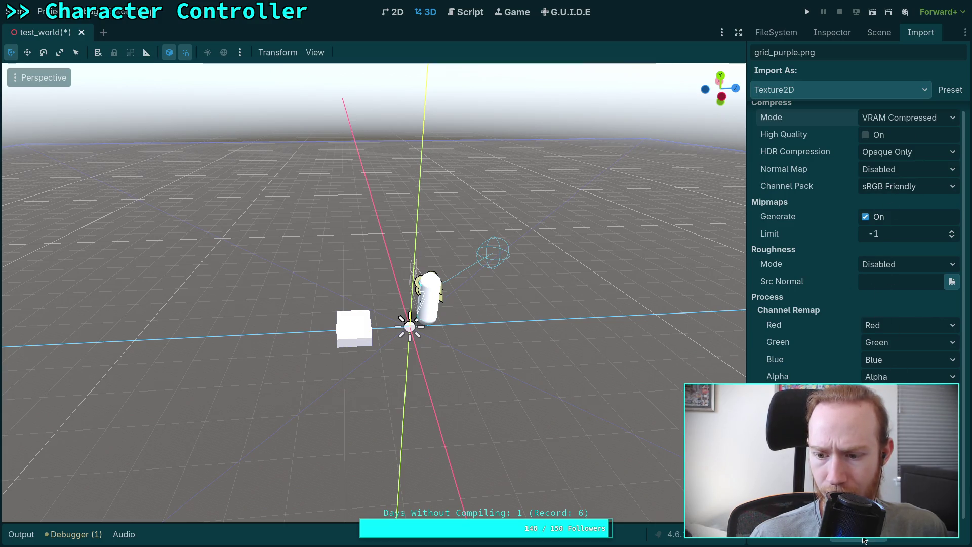
scroll("up", 3)
left_click(950, 90)
left_click(906, 161)
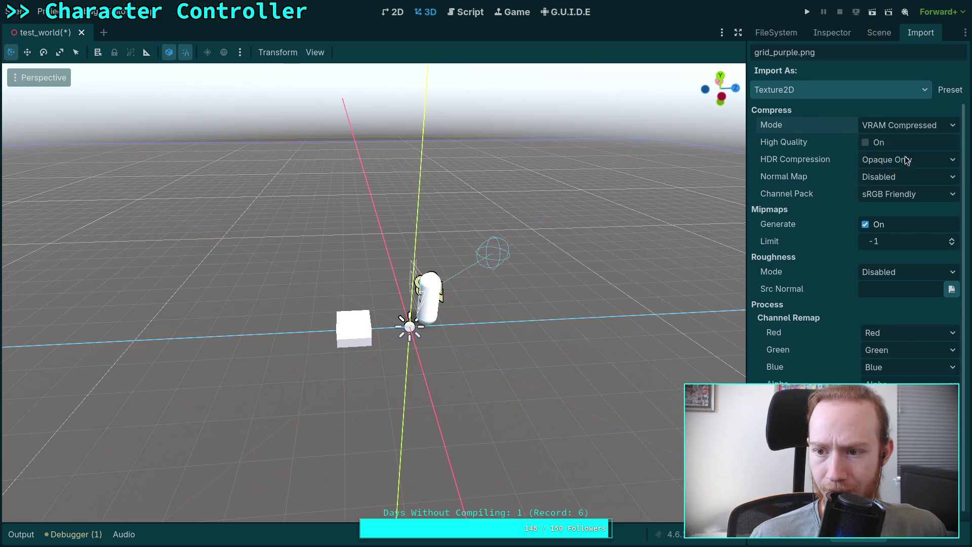
left_click(832, 32)
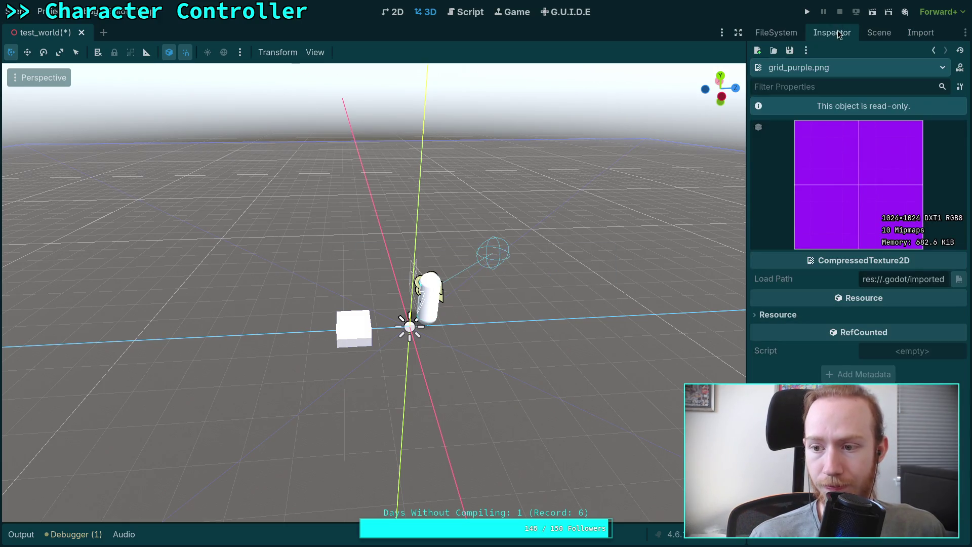
left_click(879, 33)
left_click(776, 32)
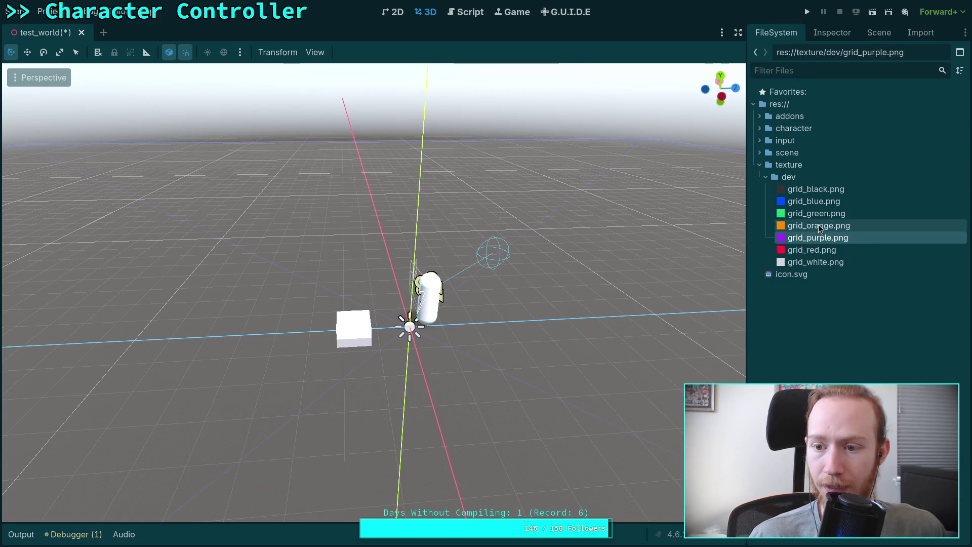
Step: Load the default import preset for grid_orange.png
left_click(841, 33)
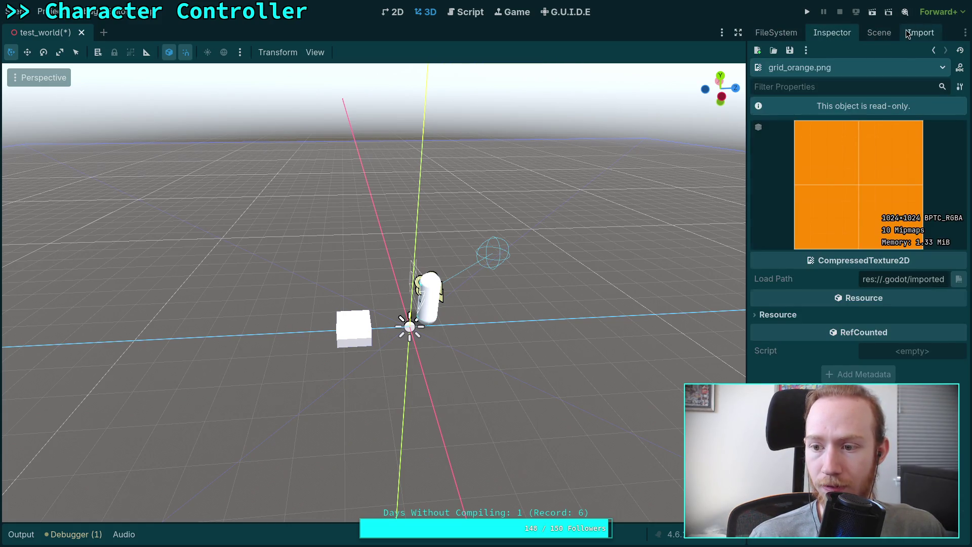
left_click(906, 30)
left_click(939, 91)
left_click(874, 169)
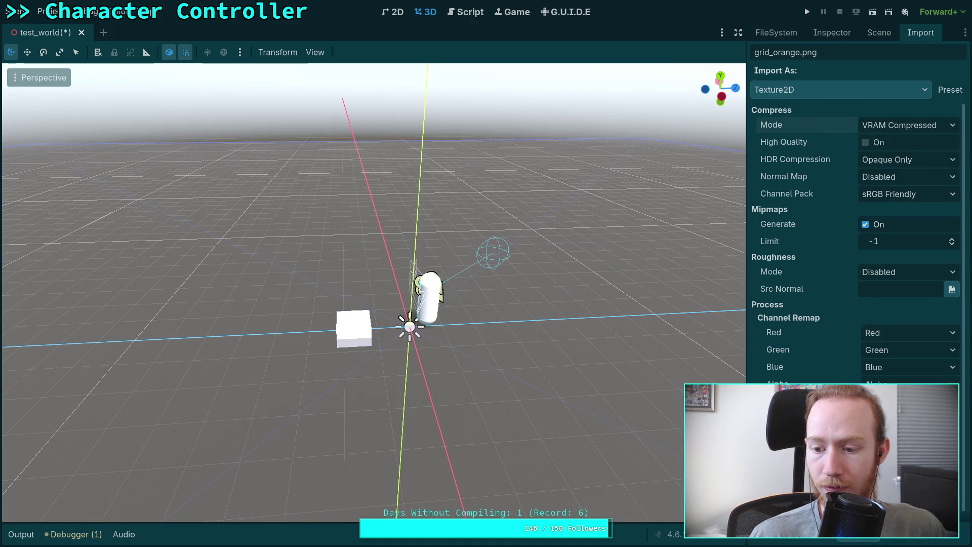
left_click(807, 31)
left_click(776, 33)
Step: Load the default import preset for grid_green.png and check its preview
left_click(830, 214)
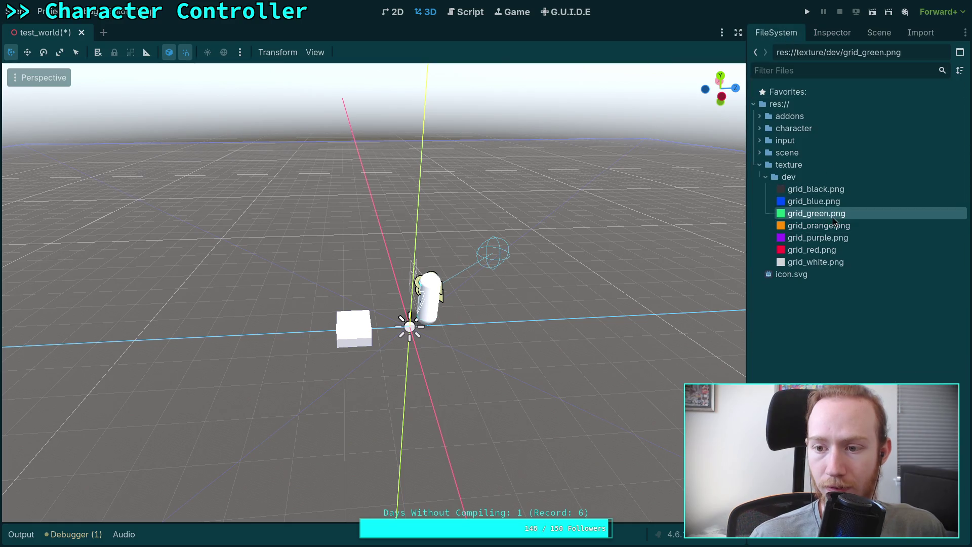
left_click(921, 35)
left_click(939, 129)
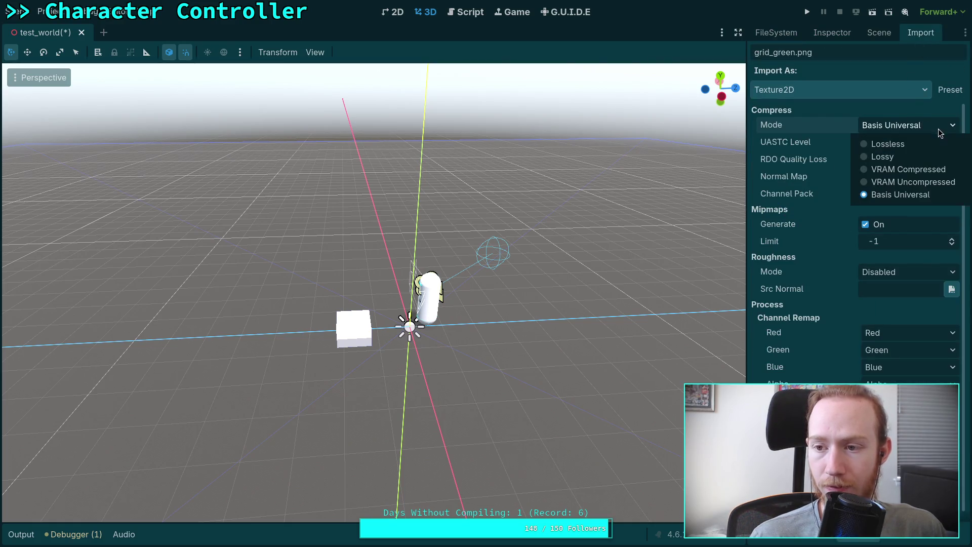
left_click(940, 92)
left_click(883, 160)
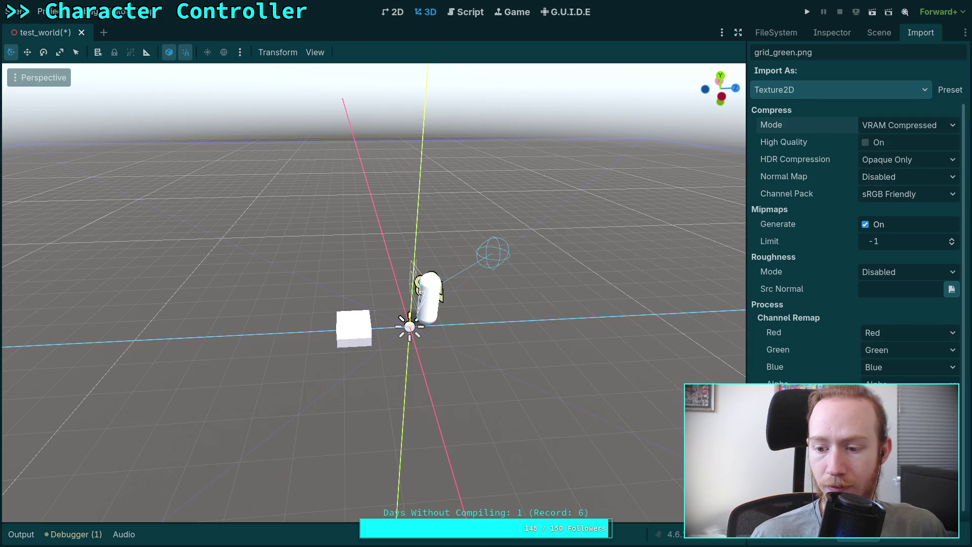
left_click(823, 32)
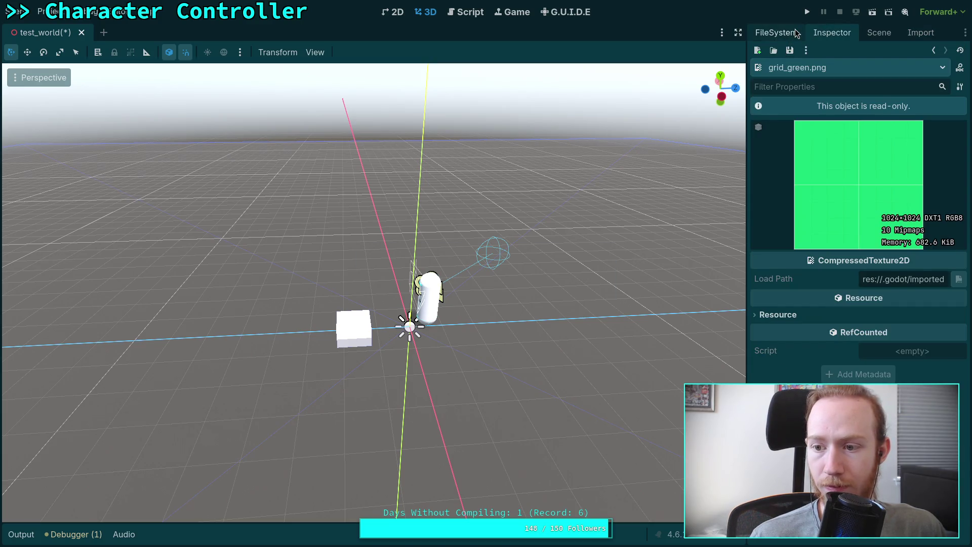
left_click(796, 33)
Step: Reimport grid_blue.png with the default import preset
left_click(816, 202)
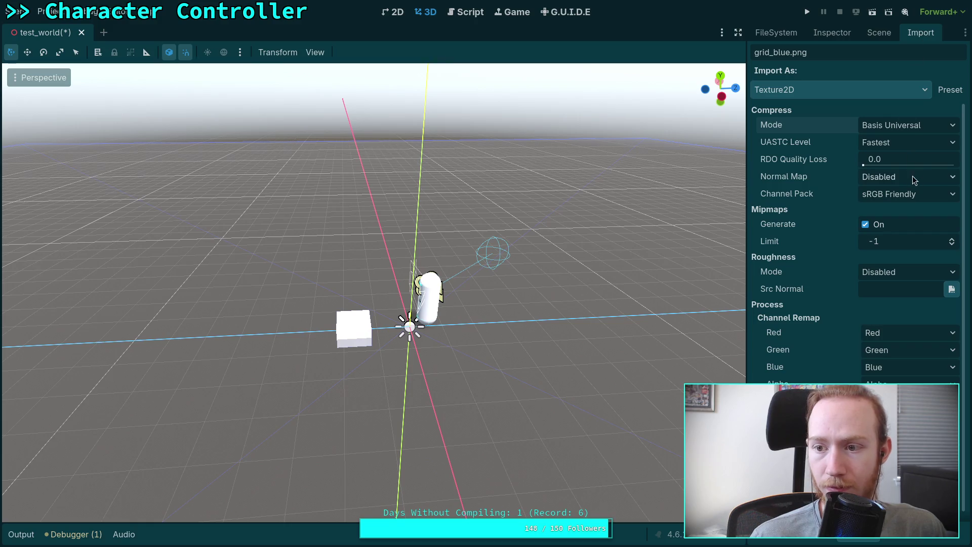
left_click(933, 130)
left_click(955, 93)
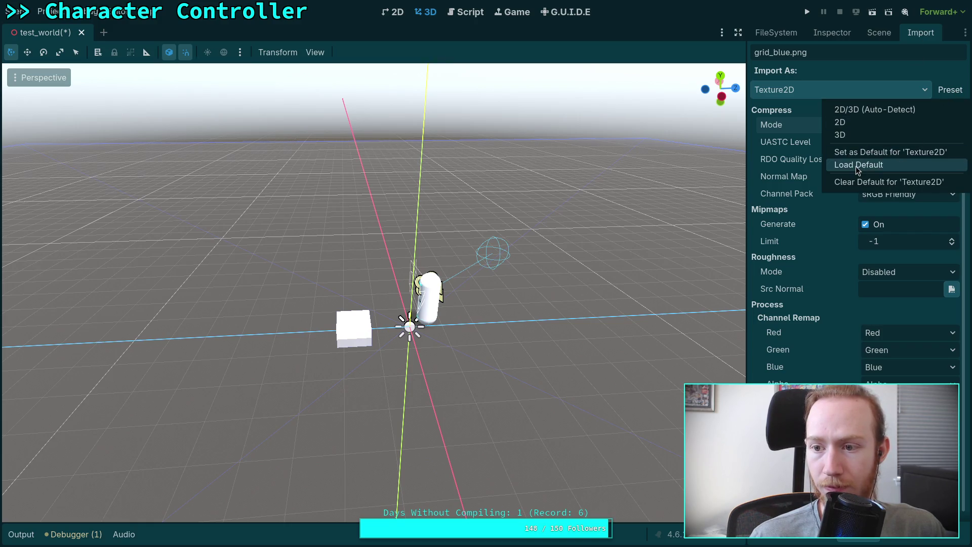
left_click(861, 164)
left_click(860, 540)
left_click(776, 32)
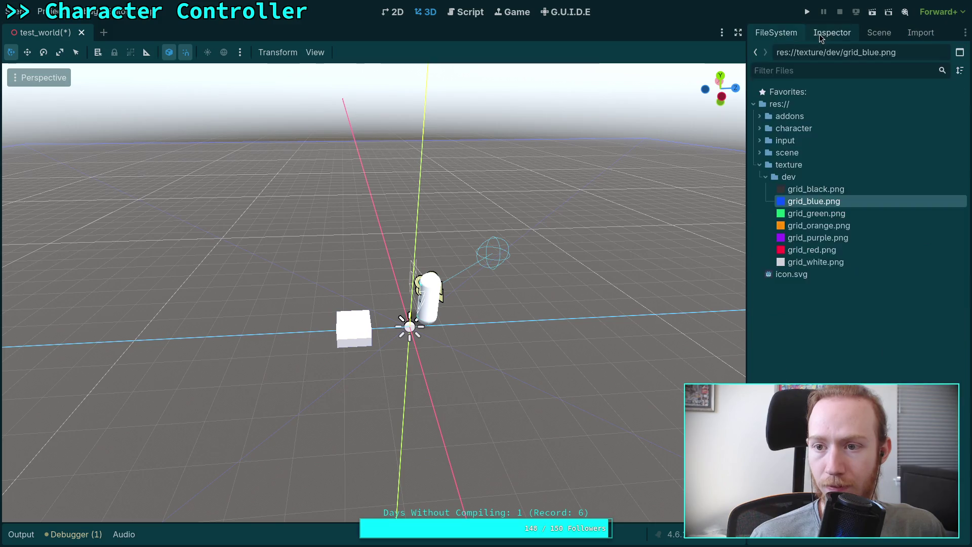
left_click(831, 33)
Step: Load the default import preset for grid_black.png
left_click(776, 33)
left_click(833, 189)
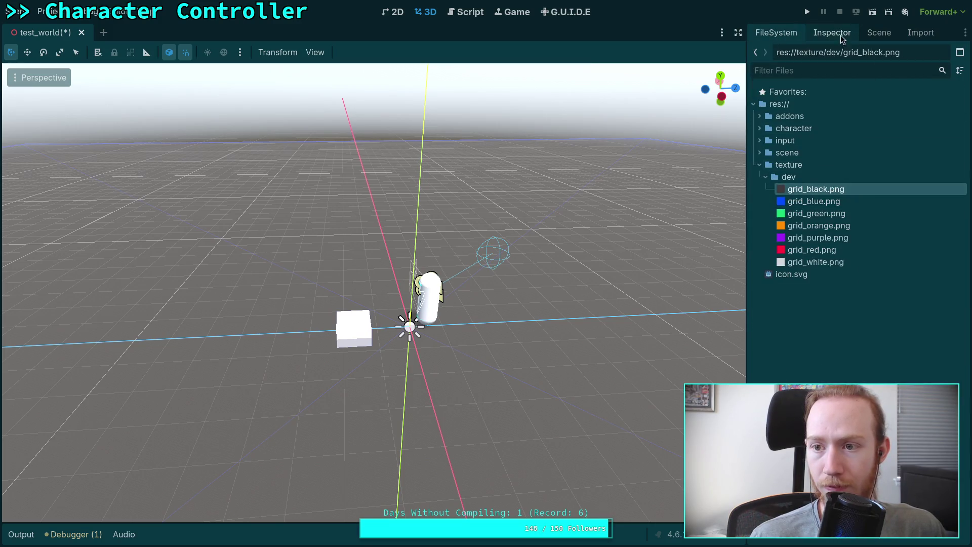
left_click(831, 32)
left_click(918, 32)
left_click(950, 89)
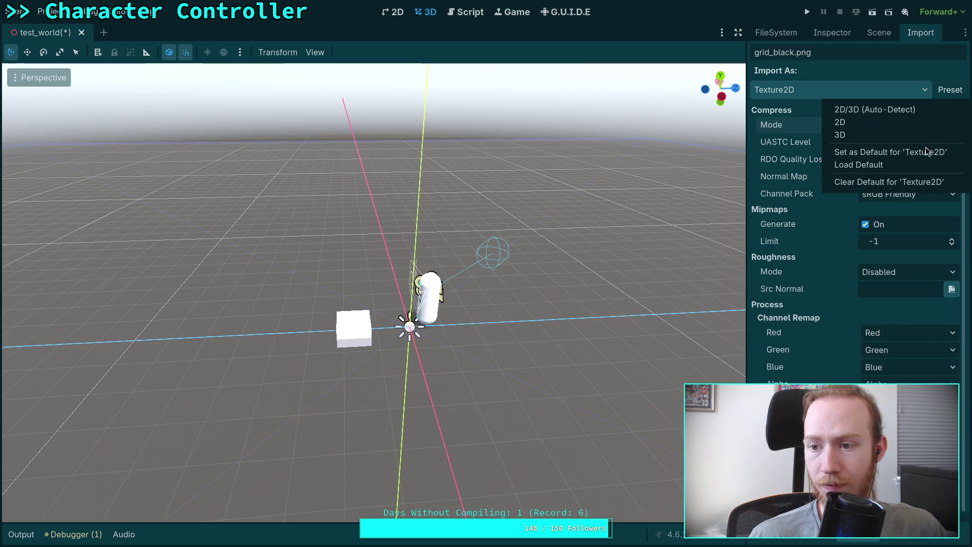
left_click(861, 163)
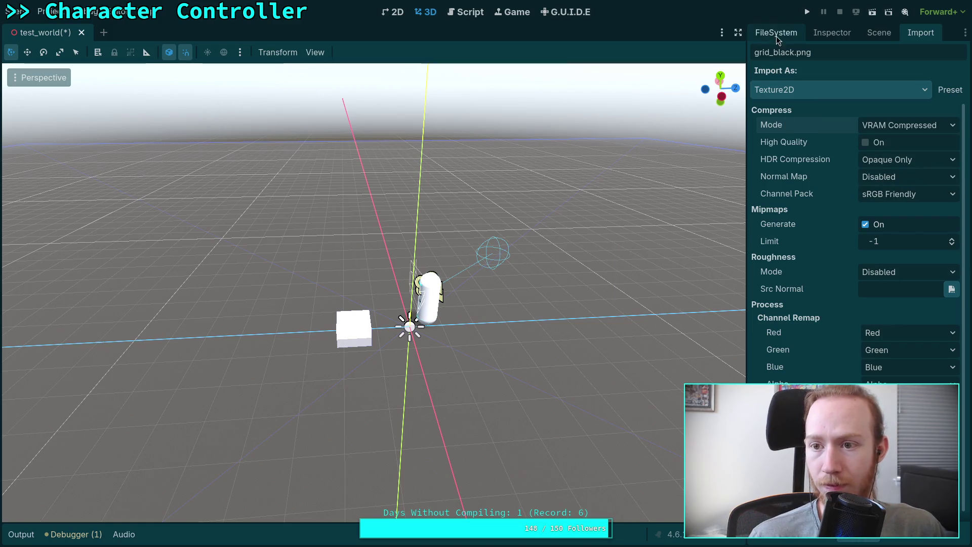
left_click(832, 32)
left_click(776, 32)
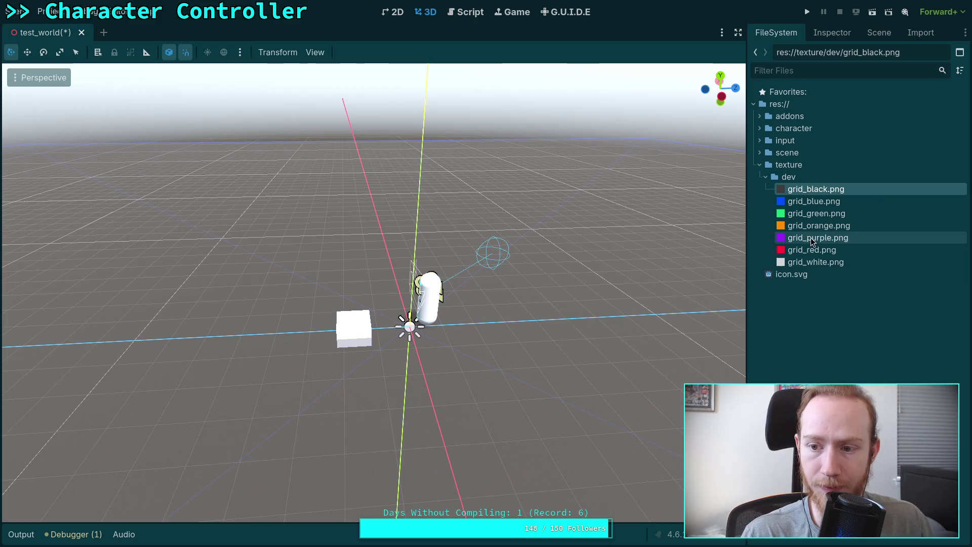
Step: Review grid_purple.png's import settings and load the default preset for grid_red.png
left_click(817, 238)
left_click(843, 34)
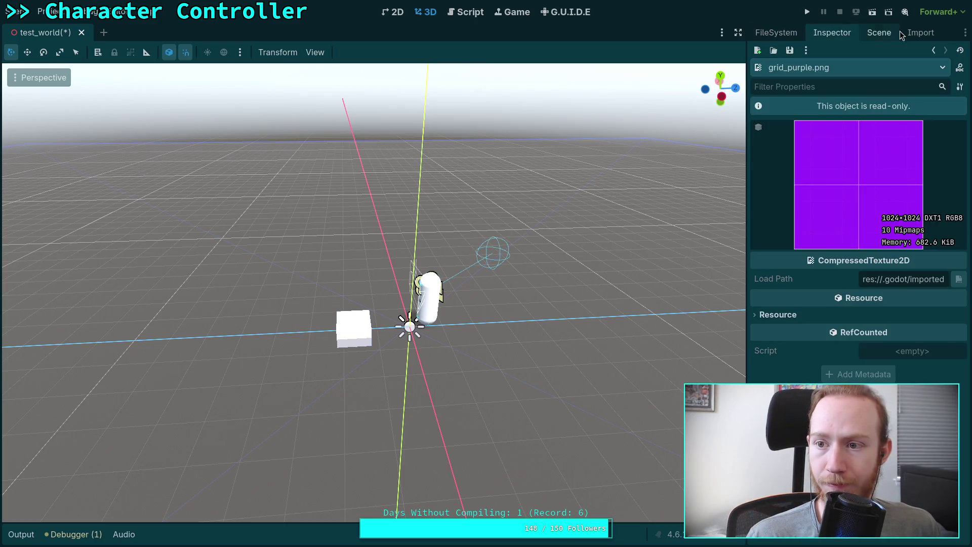
left_click(917, 32)
left_click(776, 32)
left_click(812, 250)
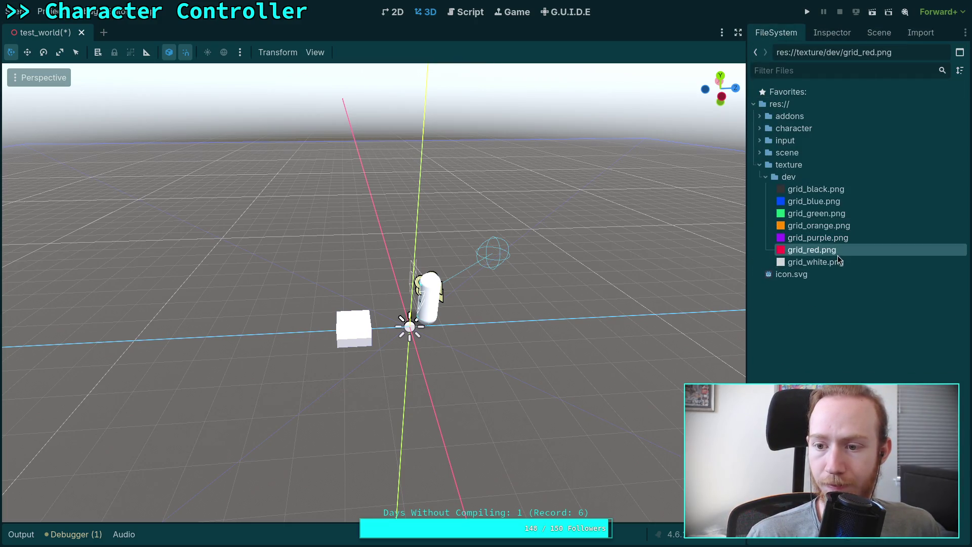
left_click(919, 33)
left_click(951, 90)
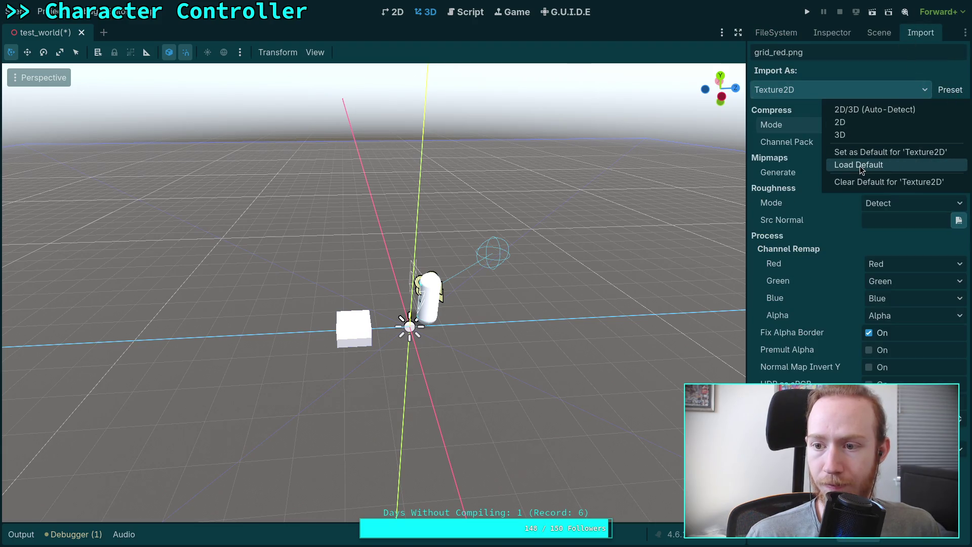
left_click(861, 166)
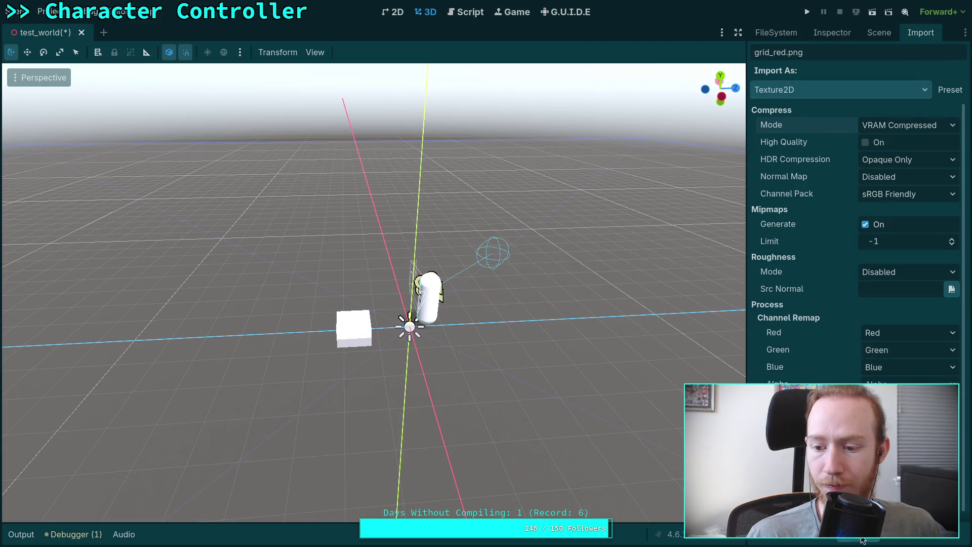
left_click(832, 33)
left_click(776, 33)
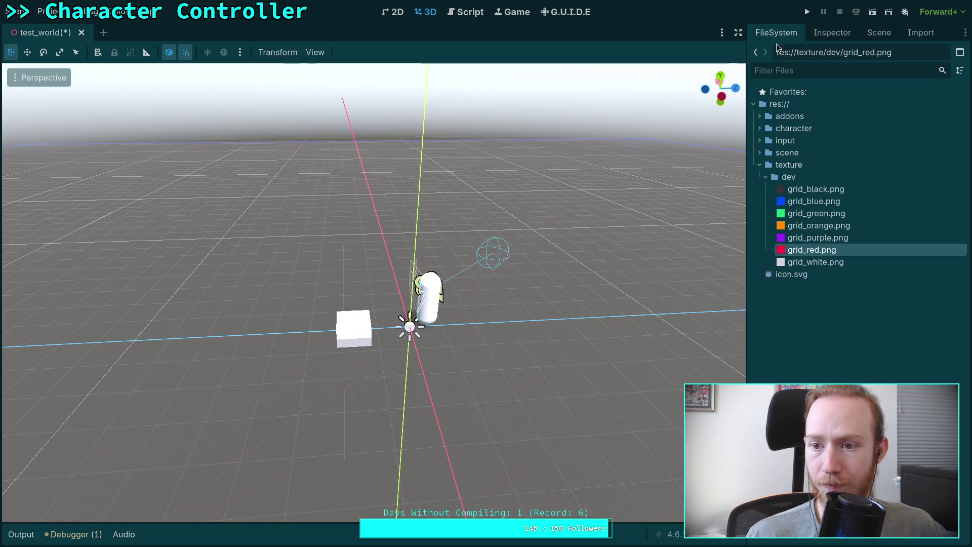
Step: Reimport grid_white.png as Lossy with normal map detection off, mipmaps on, roughness disabled
left_click(828, 263)
left_click(910, 39)
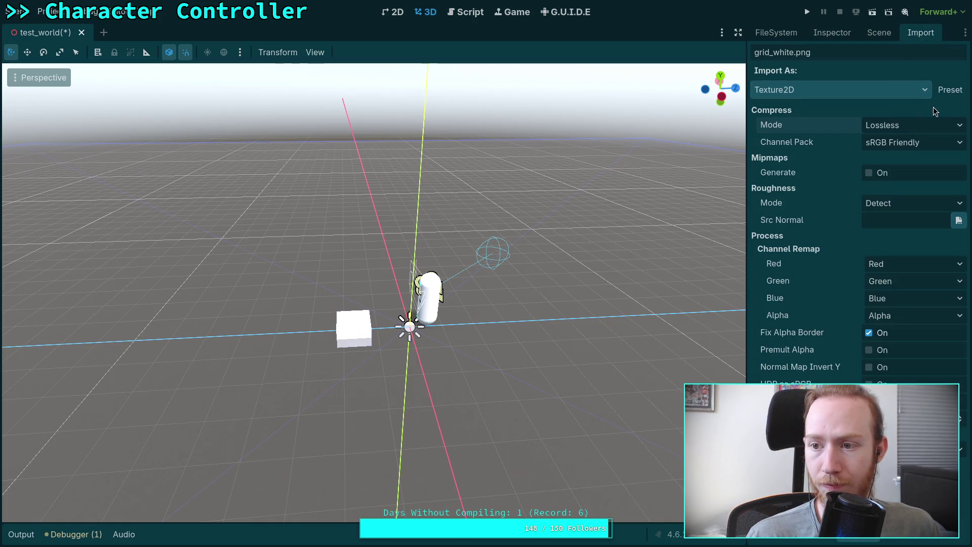
left_click(911, 125)
left_click(899, 156)
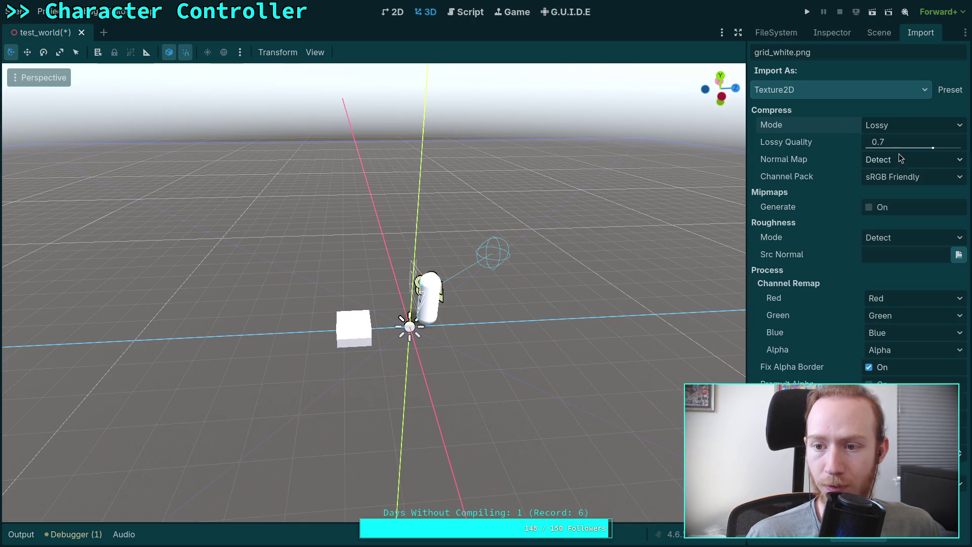
left_click(895, 167)
left_click(887, 208)
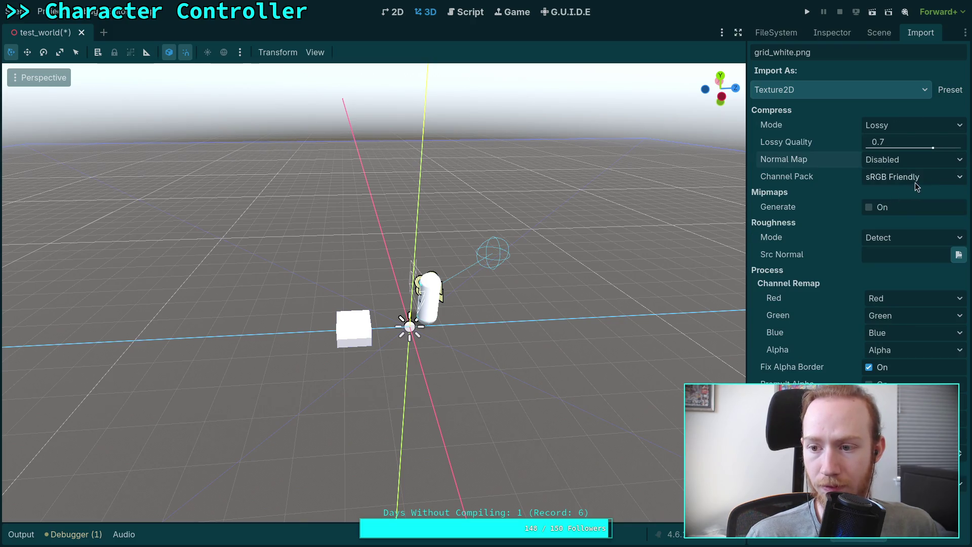
left_click(880, 208)
left_click(900, 259)
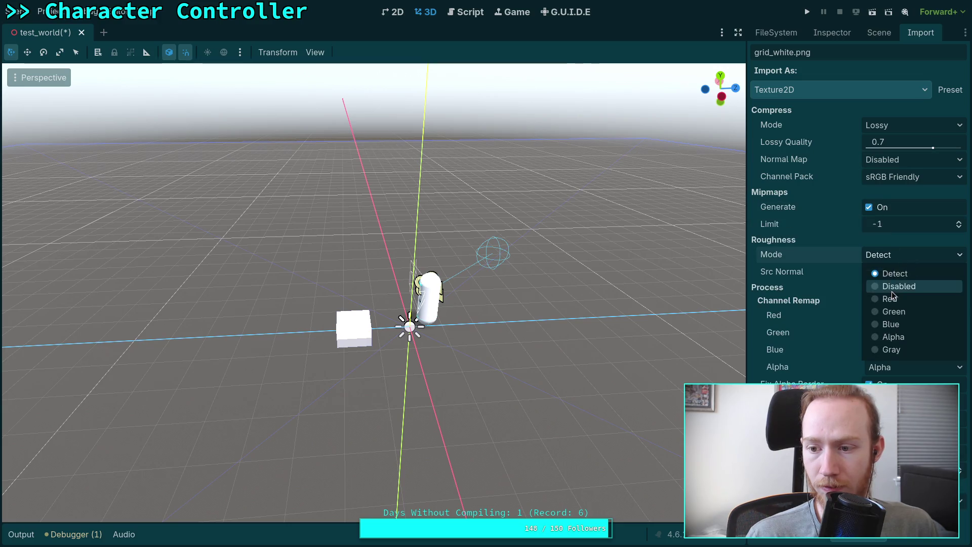
left_click(886, 285)
left_click(855, 541)
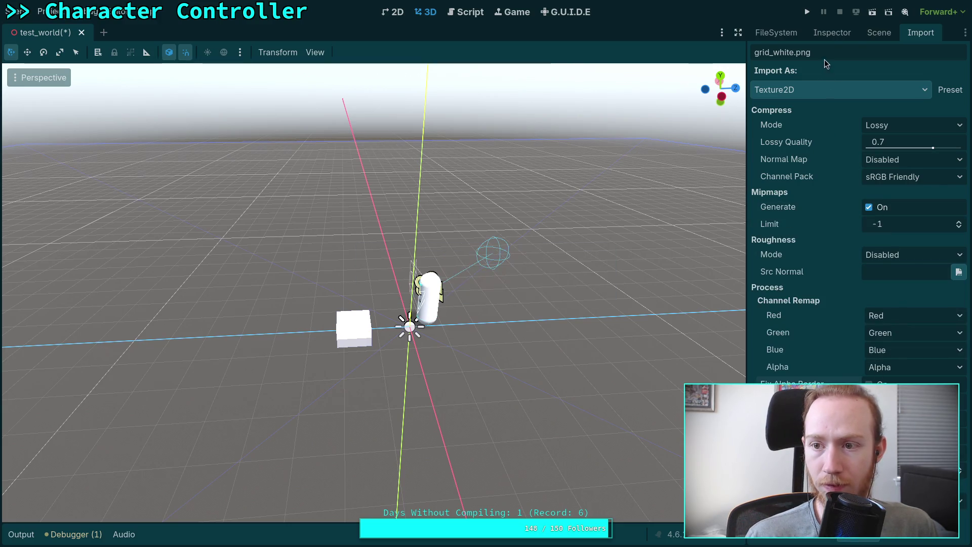
Step: Load the default import preset for grid_white.png and return to the file tree
left_click(833, 33)
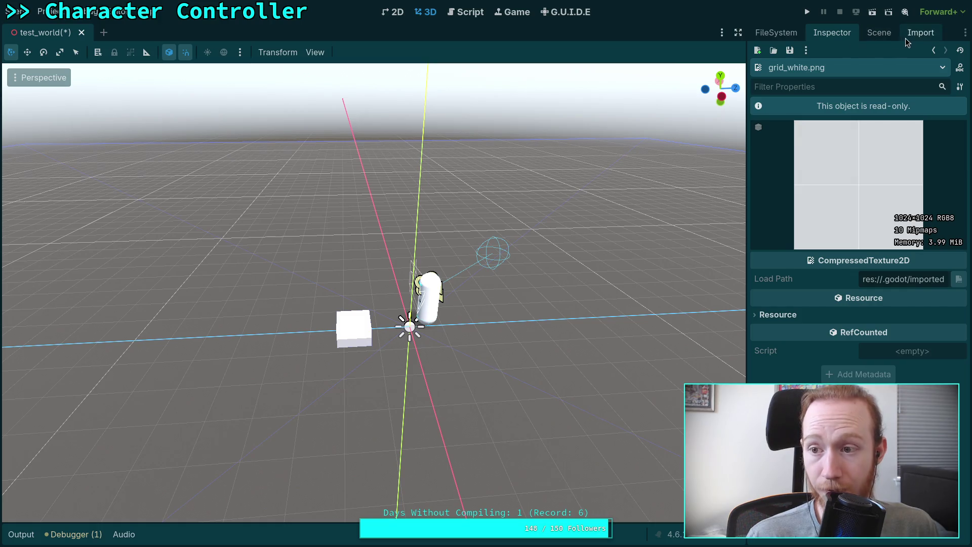
left_click(914, 33)
left_click(950, 90)
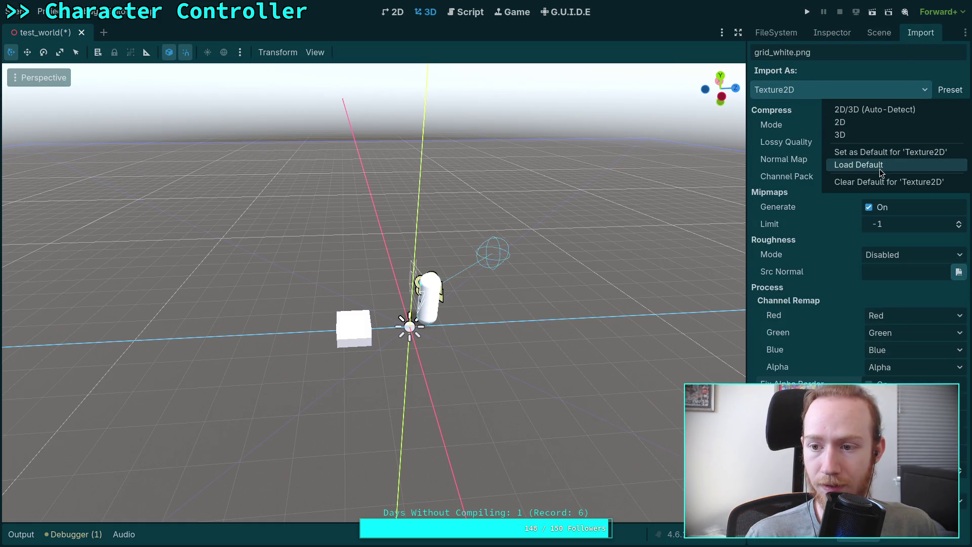
left_click(879, 168)
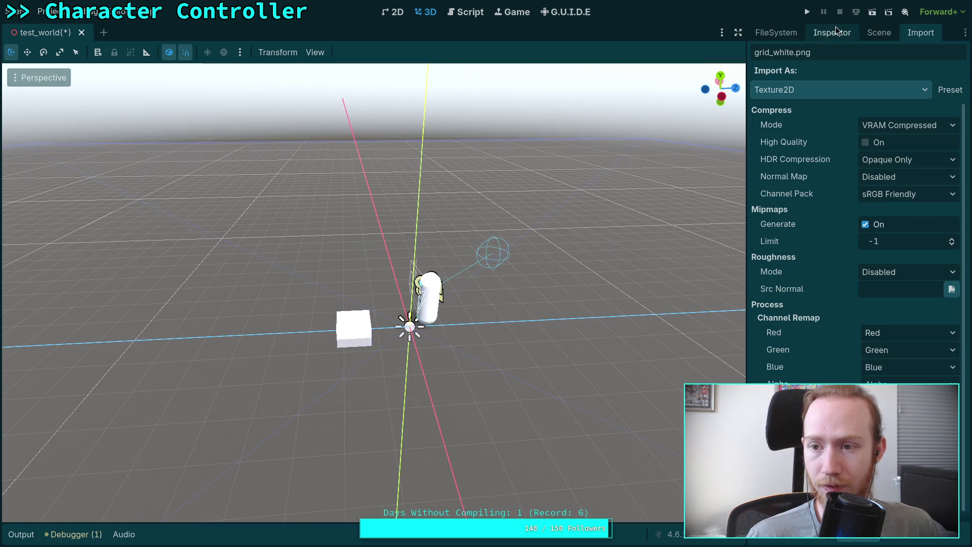
left_click(831, 31)
left_click(776, 34)
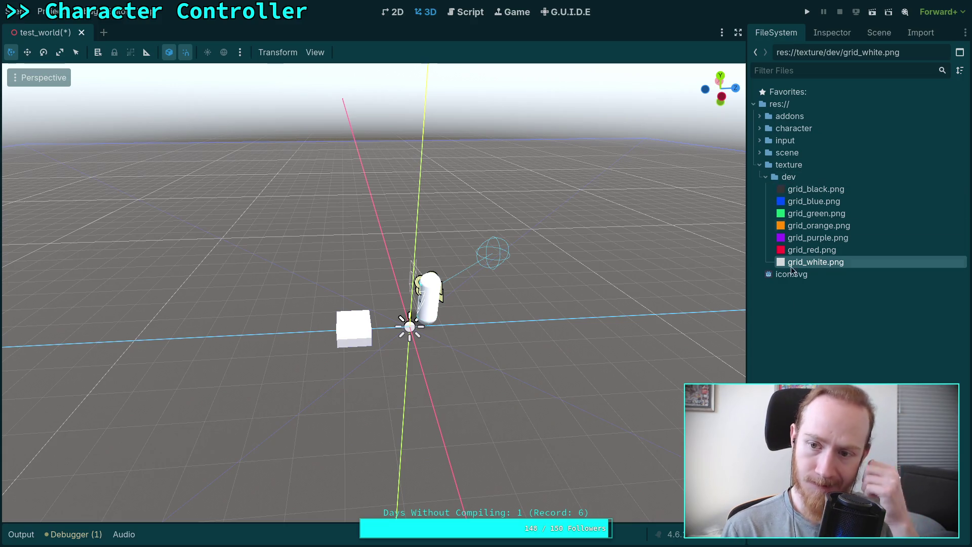
Step: Create a material folder at the res:// root
left_click(790, 201)
left_click(780, 105)
right_click(780, 105)
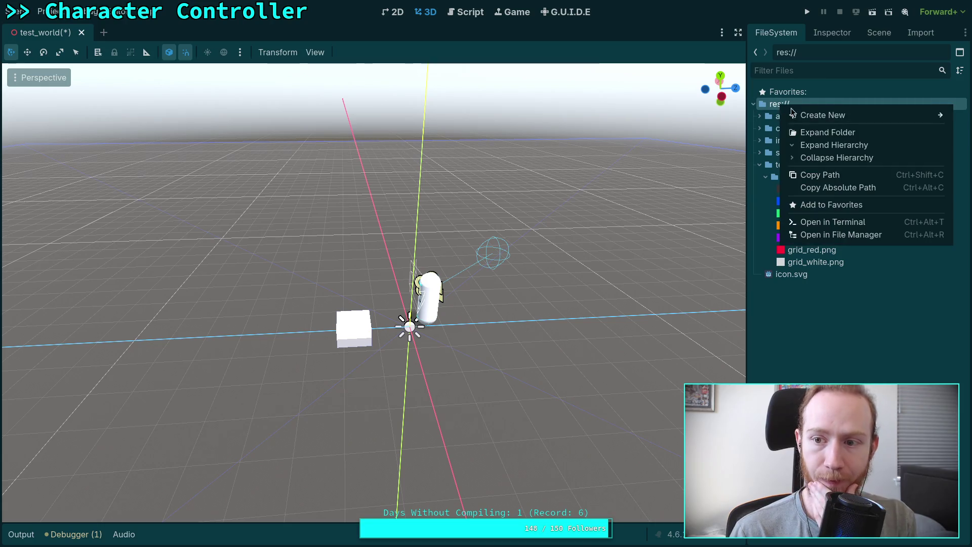
mouse_move(809, 113)
left_click(762, 114)
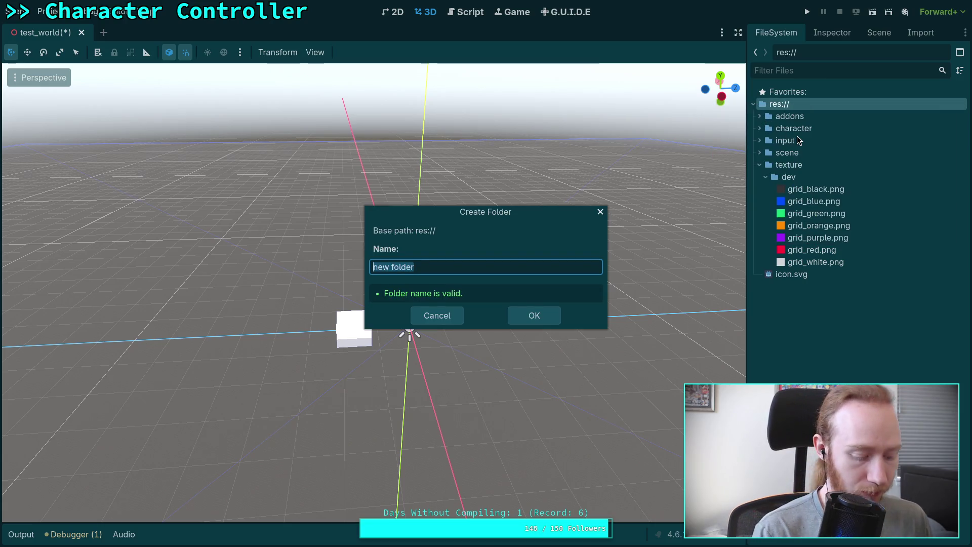
type("met")
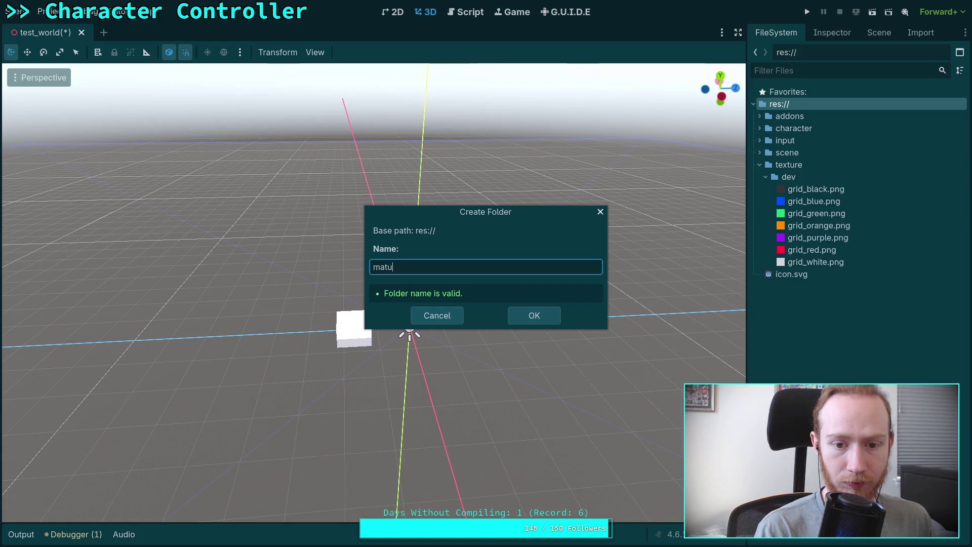
key("Return")
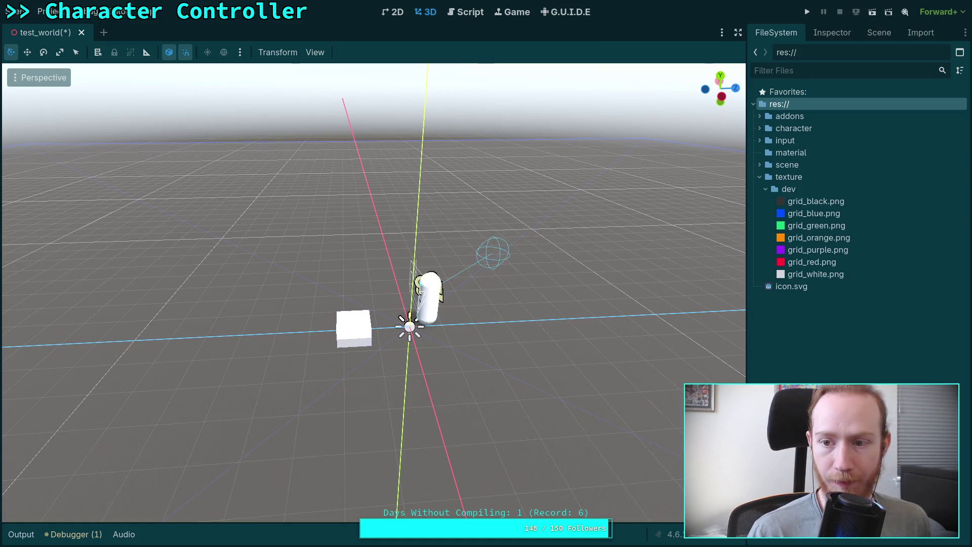
Step: Create a dev folder inside material and select it
left_click(816, 153)
right_click(834, 158)
mouse_move(838, 165)
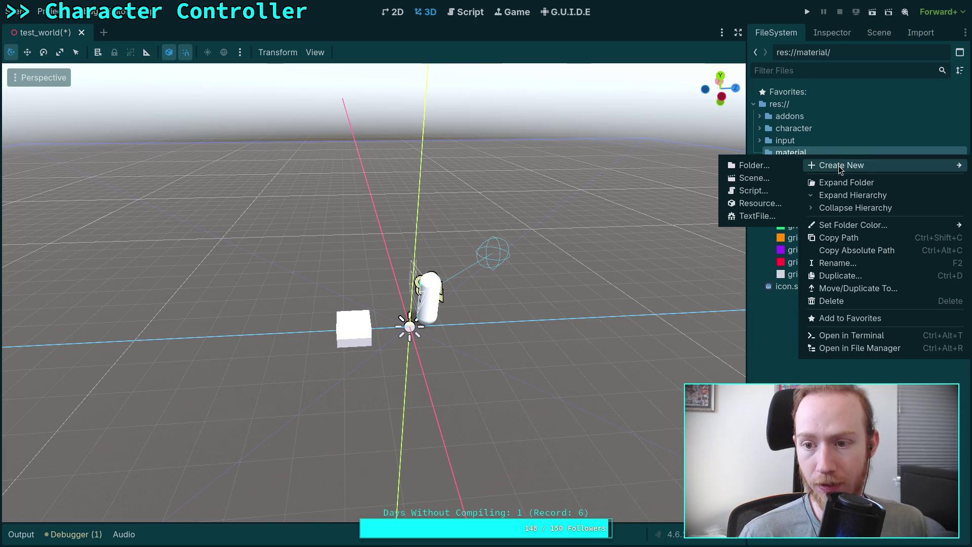
left_click(754, 166)
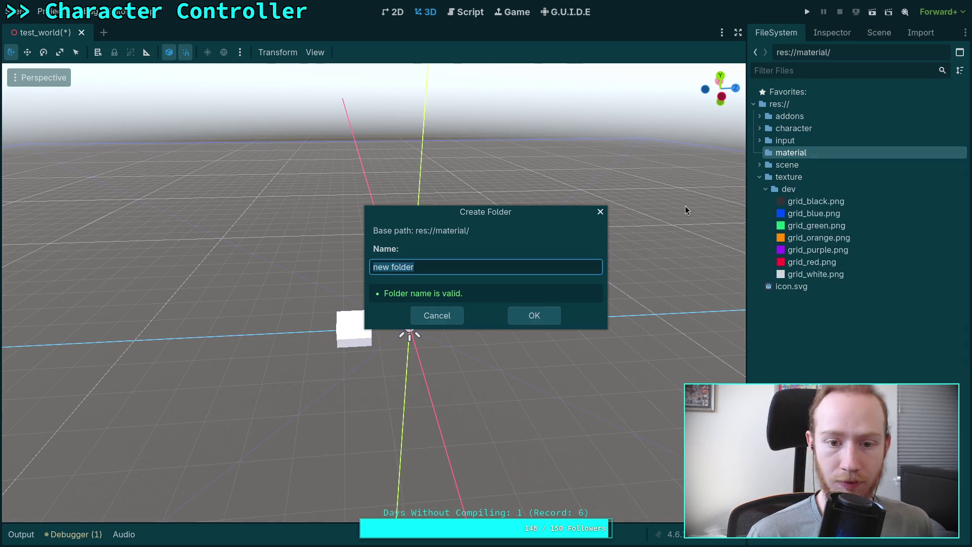
type("dev")
key("Return")
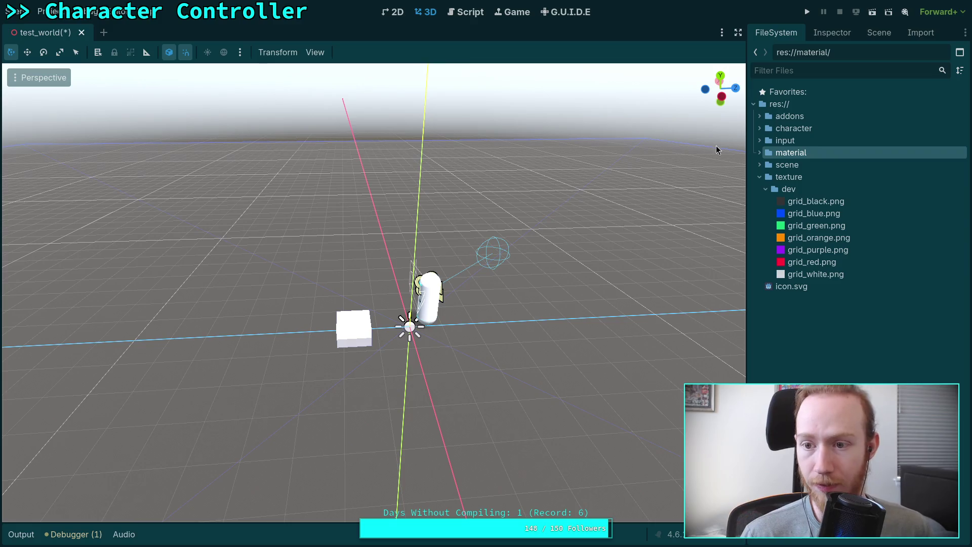
left_click(759, 152)
left_click(788, 164)
right_click(790, 165)
Step: Create a StandardMaterial3D saved as grid_black.tres in material/dev and open its properties
mouse_move(826, 177)
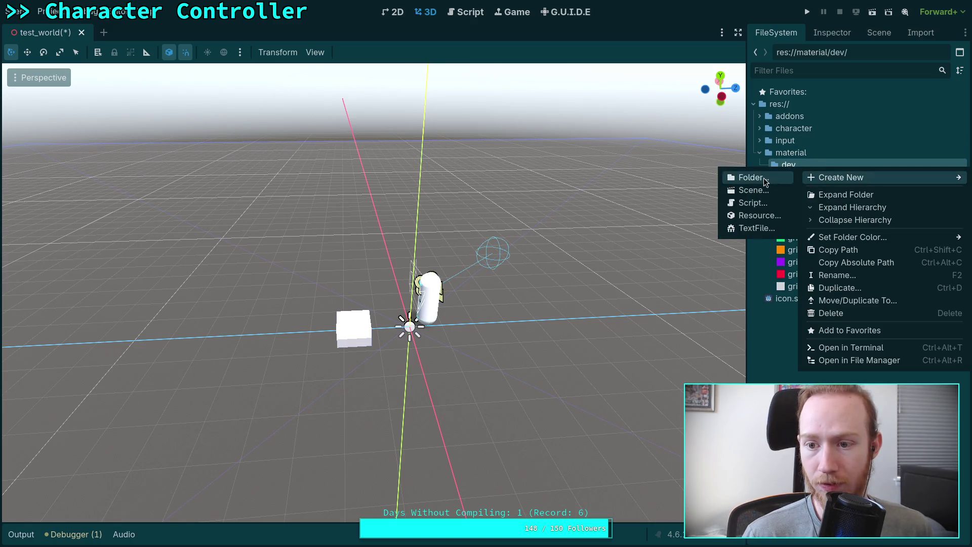
left_click(760, 215)
type("mat")
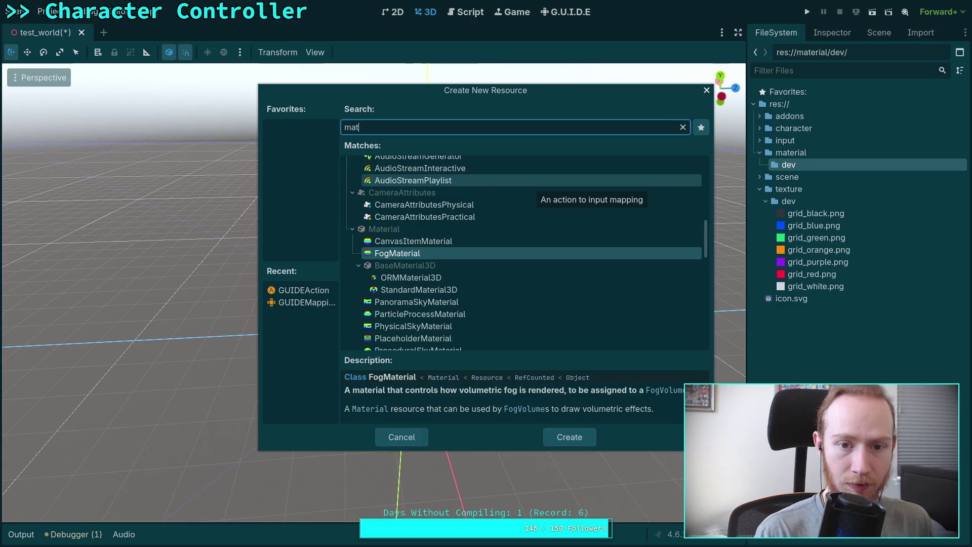
type("er")
scroll("down", 3)
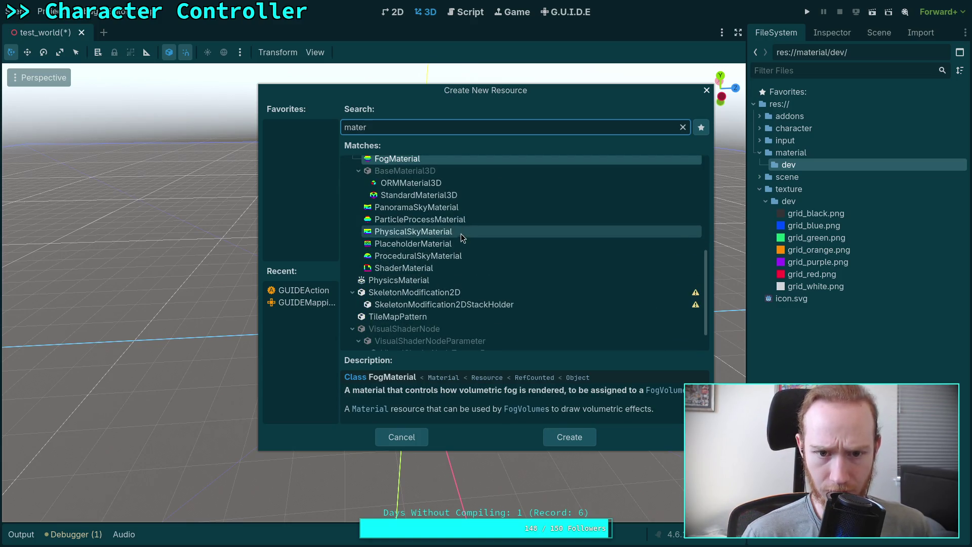
left_click(472, 196)
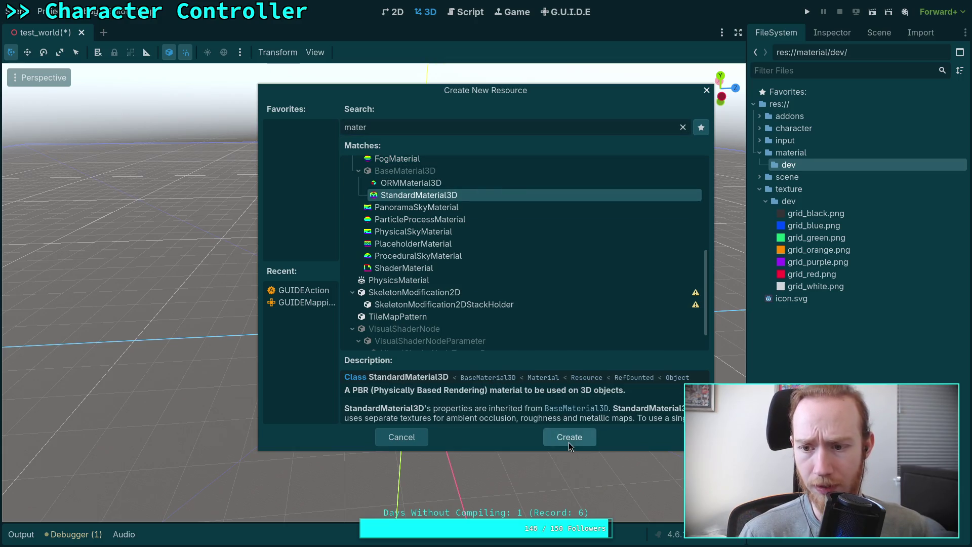
left_click(569, 436)
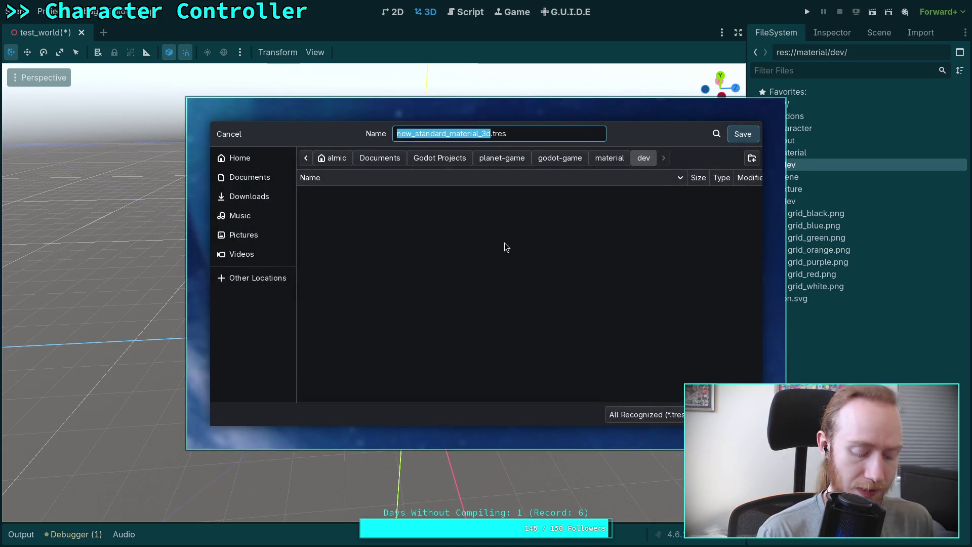
type("grid_black")
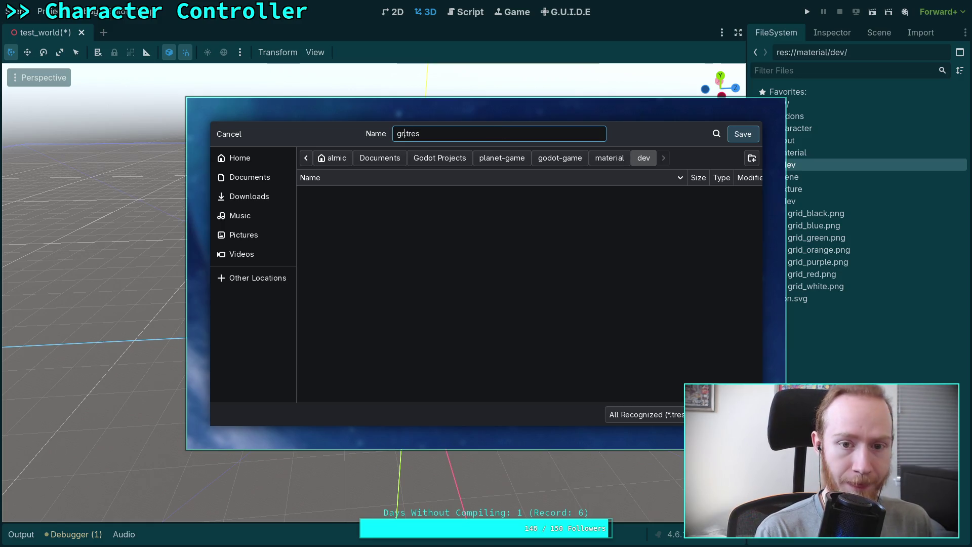
key("Return")
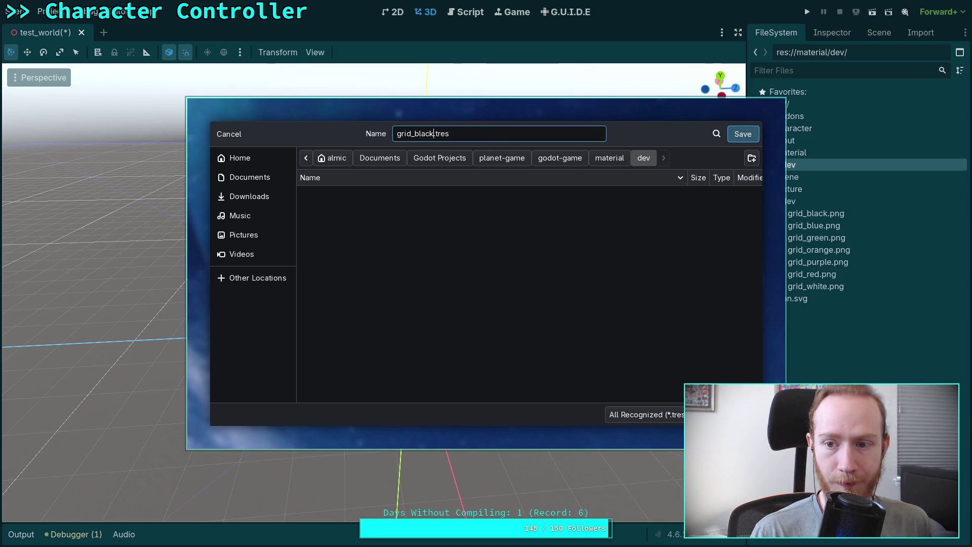
left_click(766, 165)
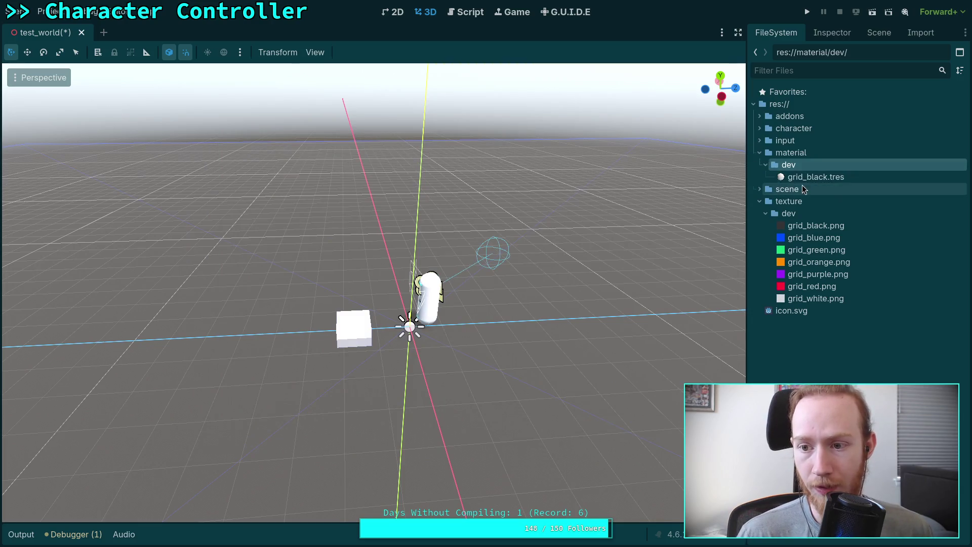
left_click(809, 177)
left_click(851, 37)
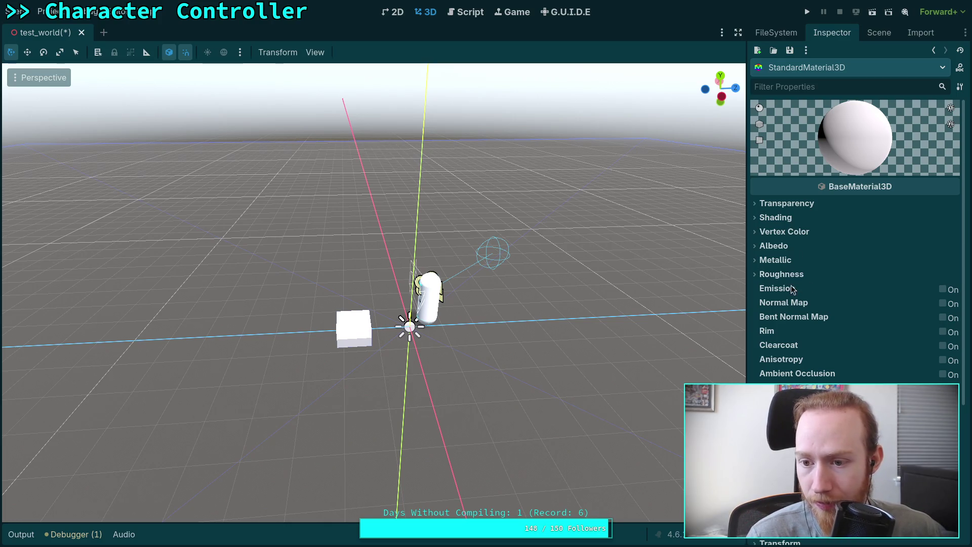
Step: Assign grid_black.png as the material's albedo texture
left_click(774, 247)
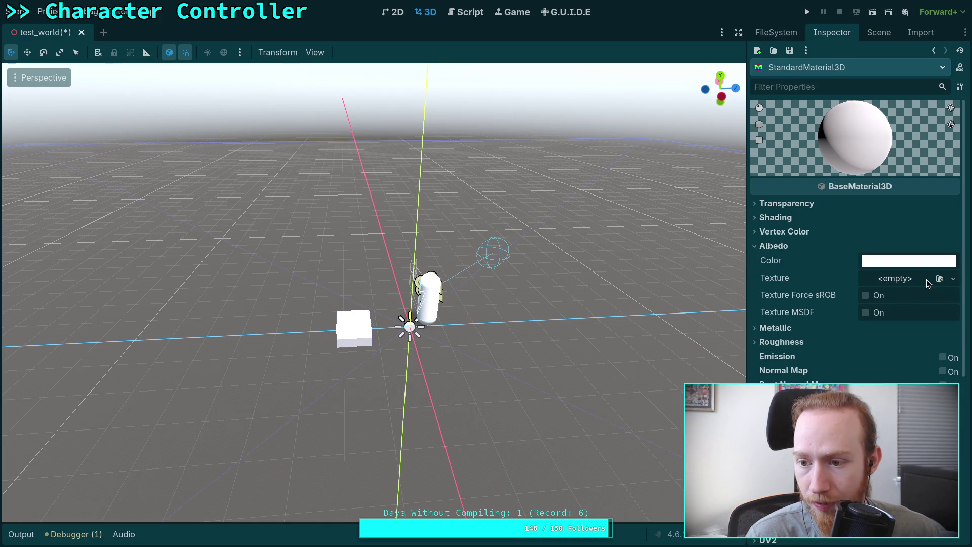
left_click(928, 282)
left_click(865, 267)
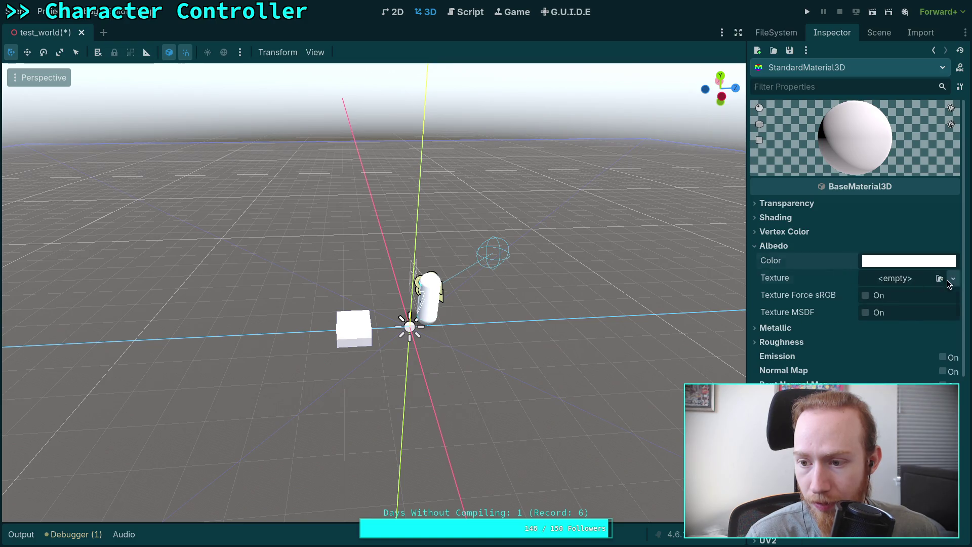
left_click(952, 279)
left_click(828, 274)
left_click(939, 278)
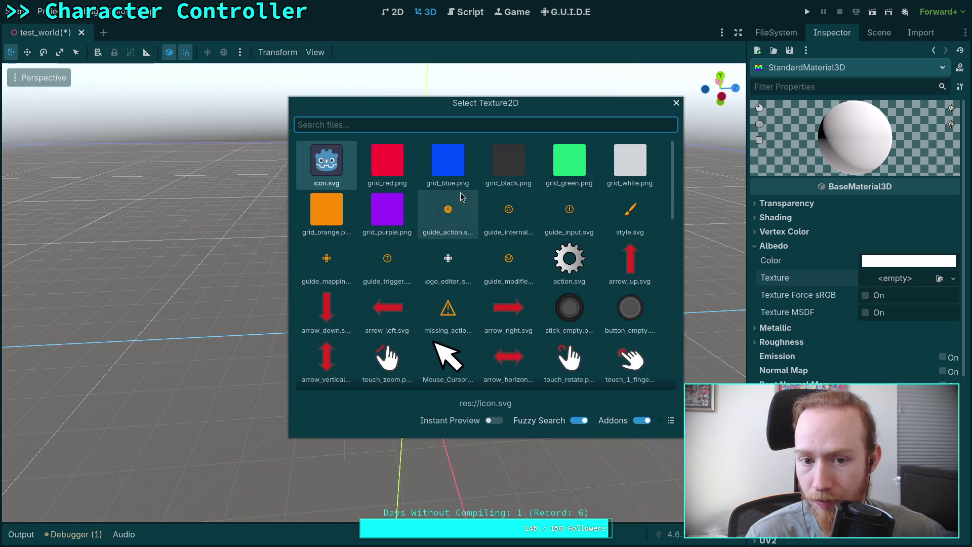
double_click(510, 175)
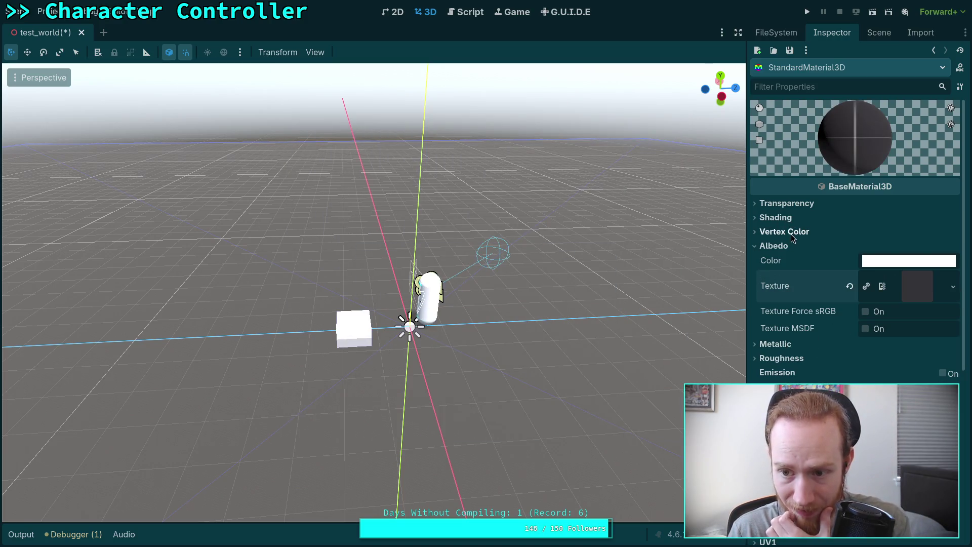
Step: Review shading (keep Per-Pixel, Burley), collapse Transparency and Albedo, and expand UV1
left_click(802, 204)
left_click(773, 205)
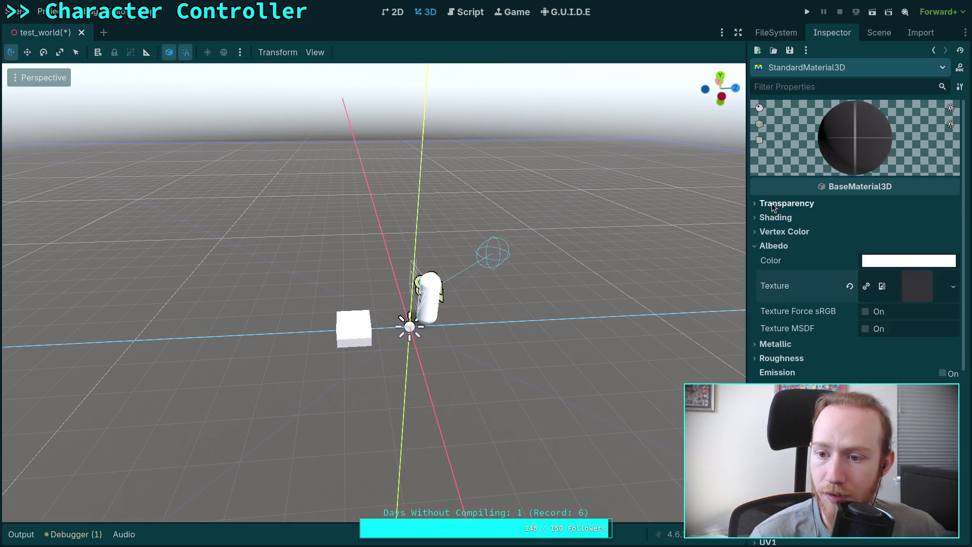
left_click(775, 218)
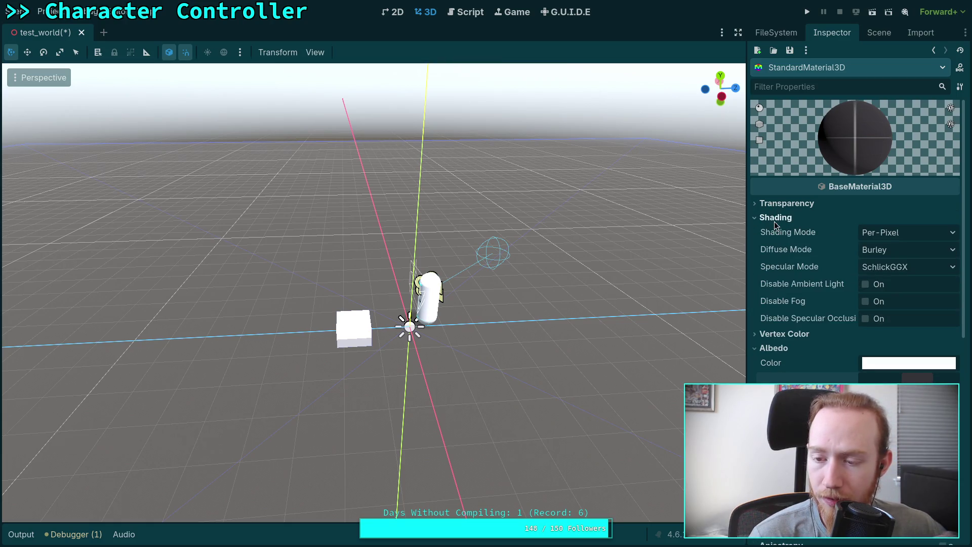
left_click(895, 233)
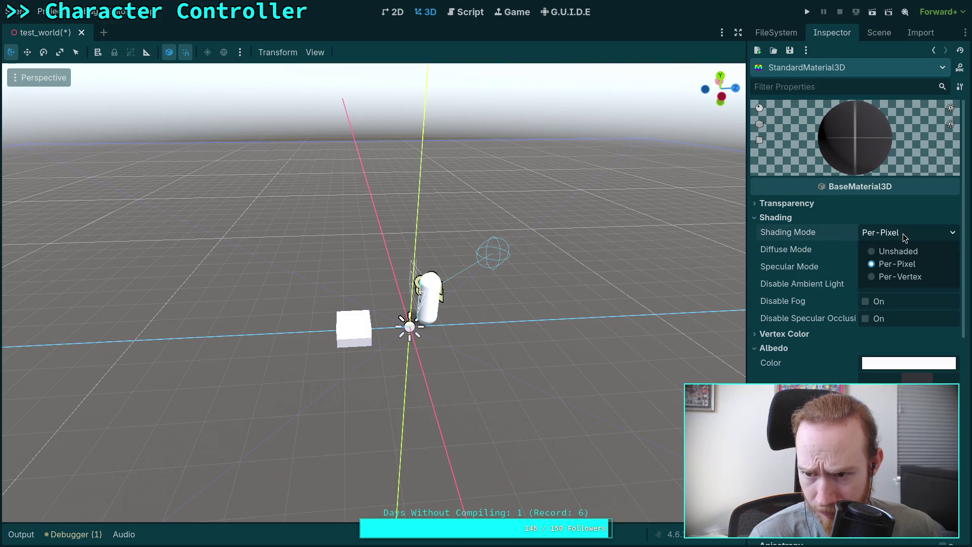
left_click(902, 232)
left_click(897, 251)
left_click(900, 252)
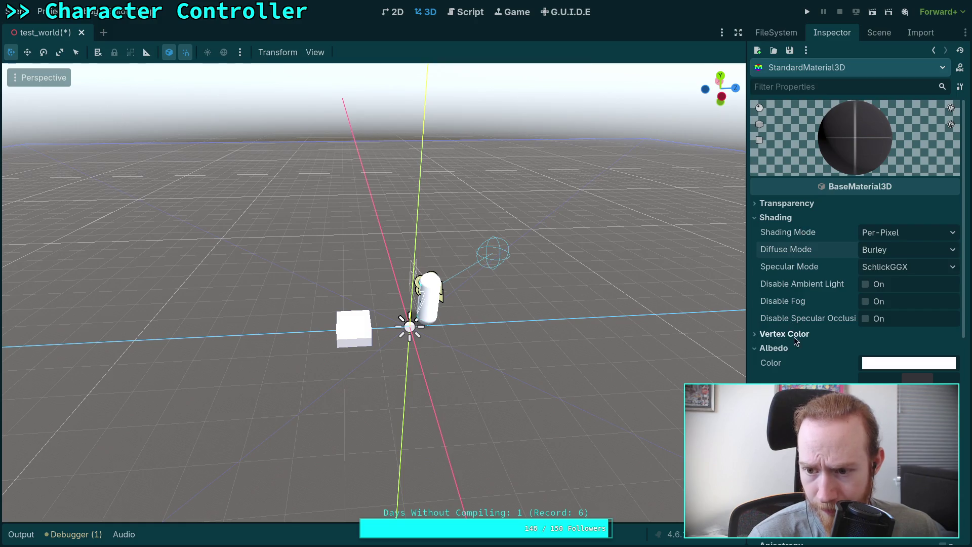
left_click(798, 217)
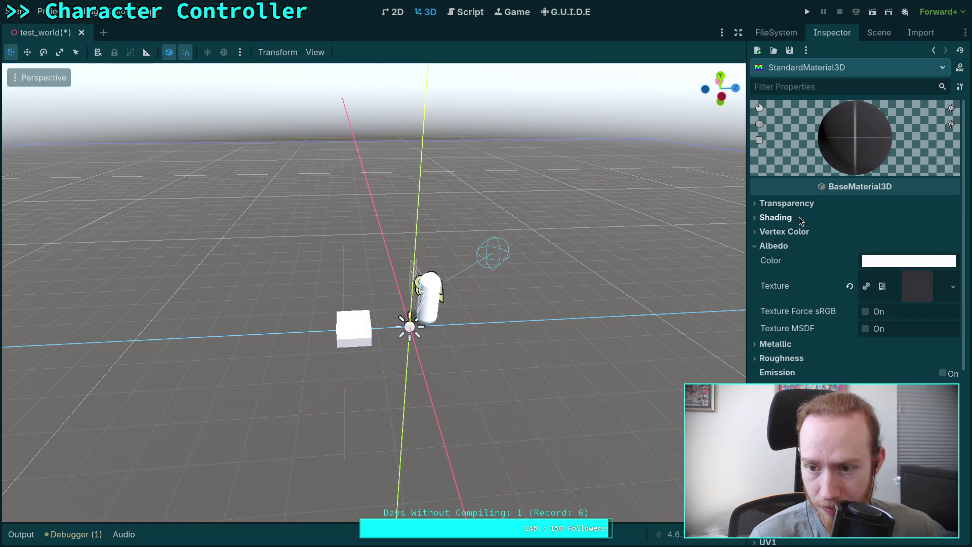
left_click(815, 204)
left_click(813, 203)
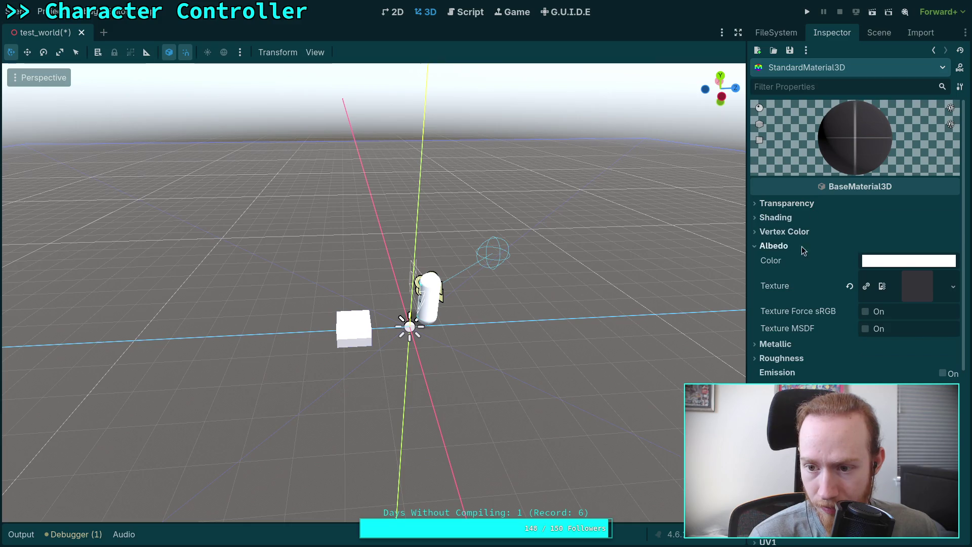
left_click(793, 247)
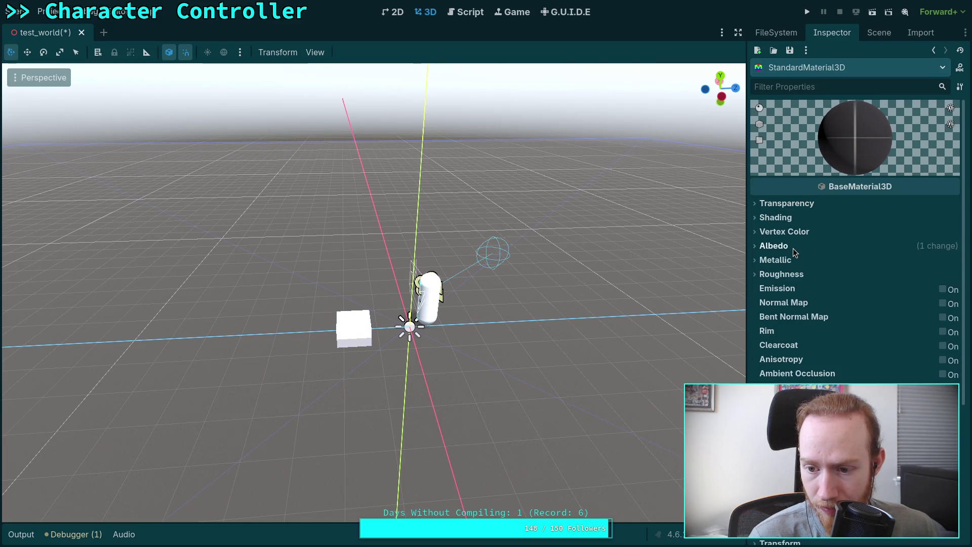
scroll("down", 3)
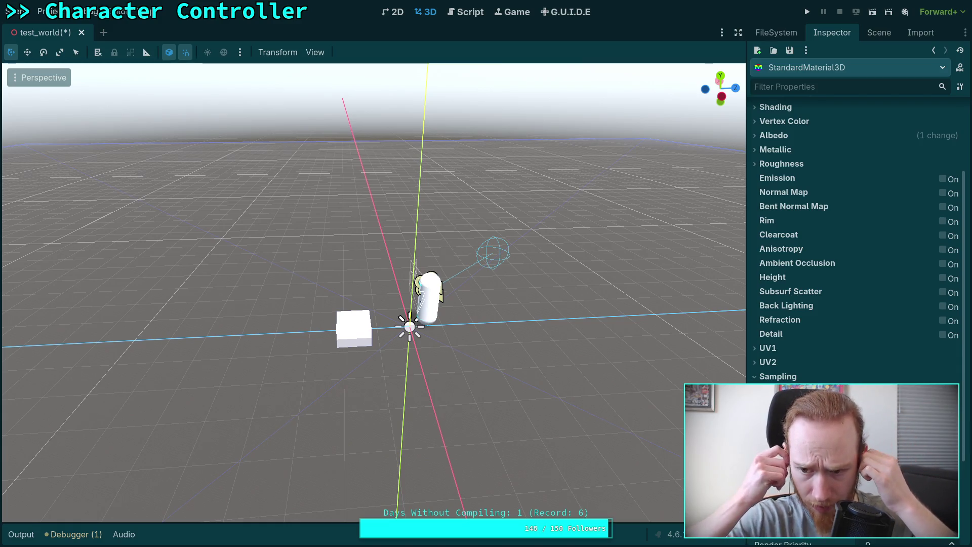
left_click(792, 352)
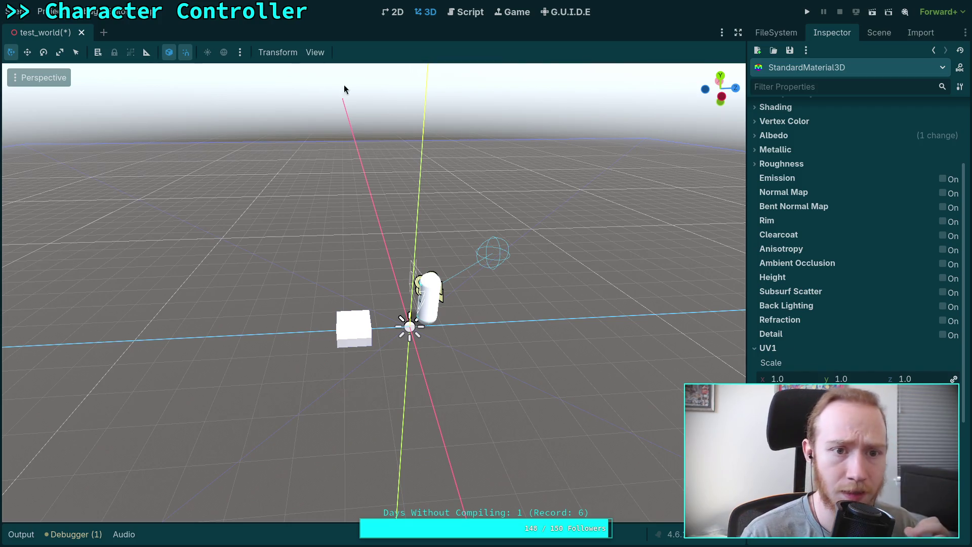
Step: Hide the viewport grid and origin axis lines
left_click(313, 52)
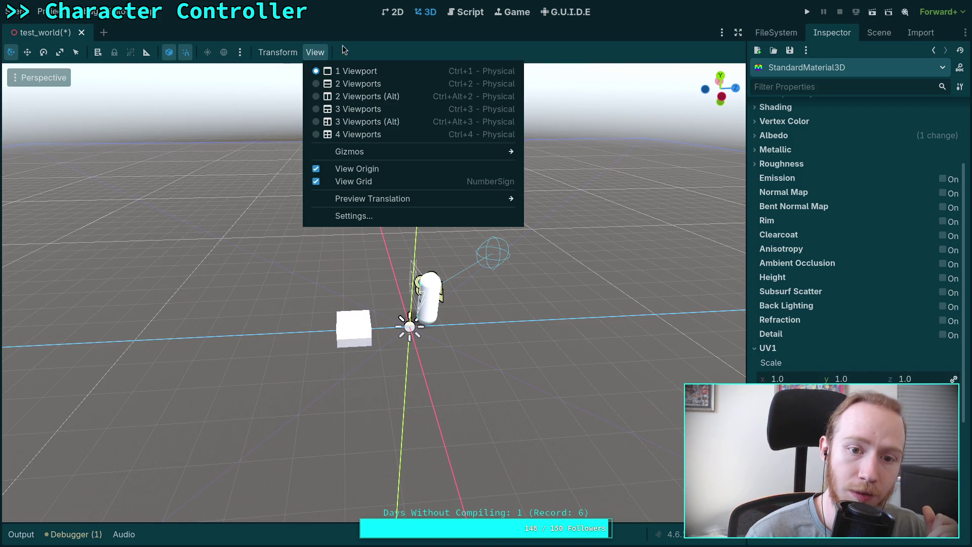
left_click(369, 181)
left_click(370, 168)
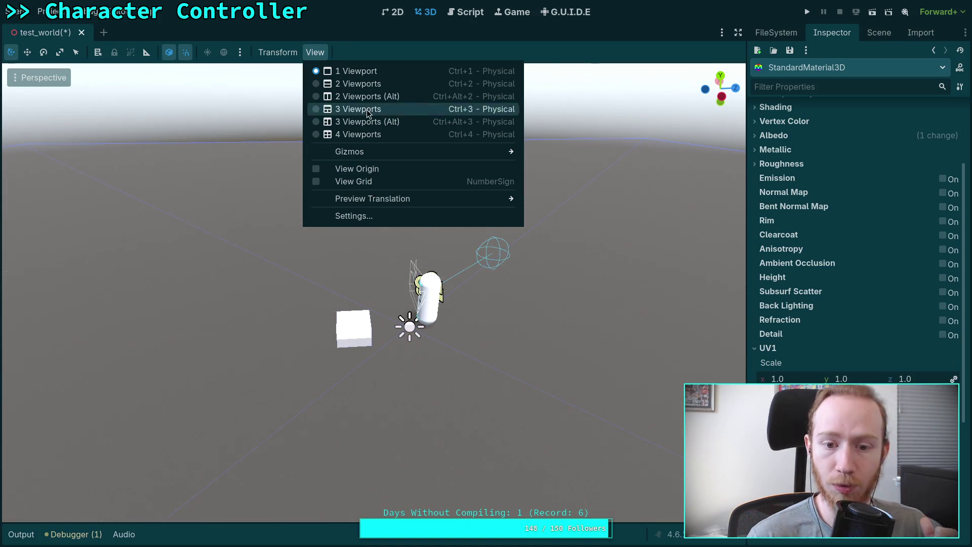
left_click(606, 48)
Step: Select the CSGBox3D floor and Quick Load a material for it
left_click(890, 34)
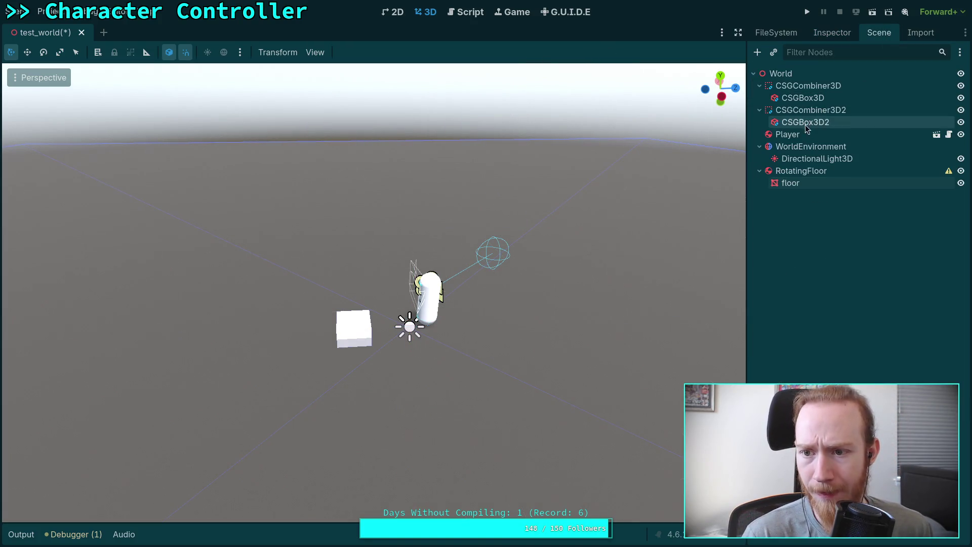
left_click(803, 98)
left_click(832, 32)
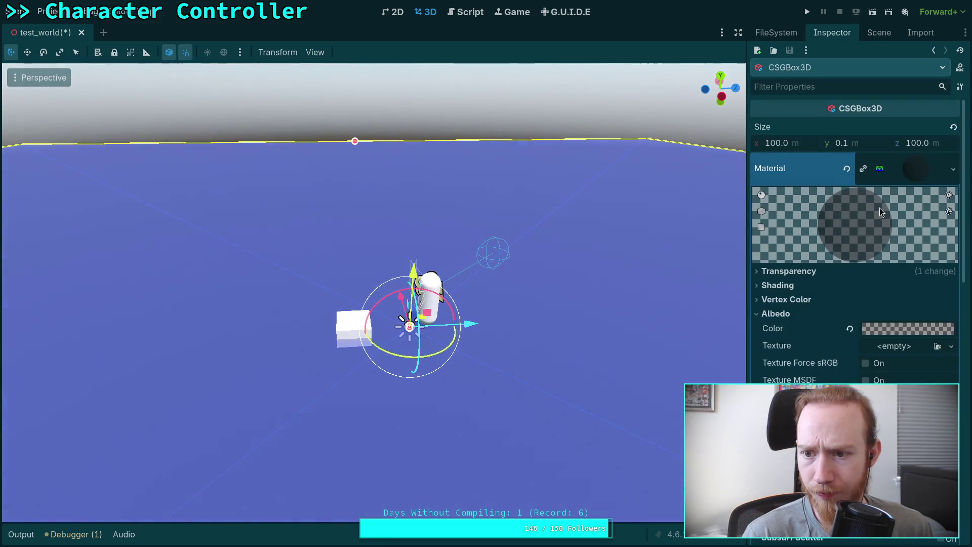
left_click(953, 172)
left_click(904, 250)
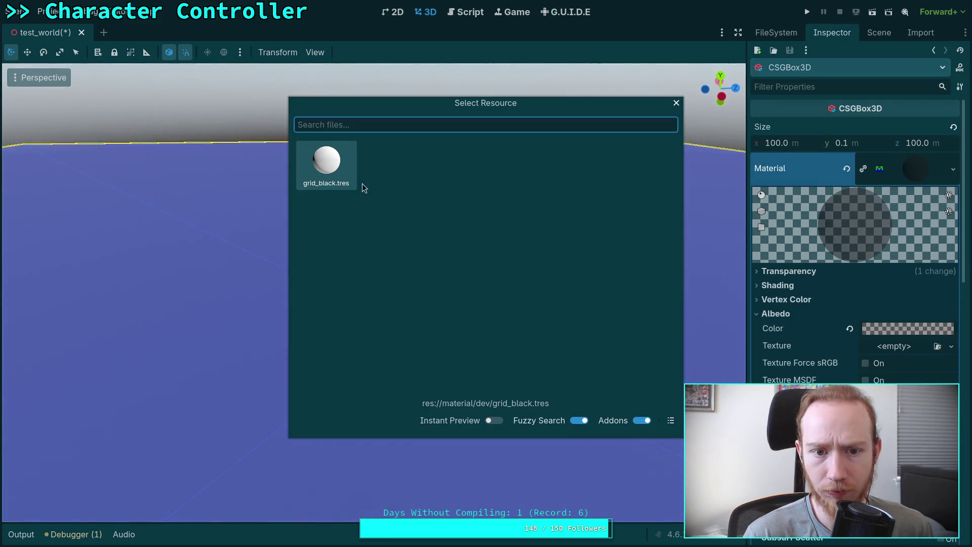
Step: Assign grid_black.tres to the floor CSGBox3D and show the material's properties down to UV1
double_click(351, 179)
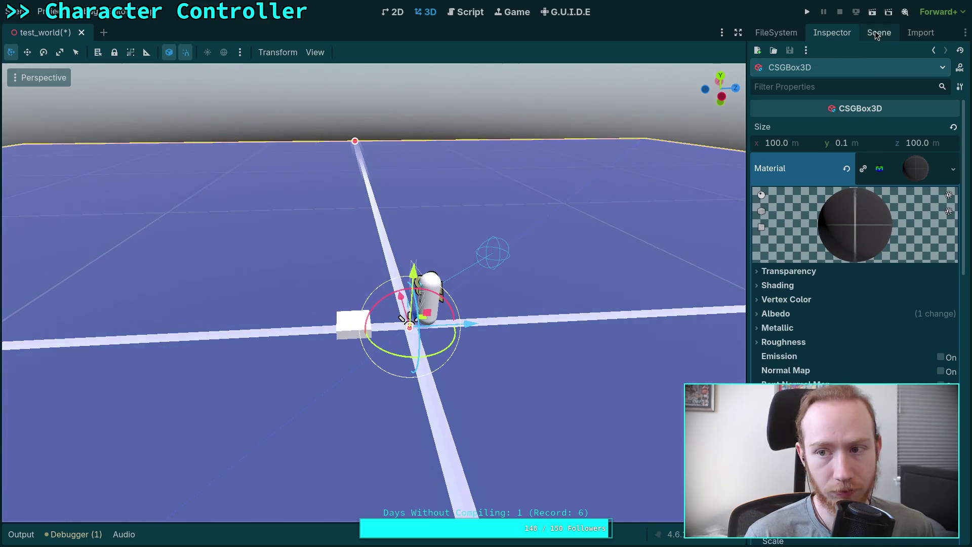
left_click(877, 32)
left_click(784, 33)
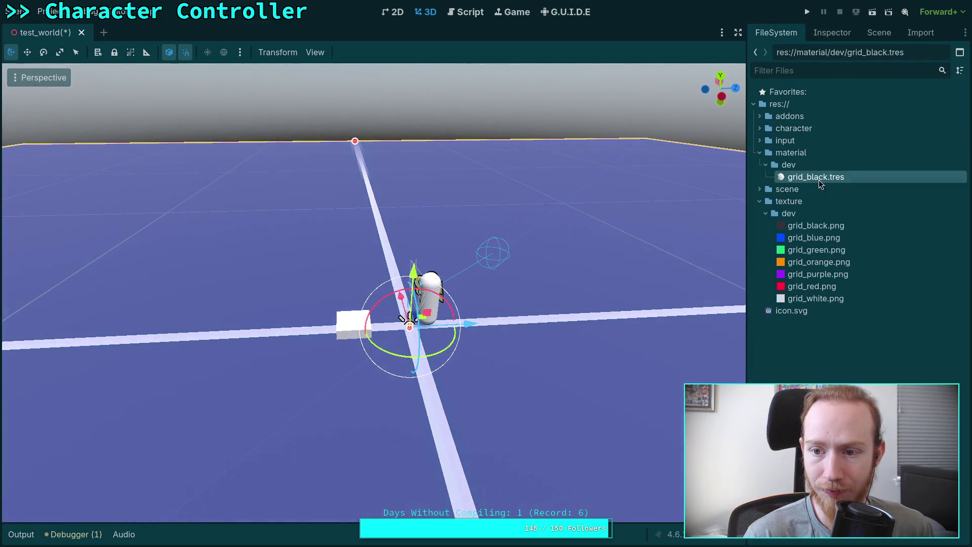
left_click(845, 35)
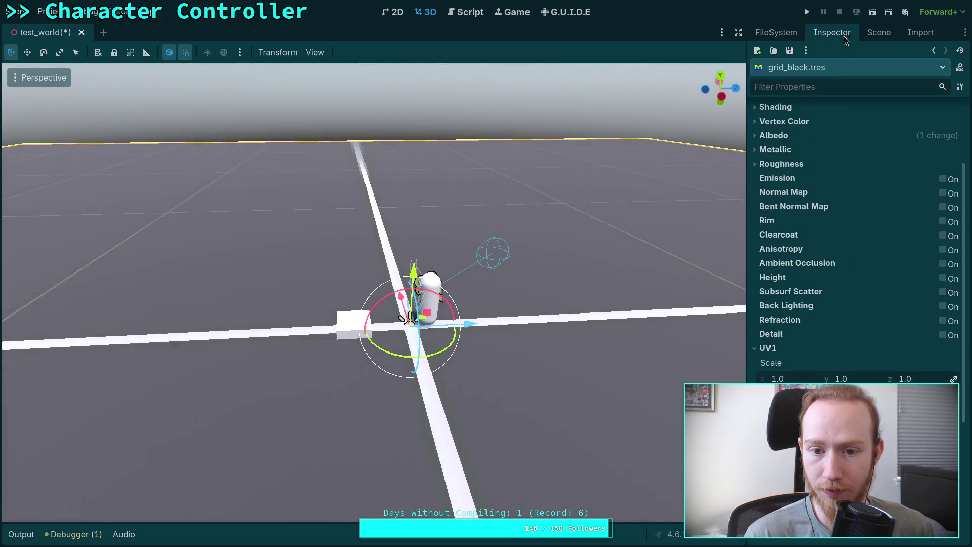
scroll("down", 3)
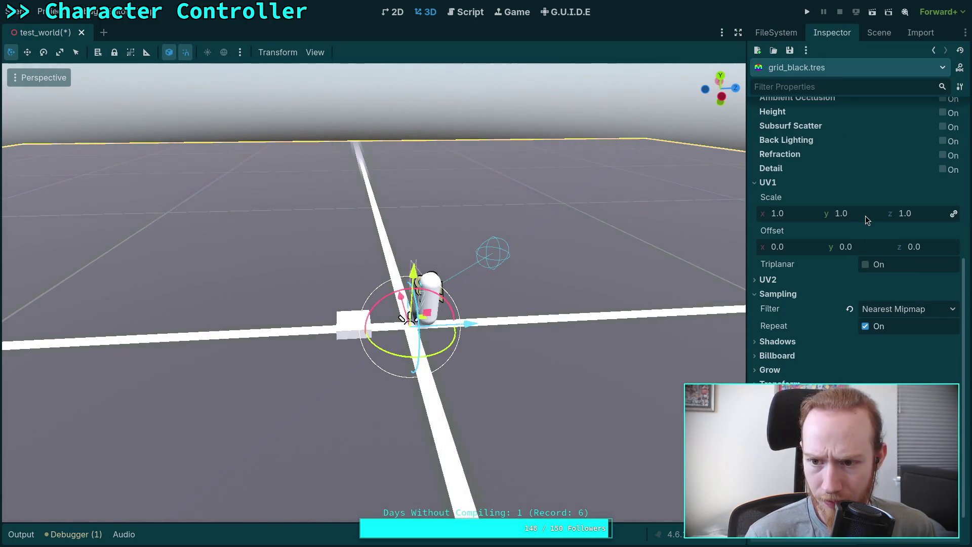
Step: Enable Triplanar and World Triplanar under UV1 for grid_black.tres
left_click(866, 265)
left_click(865, 307)
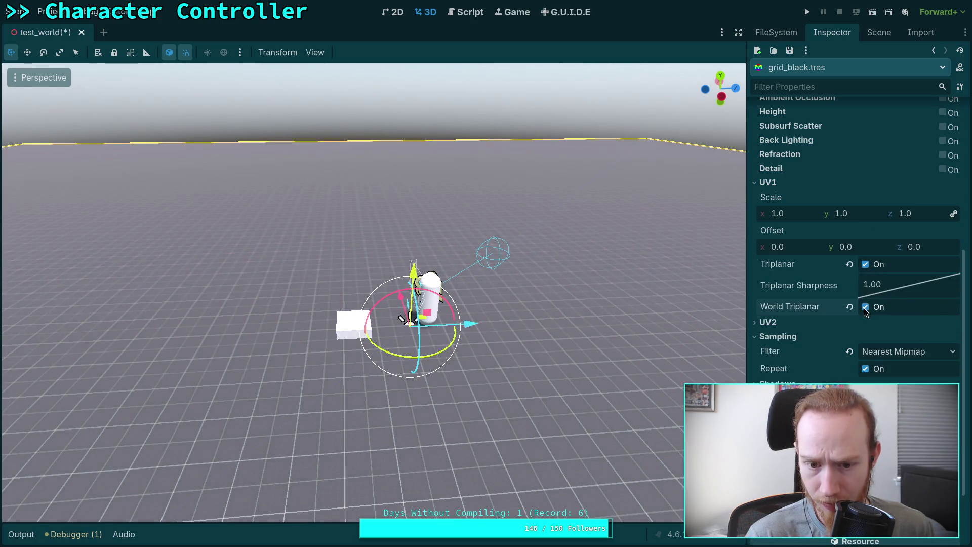
scroll("up", 3)
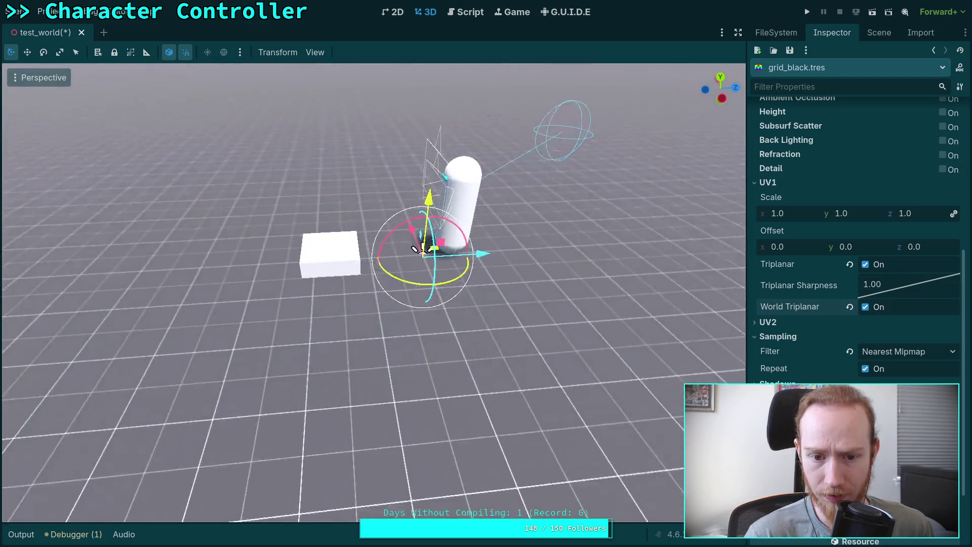
scroll("up", 3)
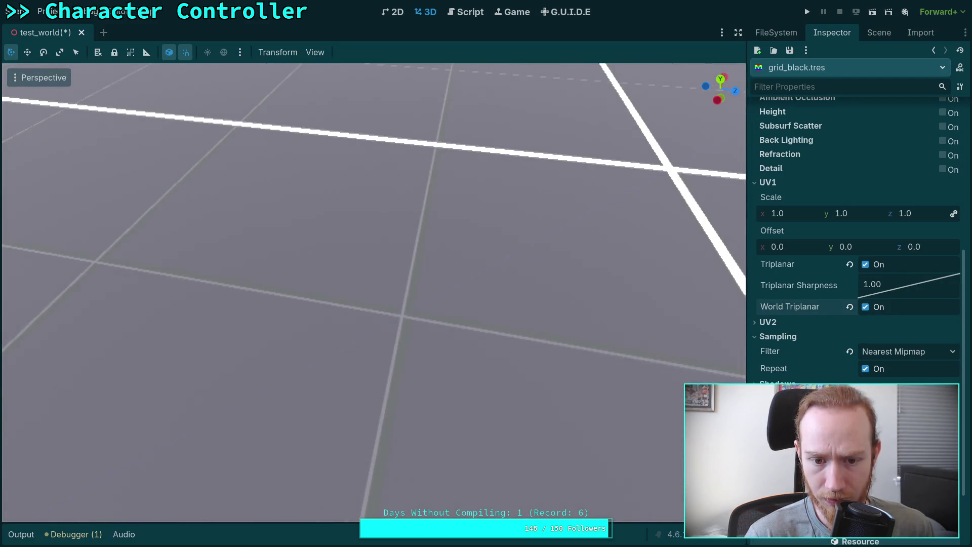
Step: Orbit and zoom the viewport to inspect the evenly tiled floor grid near the capsule
left_click_drag(373, 292, 388, 331)
scroll("down", 3)
left_click_drag(373, 292, 374, 238)
scroll("up", 3)
left_click_drag(374, 292, 591, 290)
scroll("down", 3)
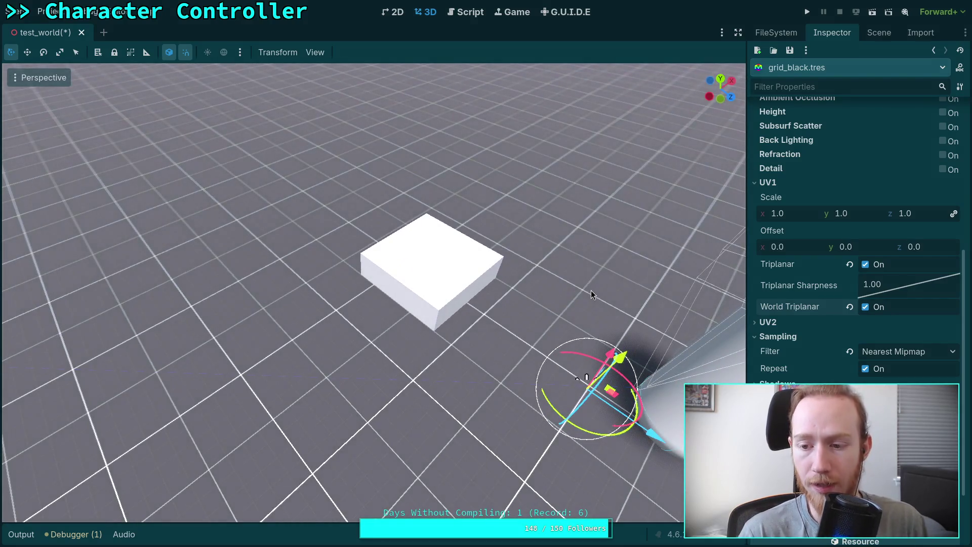
Step: Frame the capsule and turn World Triplanar off, keeping plain Triplanar mapping on
left_click(784, 324)
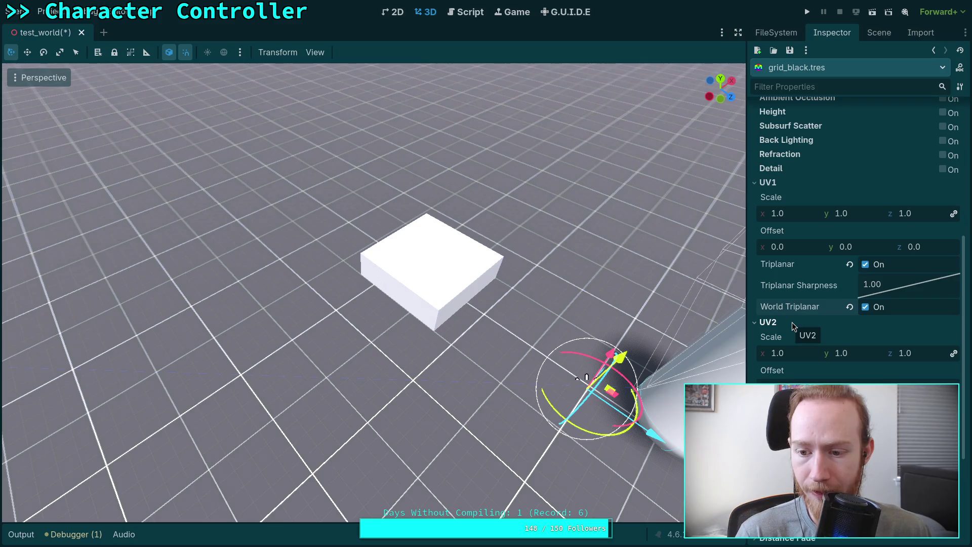
left_click(791, 323)
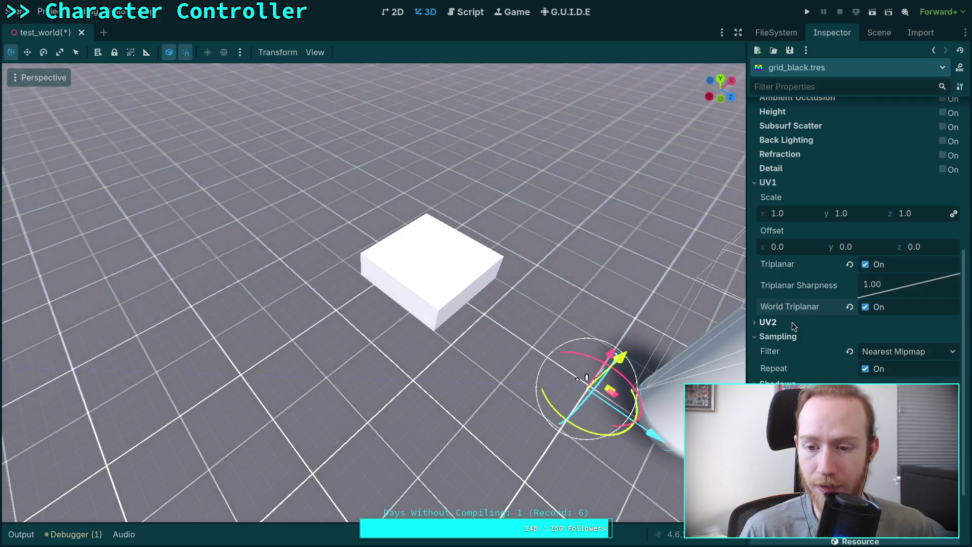
left_click_drag(647, 433, 642, 429)
key("f")
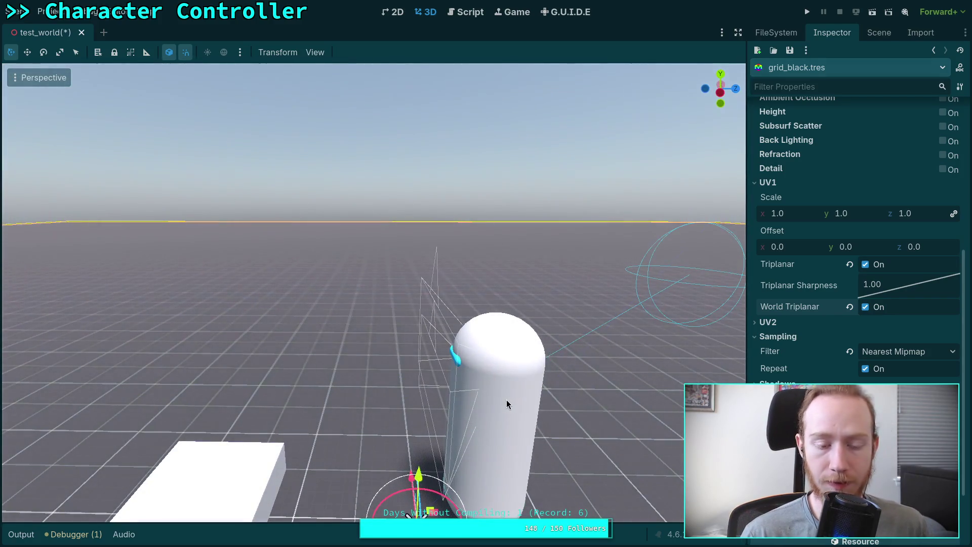
scroll("down", 3)
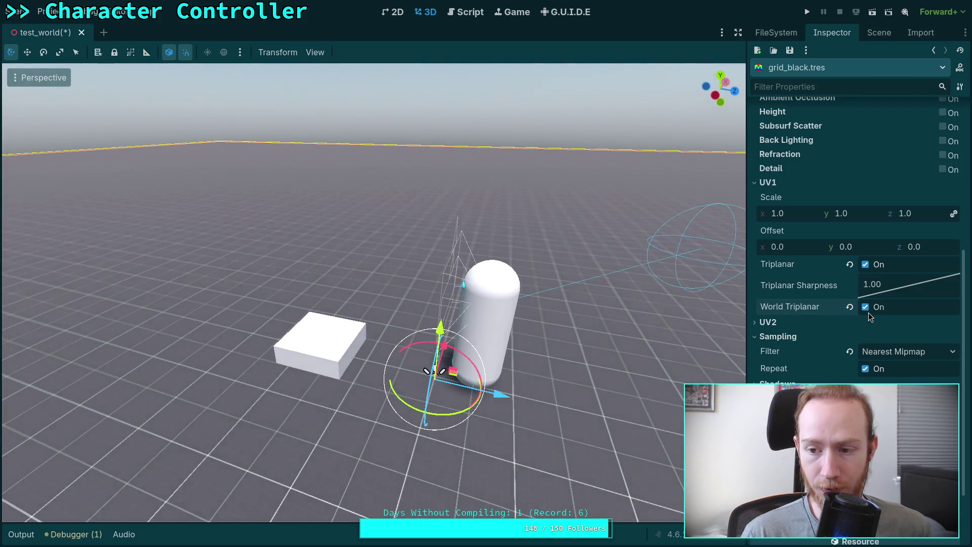
left_click_drag(498, 394, 502, 393)
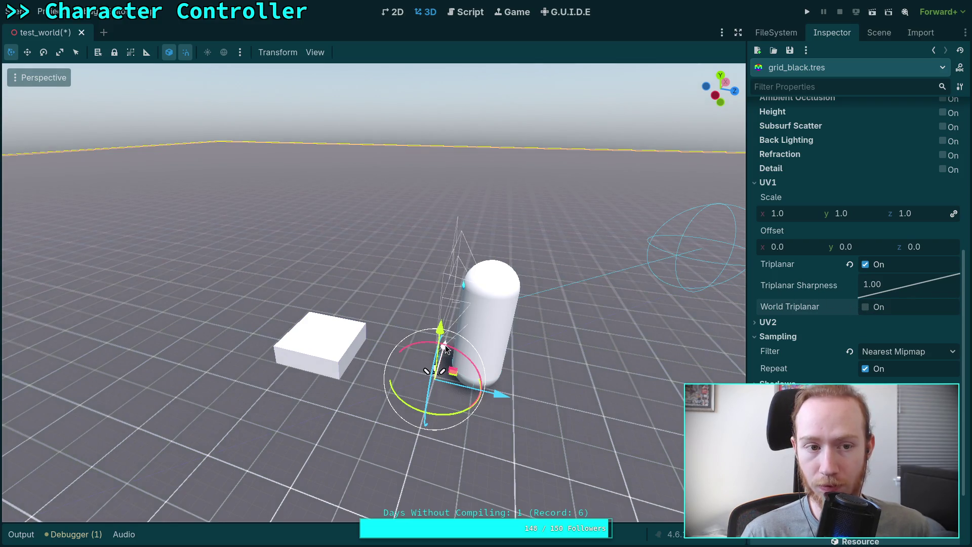
left_click_drag(445, 349, 768, 200)
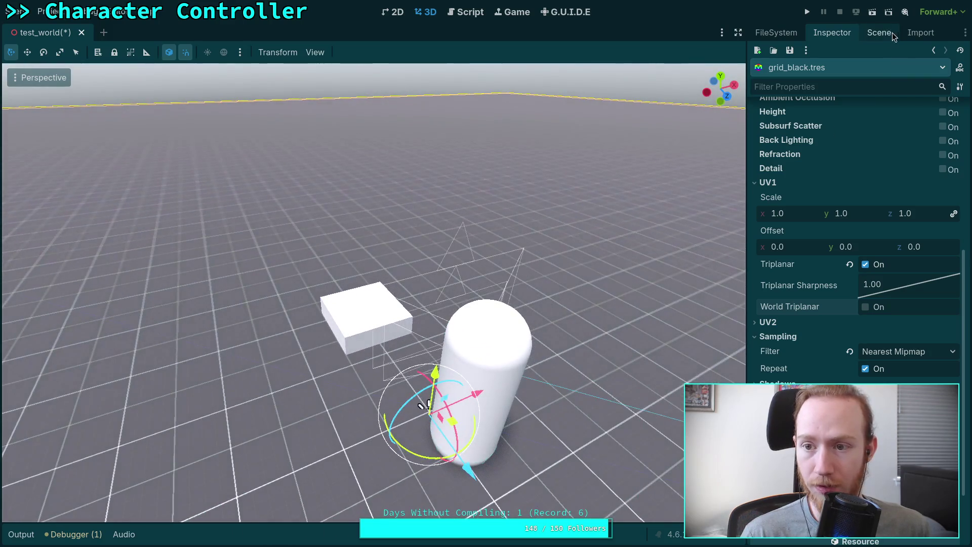
Step: Select the CSGBox3D floor and CSGCombiner3D nodes and view the combiner's properties
left_click(881, 32)
left_click(803, 98)
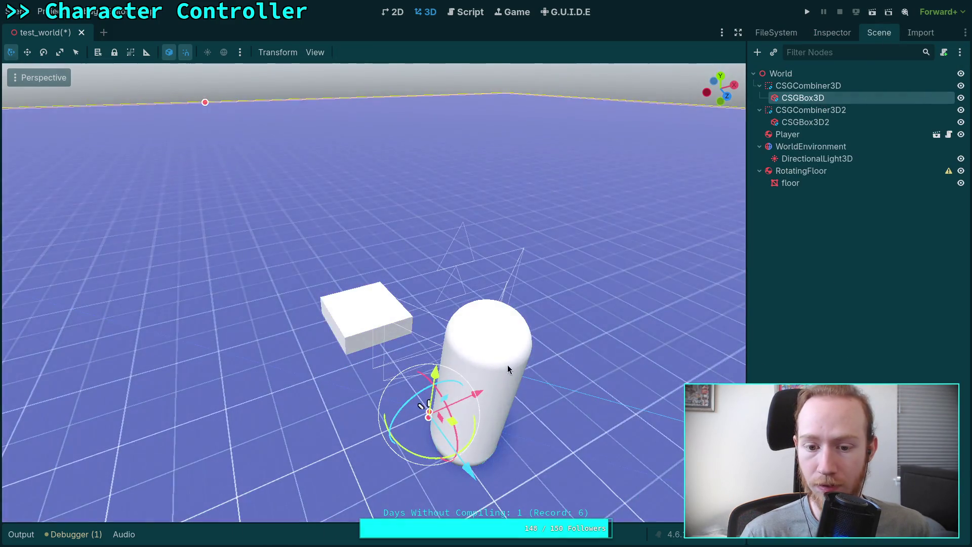
left_click_drag(484, 400, 475, 393)
left_click(809, 85)
left_click(831, 33)
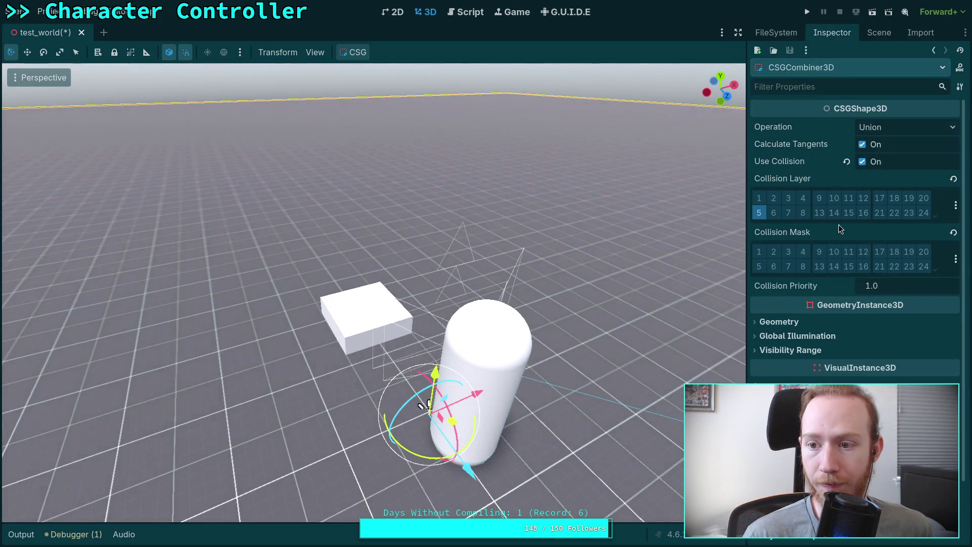
left_click(887, 33)
left_click(804, 98)
Step: Reopen grid_black.tres from FileSystem and nudge the CSGCombiner3D along the X axis
left_click(776, 32)
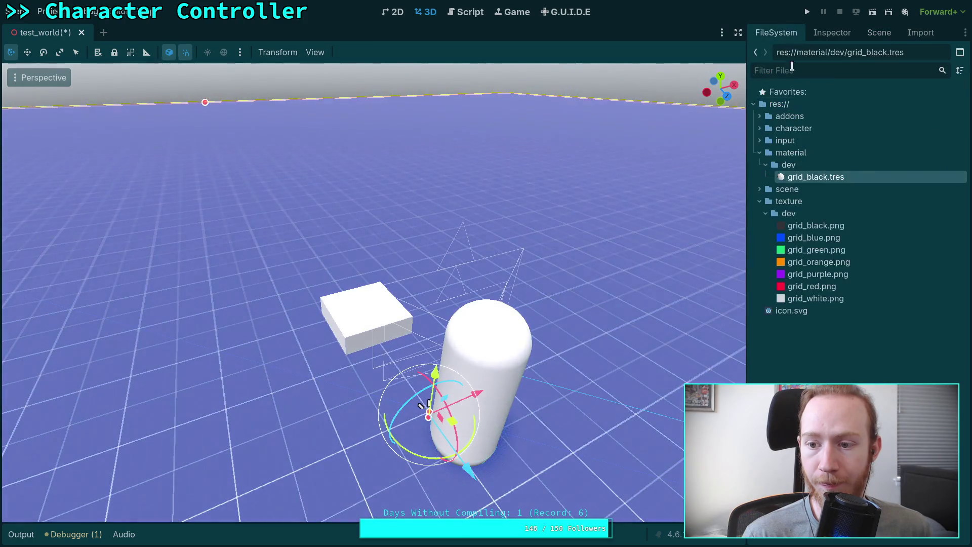
double_click(820, 176)
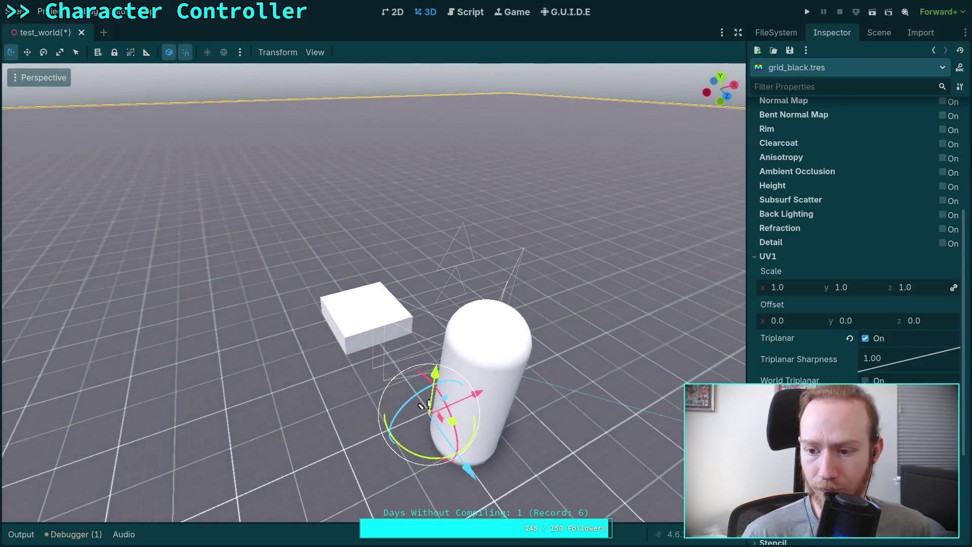
left_click(878, 32)
left_click(808, 85)
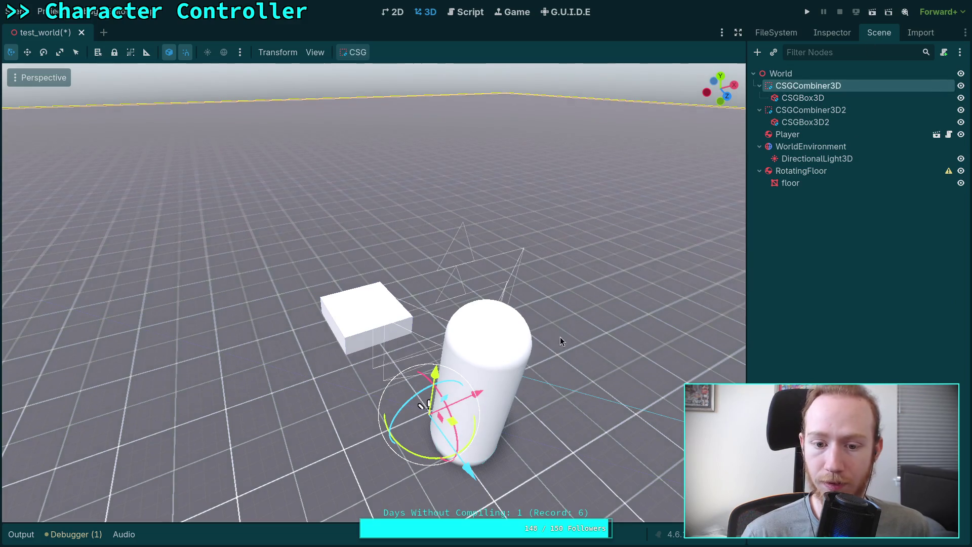
left_click_drag(485, 393, 485, 398)
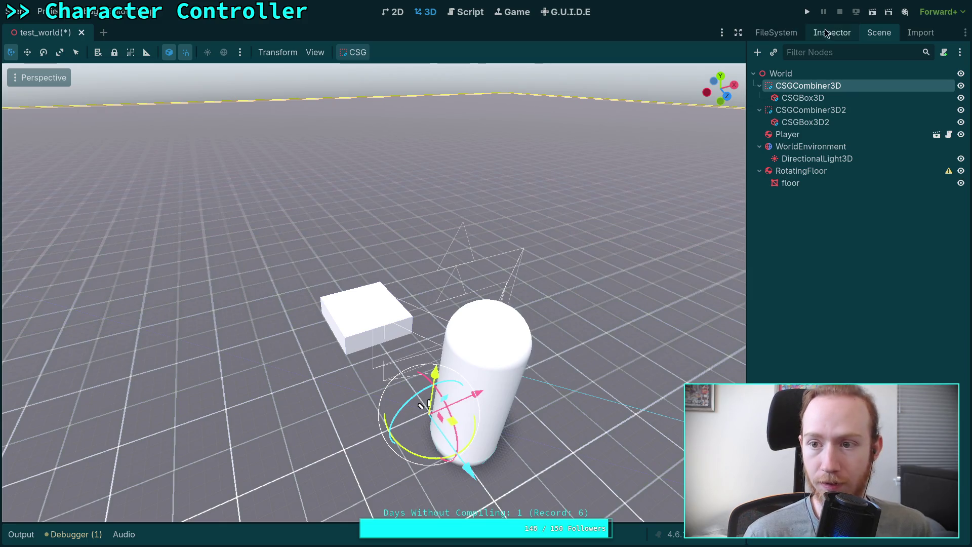
left_click(831, 33)
left_click(783, 35)
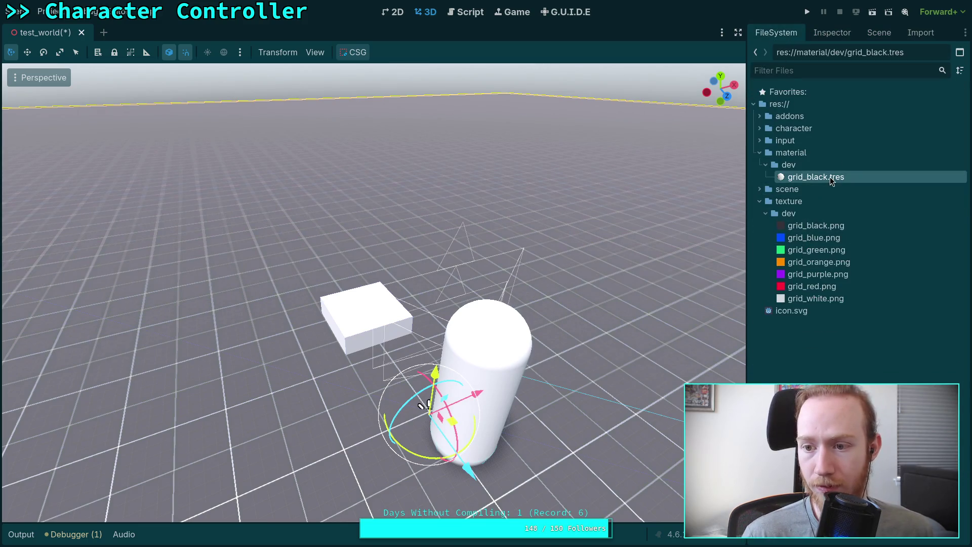
left_click(831, 32)
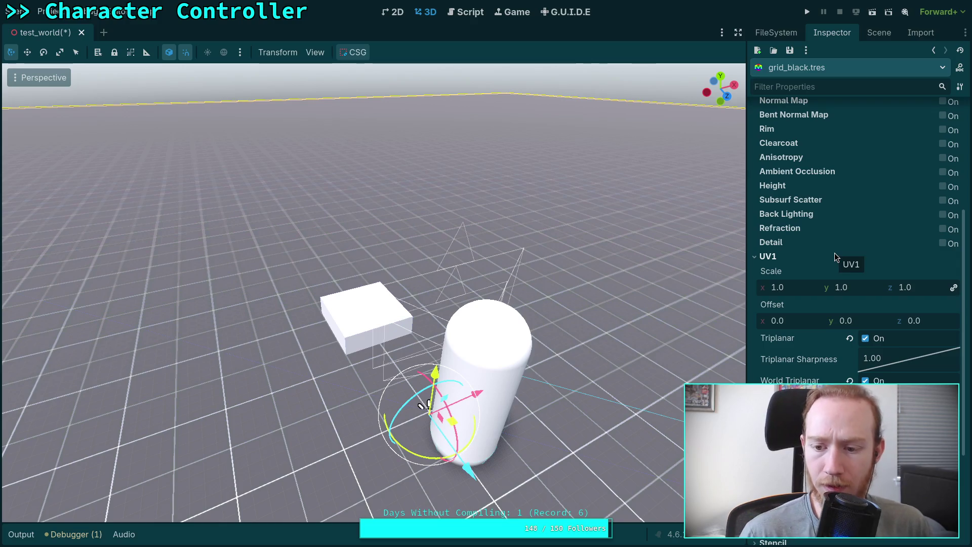
scroll("down", 3)
scroll("down", 3)
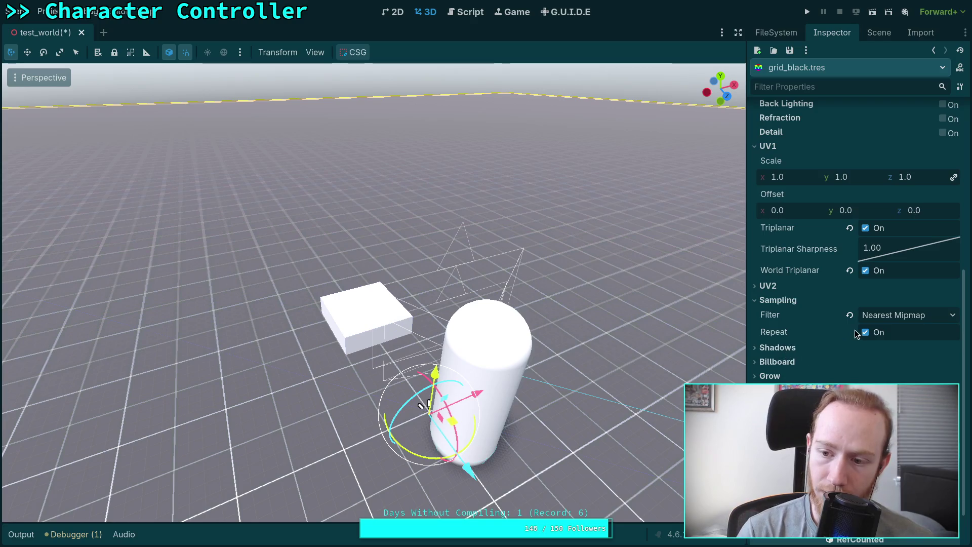
left_click(866, 332)
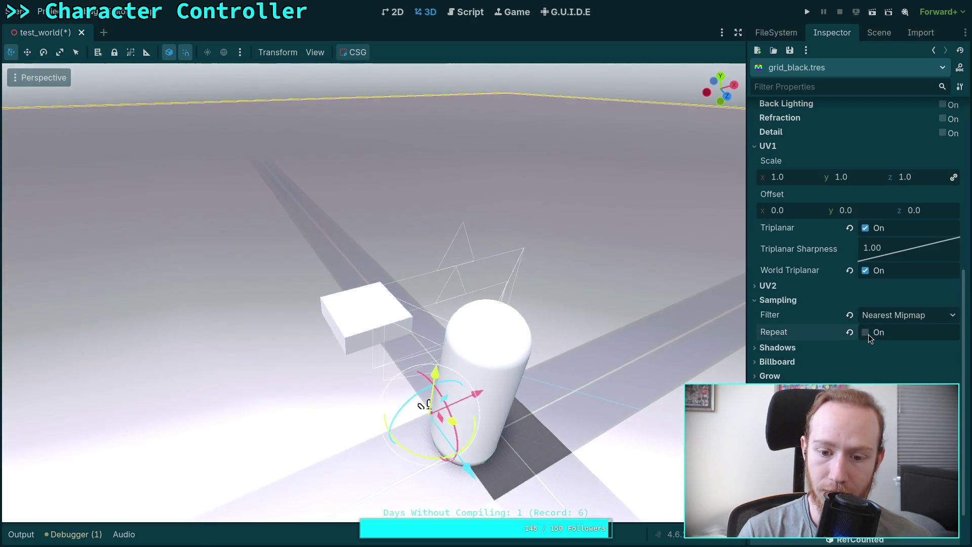
left_click(866, 332)
left_click(761, 348)
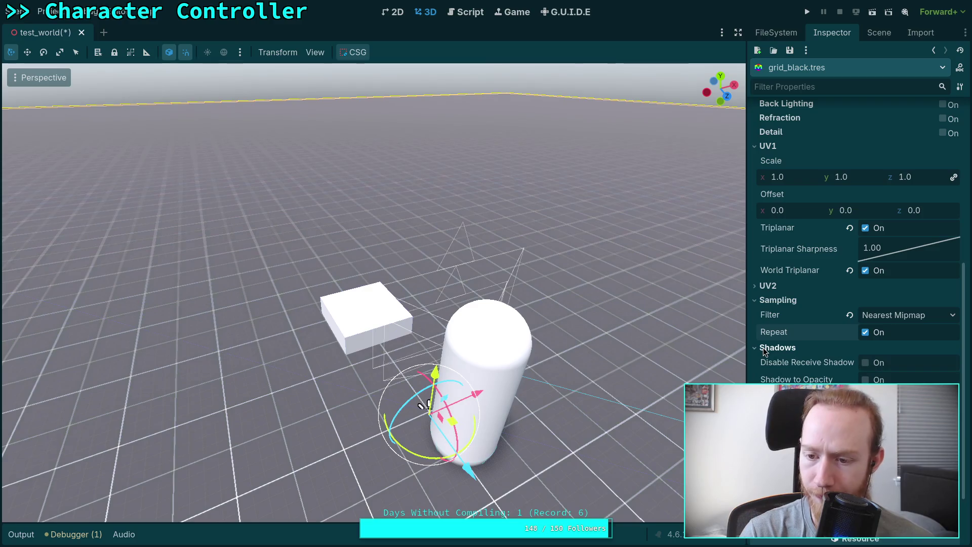
left_click(765, 351)
left_click(772, 363)
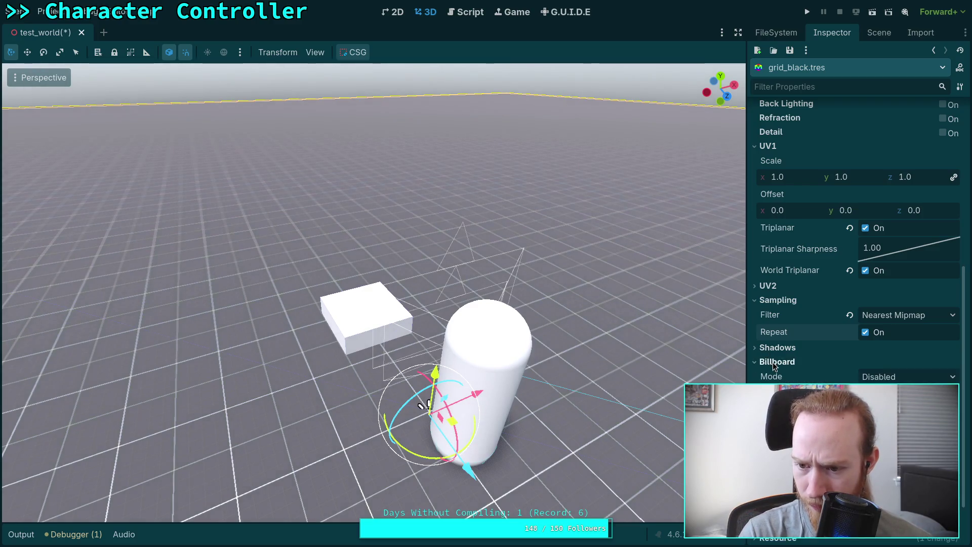
left_click(773, 362)
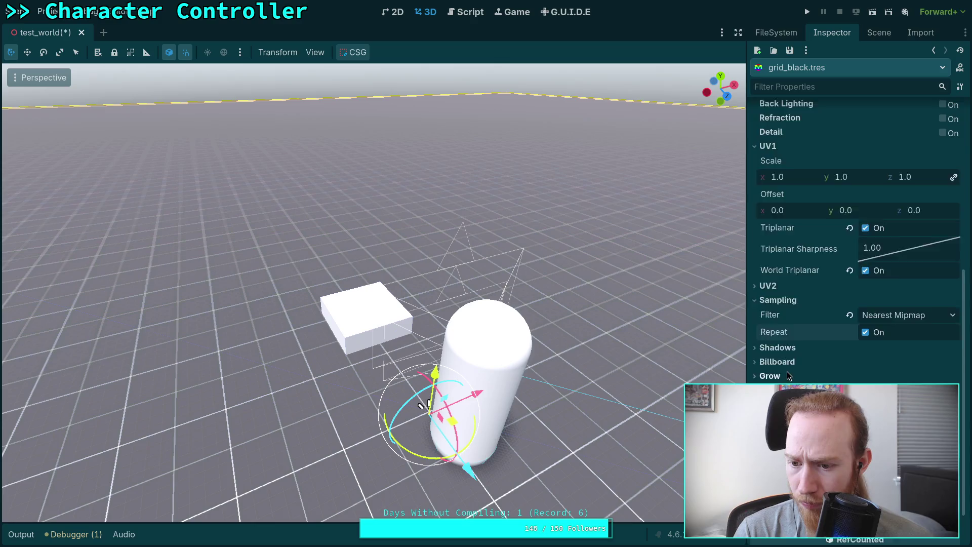
scroll("up", 3)
Step: Collapse UV1 and Sampling, browse Roughness, Metallic, Albedo and Vertex Color, and expand Shading
left_click(768, 312)
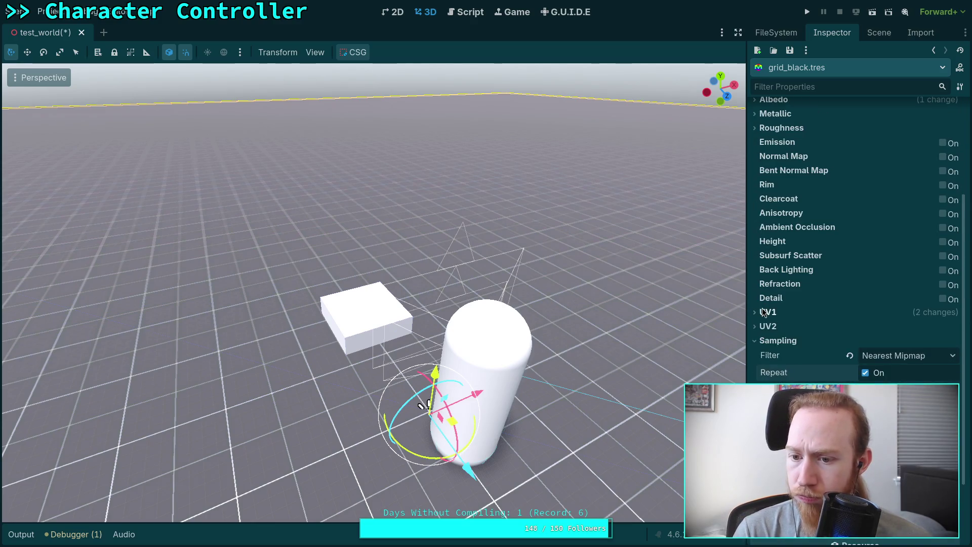
left_click(774, 339)
scroll("up", 3)
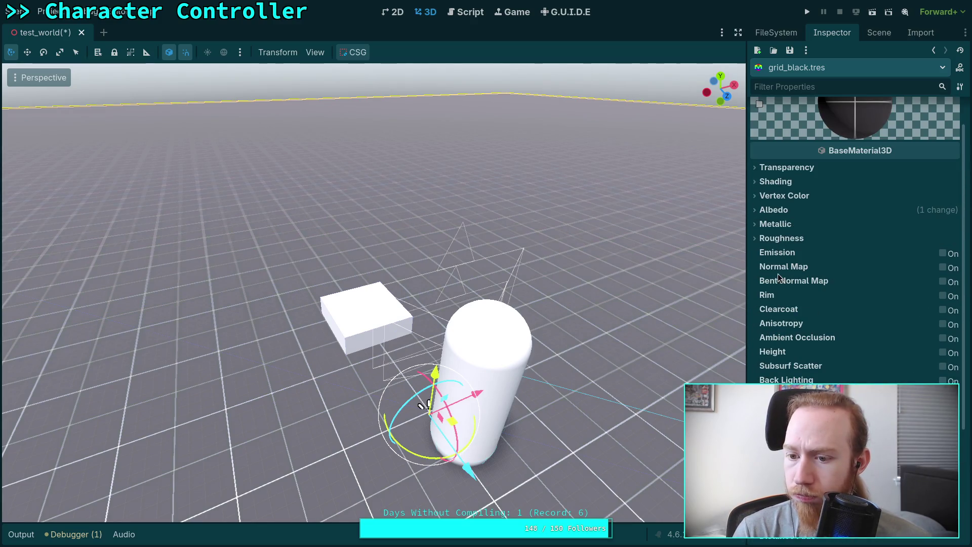
left_click(784, 239)
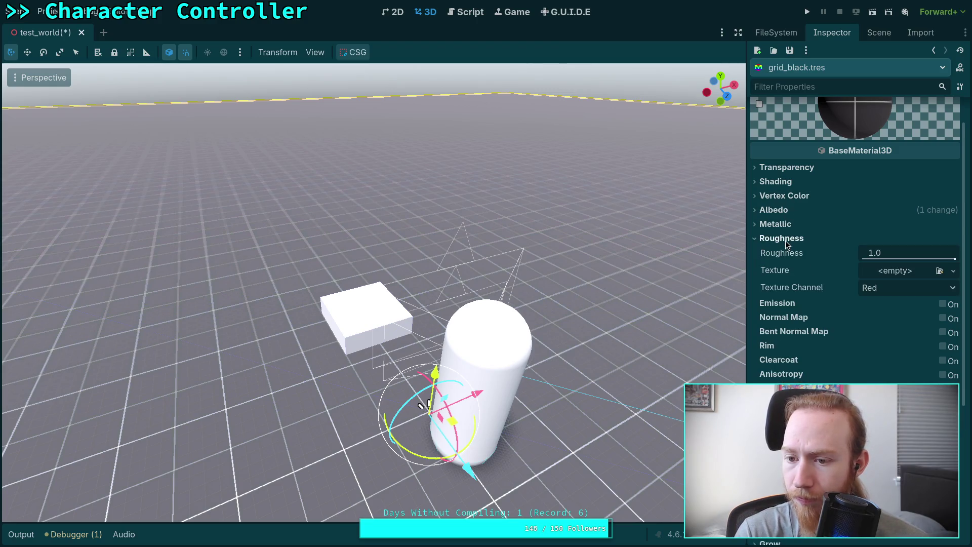
left_click(785, 240)
left_click(791, 223)
left_click(791, 224)
left_click(792, 209)
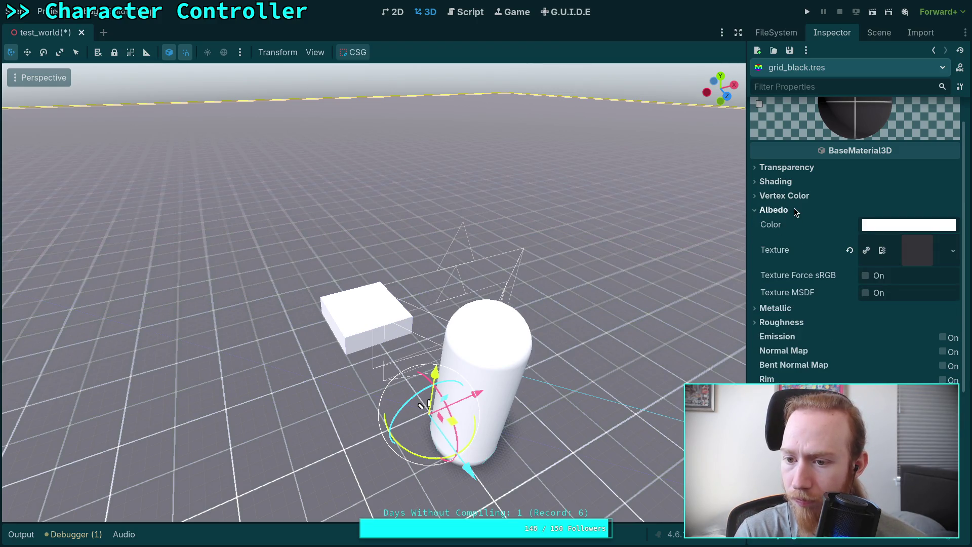
left_click(794, 209)
left_click(798, 196)
left_click(798, 195)
left_click(792, 184)
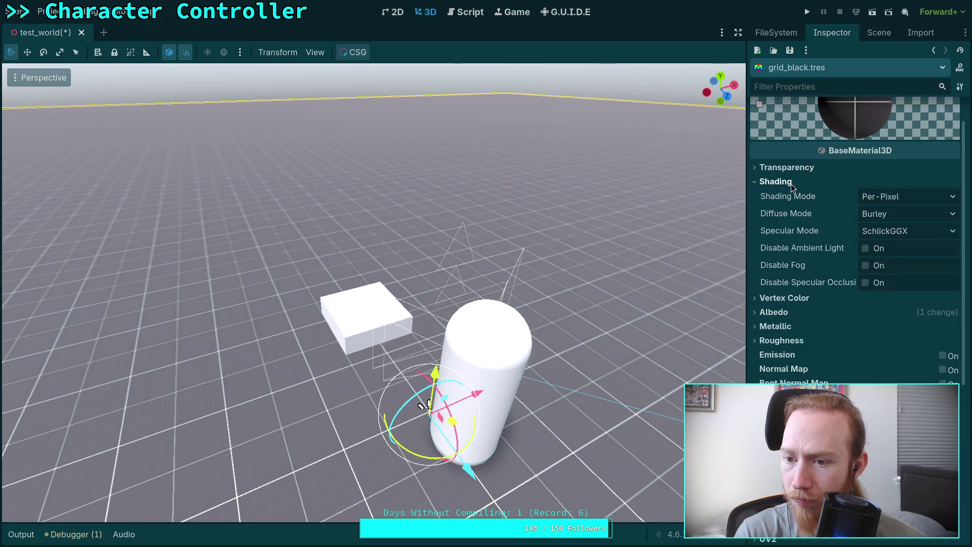
Step: Try Lambert diffuse mode, restore Burley, and return to the FileSystem dock
left_click(899, 217)
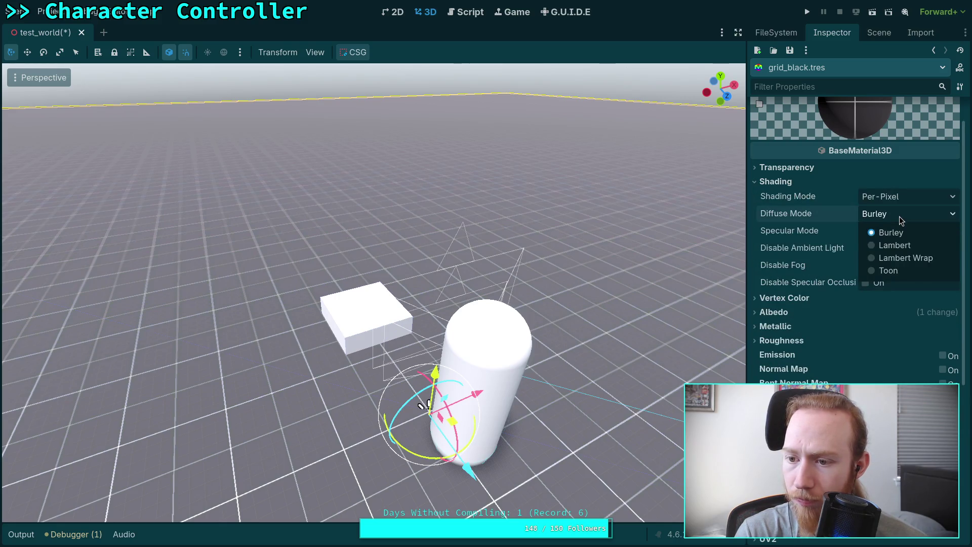
left_click(894, 245)
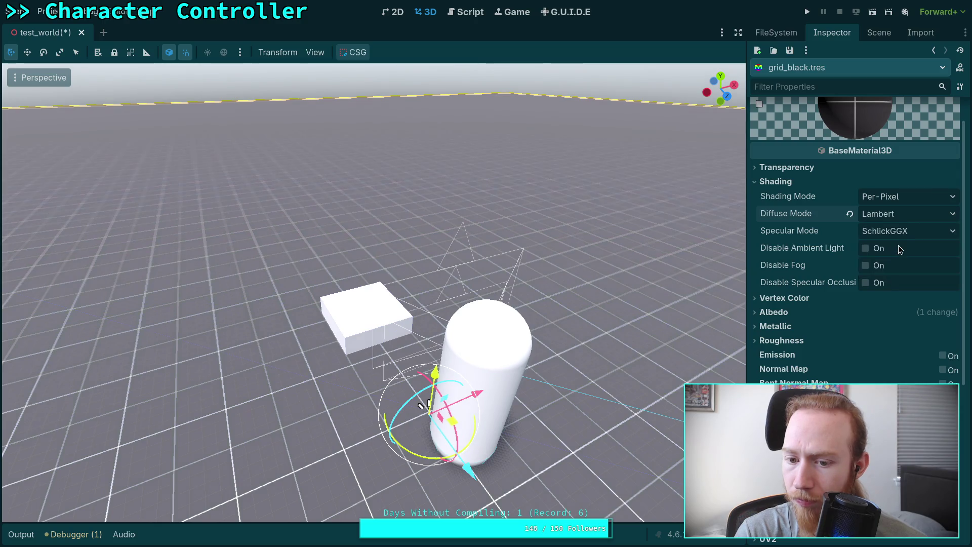
left_click(894, 214)
left_click(894, 232)
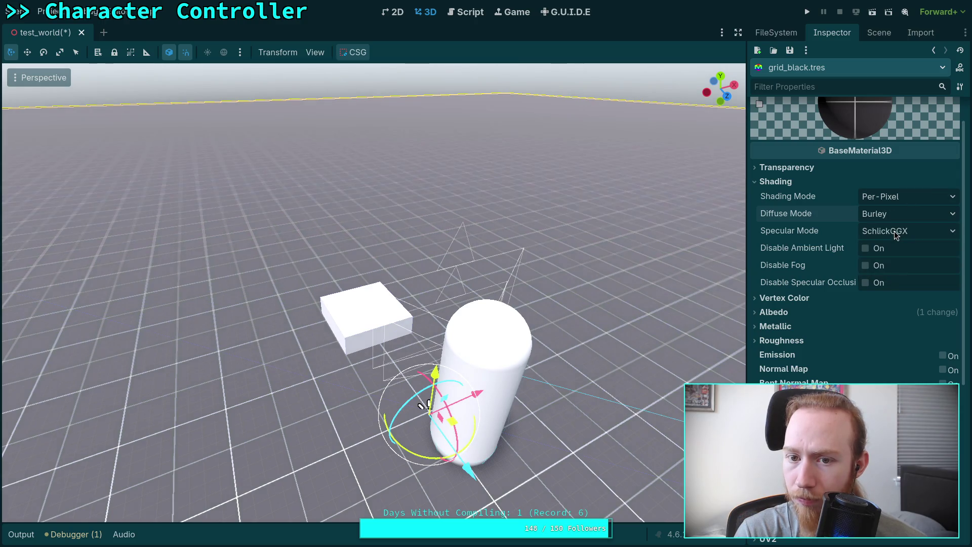
left_click(902, 216)
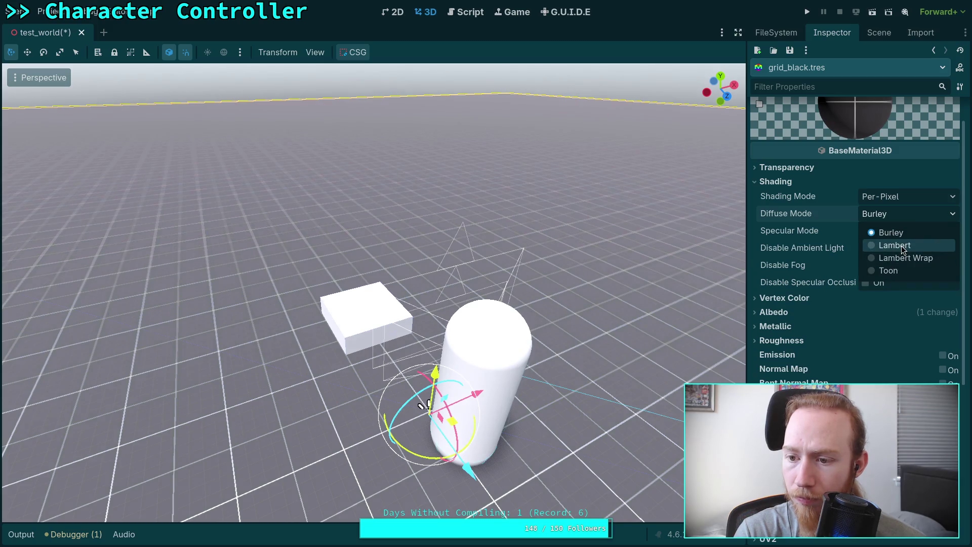
left_click(901, 245)
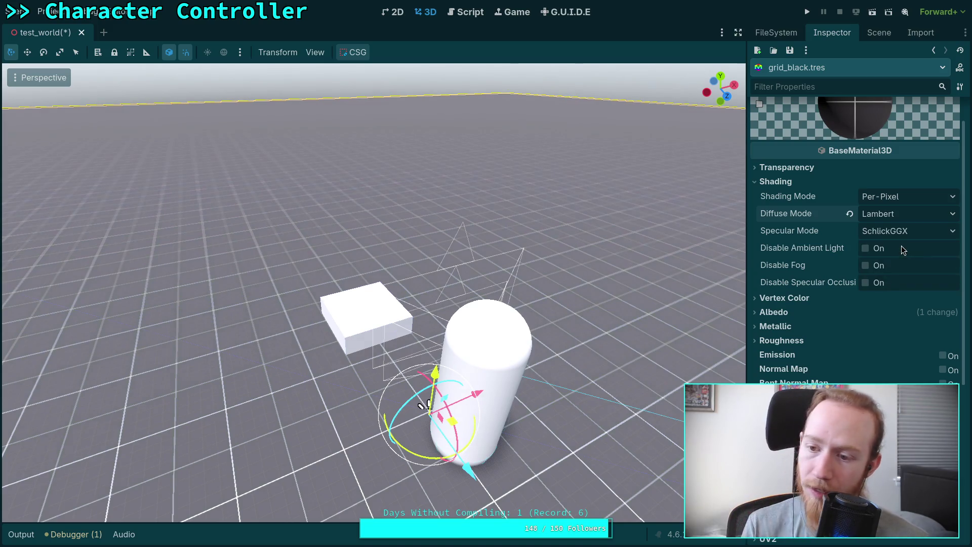
left_click(894, 233)
left_click(903, 217)
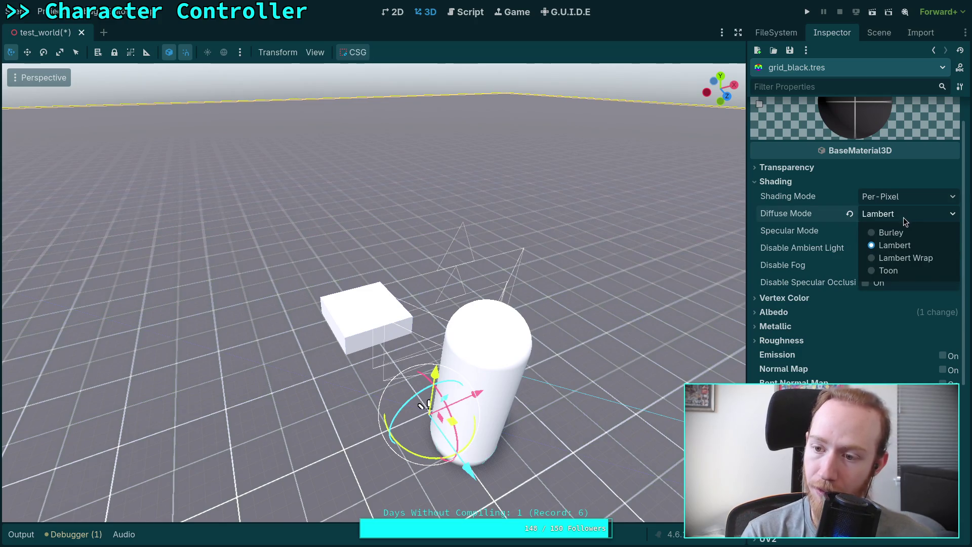
left_click(897, 232)
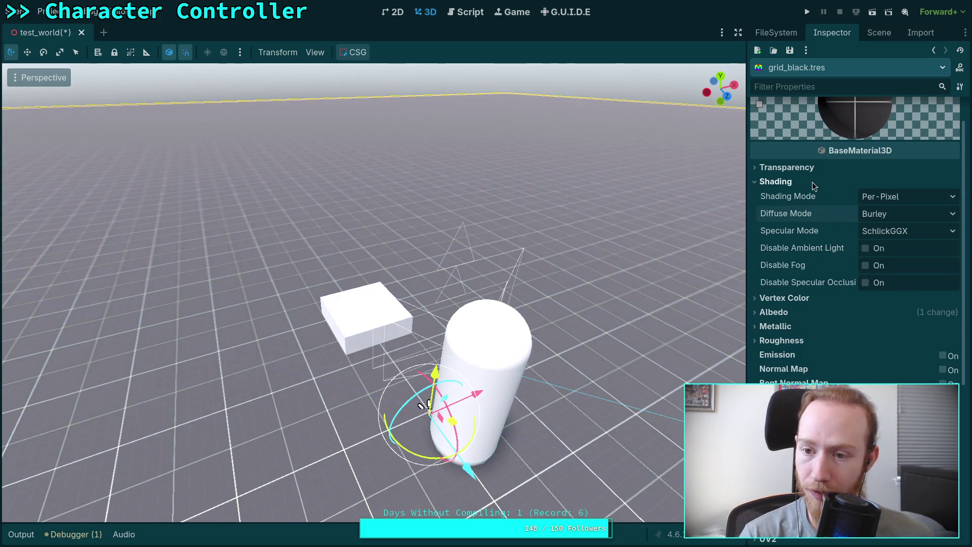
left_click(803, 185)
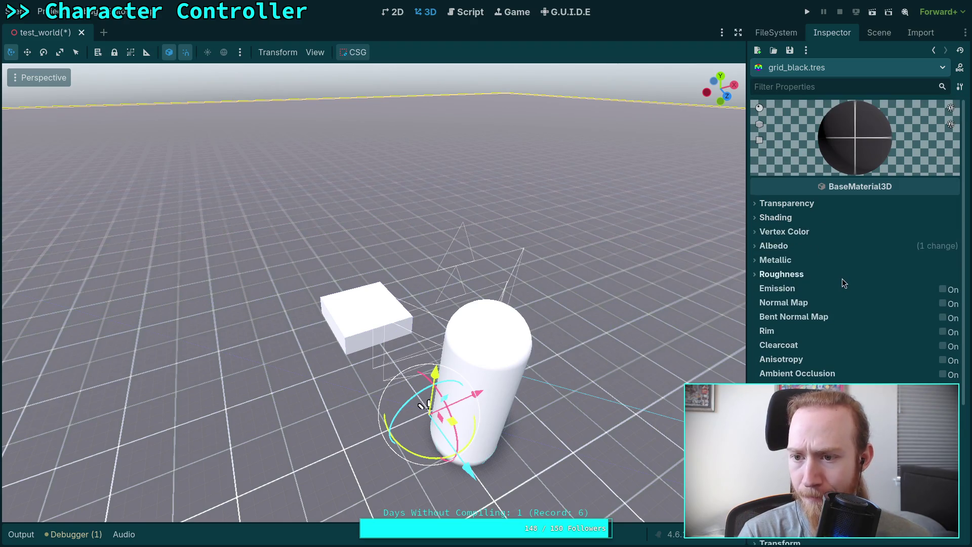
left_click(876, 33)
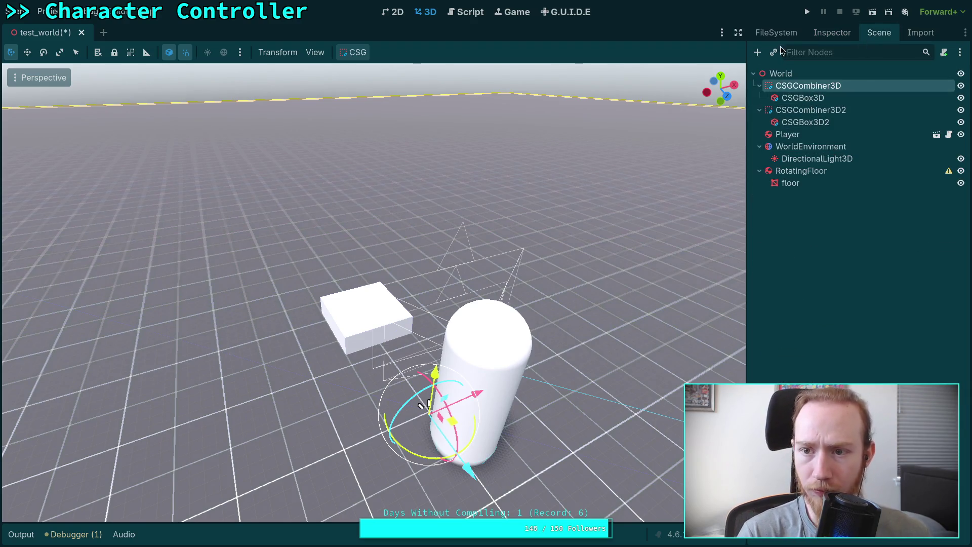
left_click(776, 32)
Step: Duplicate grid_black.tres as grid_blue.tres
right_click(834, 180)
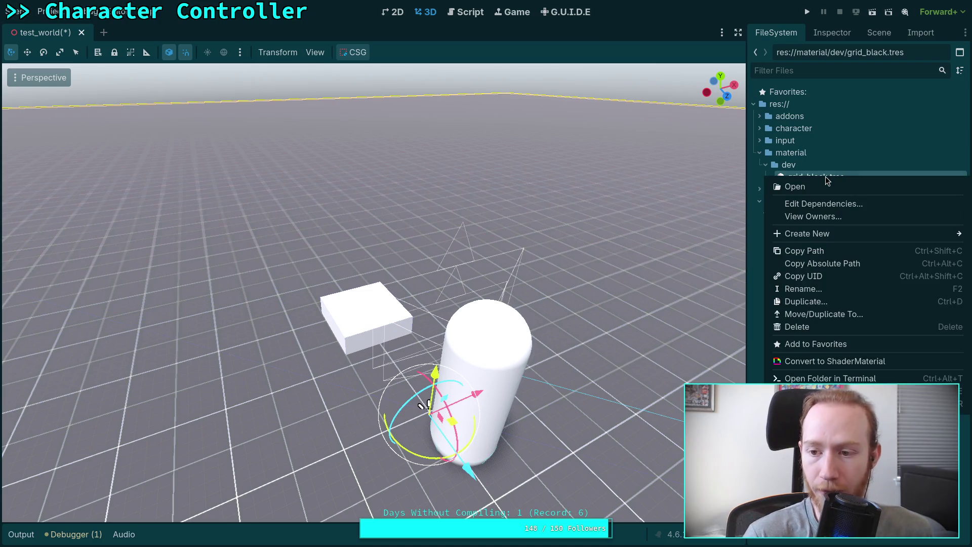
left_click(831, 301)
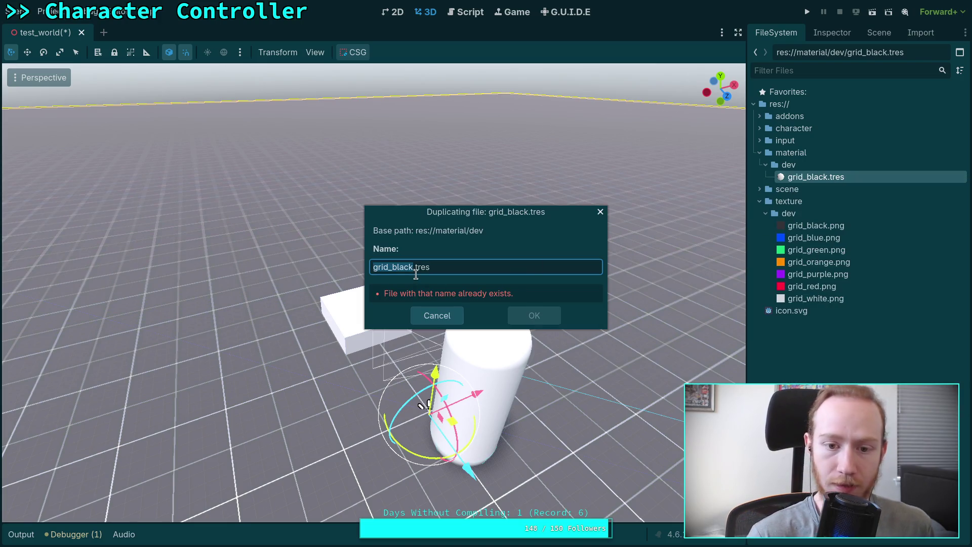
left_click(420, 266)
key("BackSpace")
key("BackSpace")
type("ck")
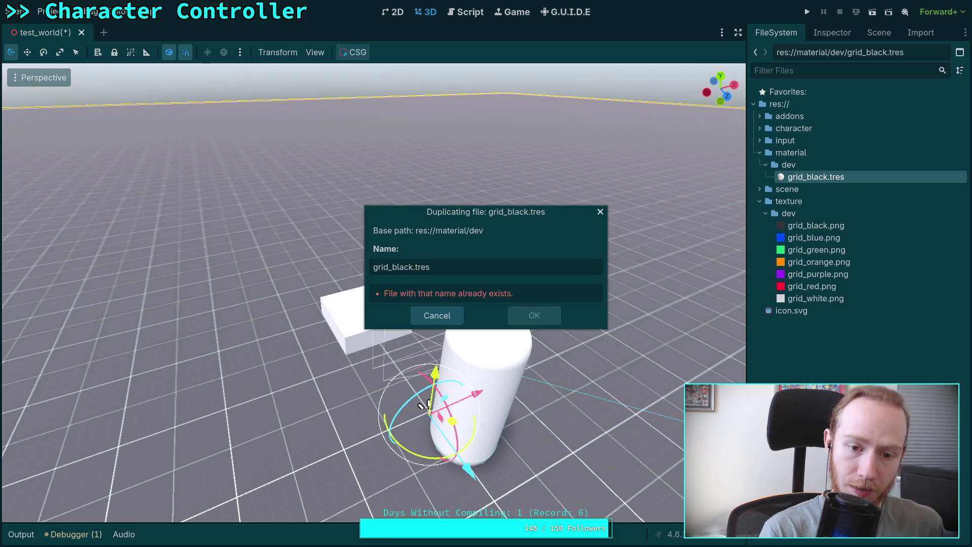
key("BackSpace")
key("BackSpace")
key("BackSpace")
type("lue")
key("Return")
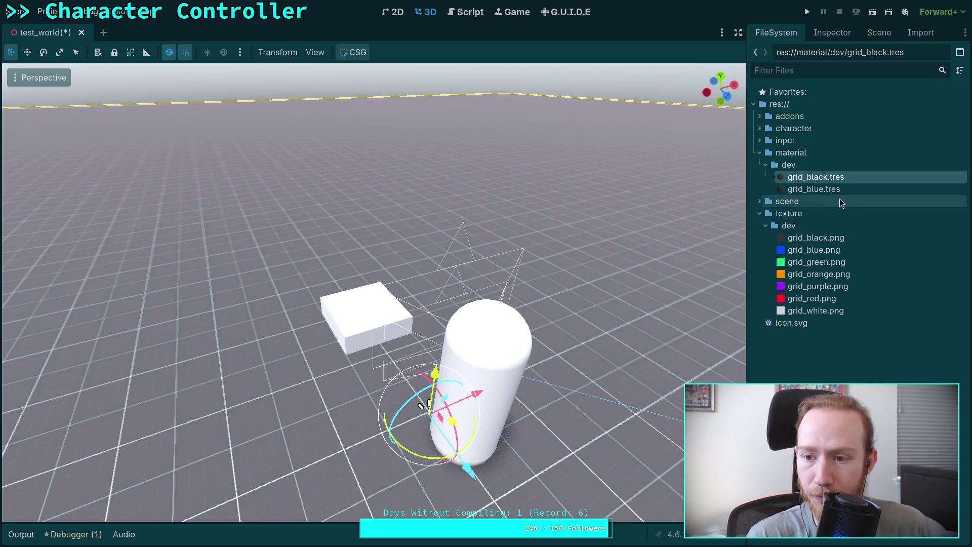
Step: Open grid_blue.tres, make its albedo texture unique and clear the inherited black grid texture
left_click(830, 189)
left_click(832, 33)
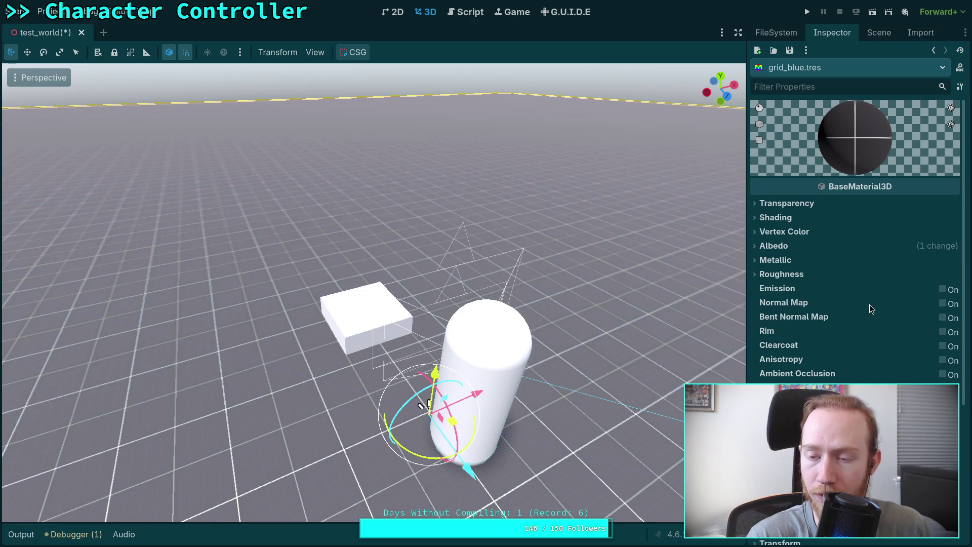
scroll("down", 3)
left_click(800, 138)
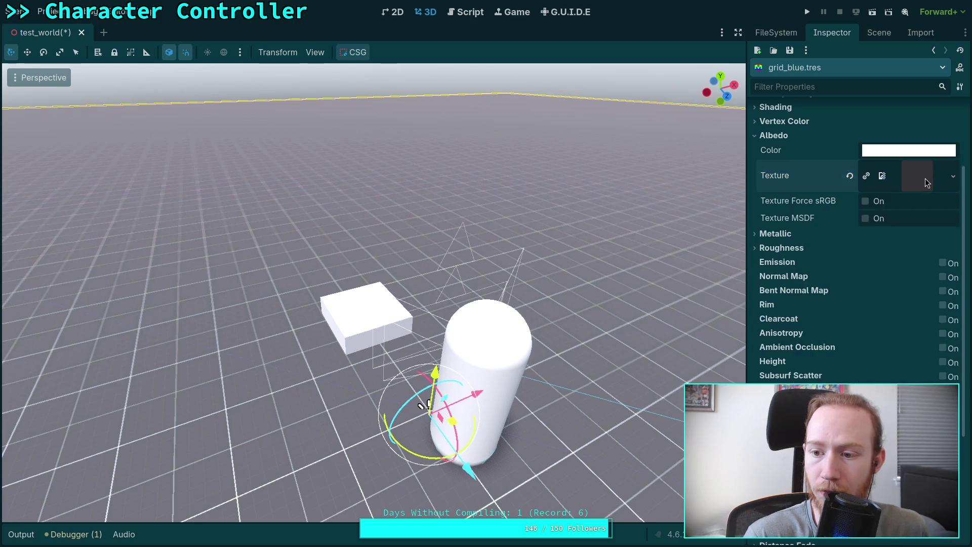
left_click(954, 177)
left_click(901, 167)
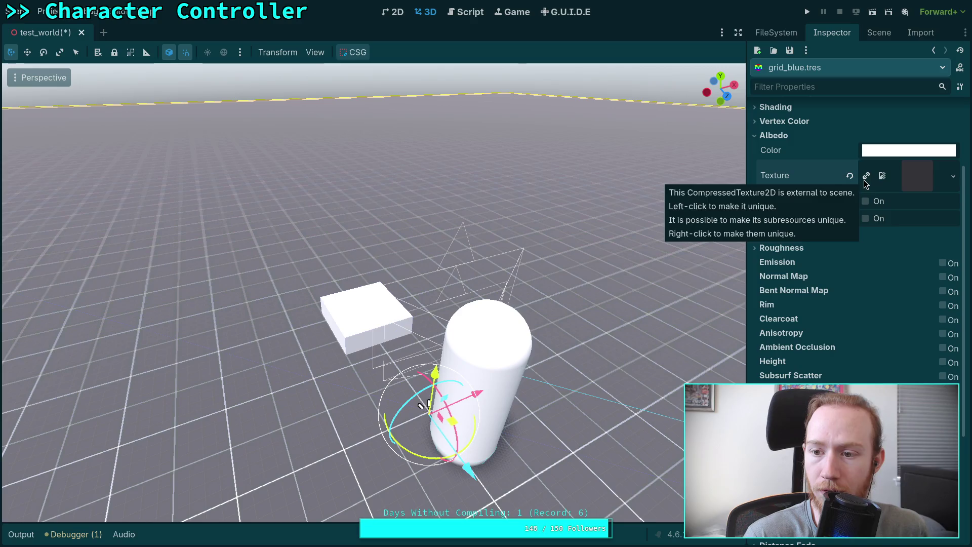
left_click(866, 177)
left_click(957, 176)
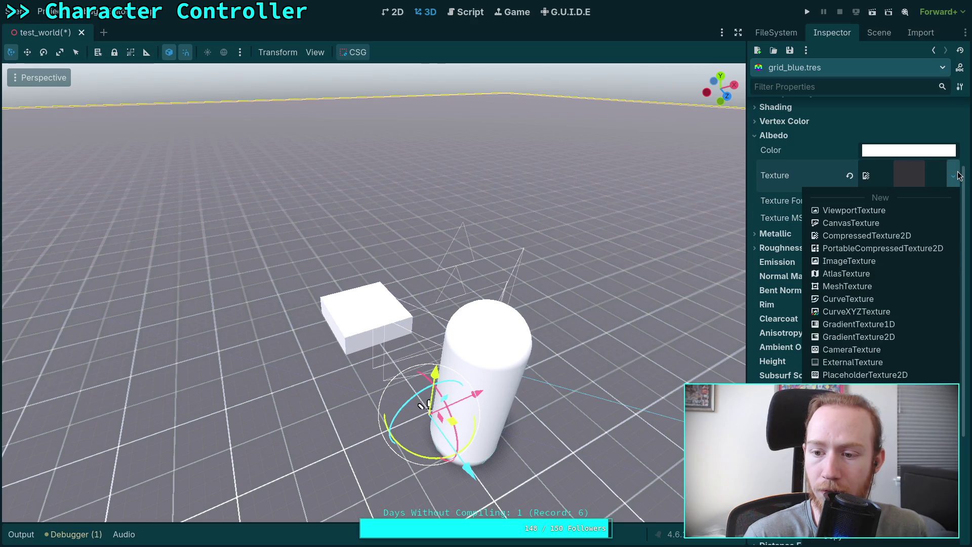
left_click(844, 173)
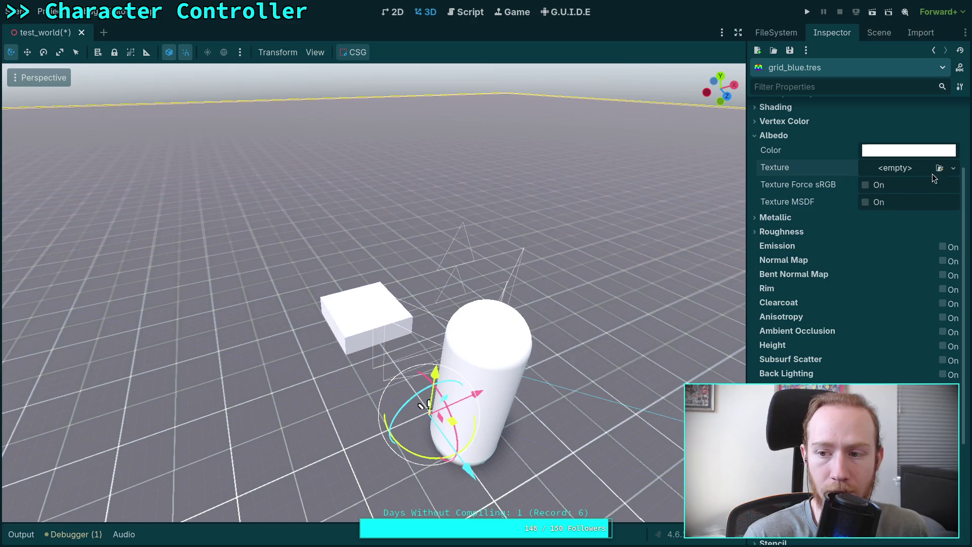
Step: Load grid_blue.png as the albedo texture and save grid_blue.tres
left_click(932, 176)
double_click(524, 166)
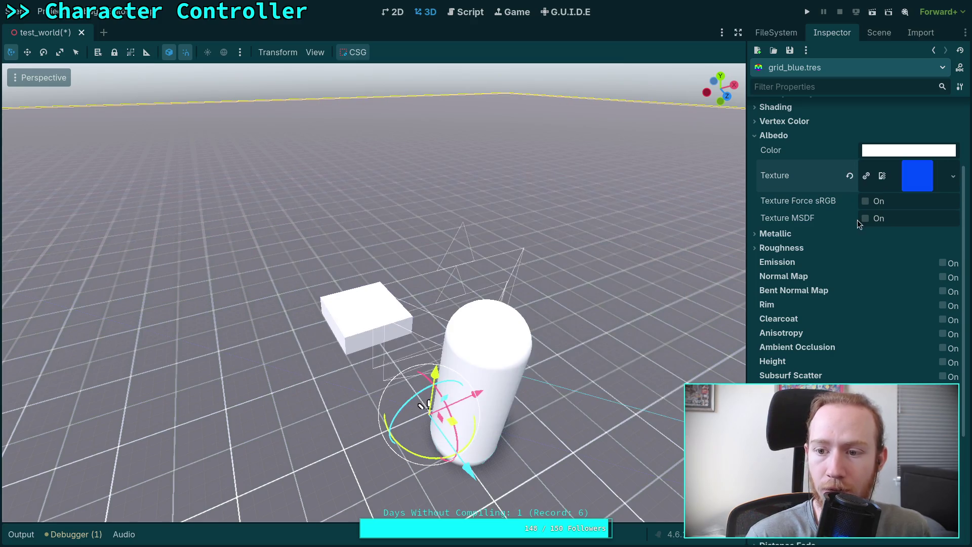
scroll("up", 3)
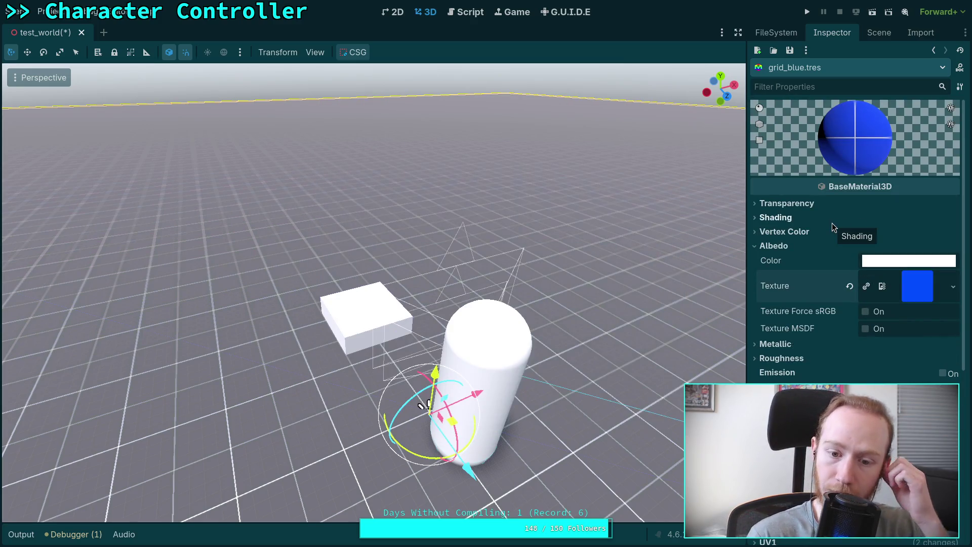
left_click(789, 50)
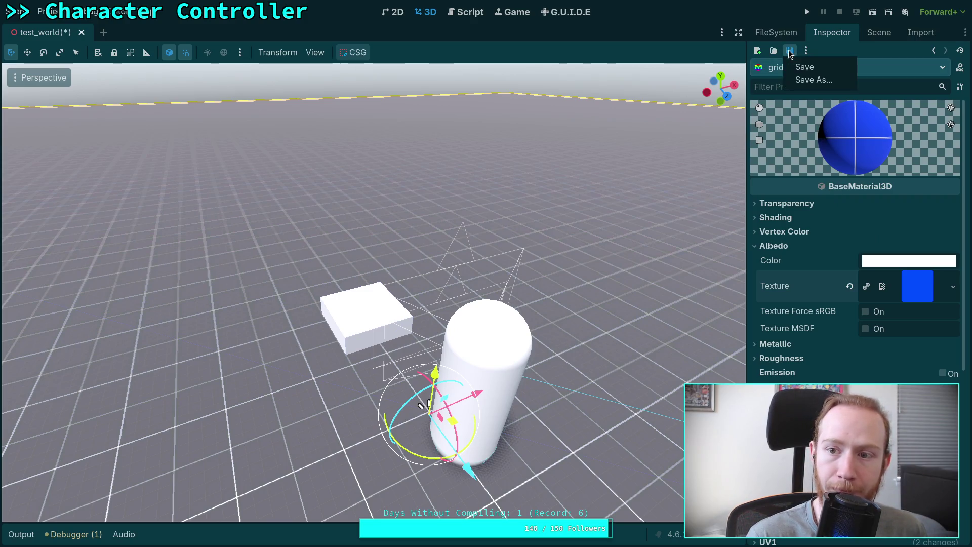
left_click(805, 66)
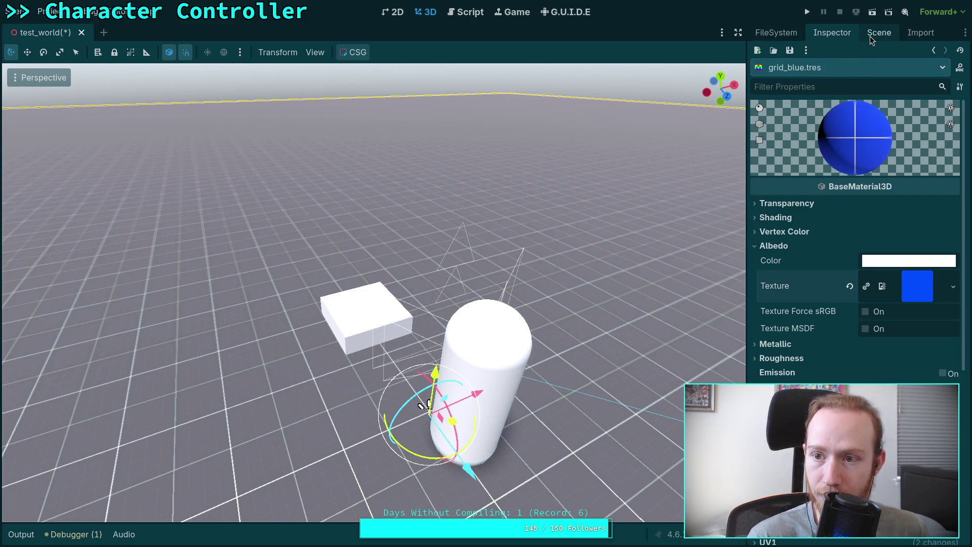
left_click(879, 33)
left_click(776, 32)
Step: Duplicate grid_blue.tres as grid_green.tres
right_click(825, 200)
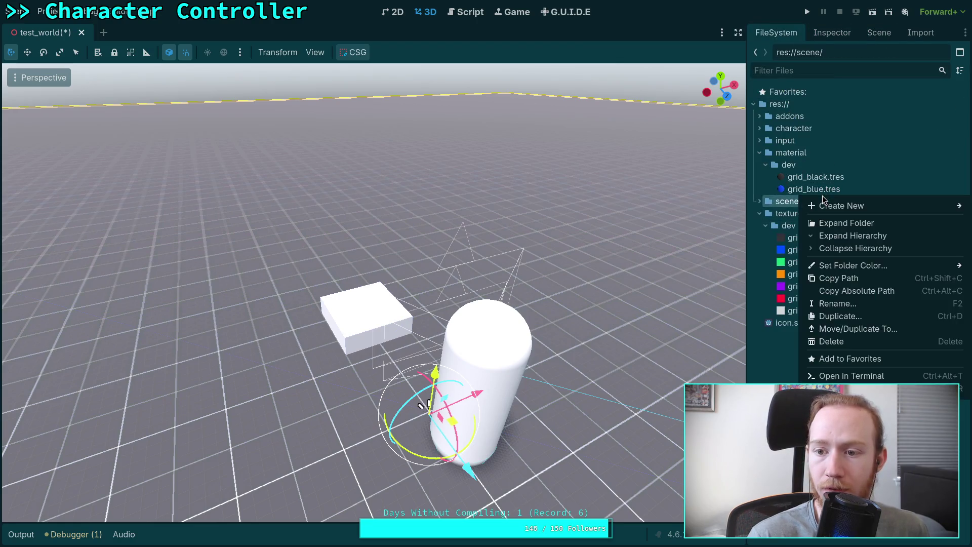
left_click(812, 195)
right_click(812, 190)
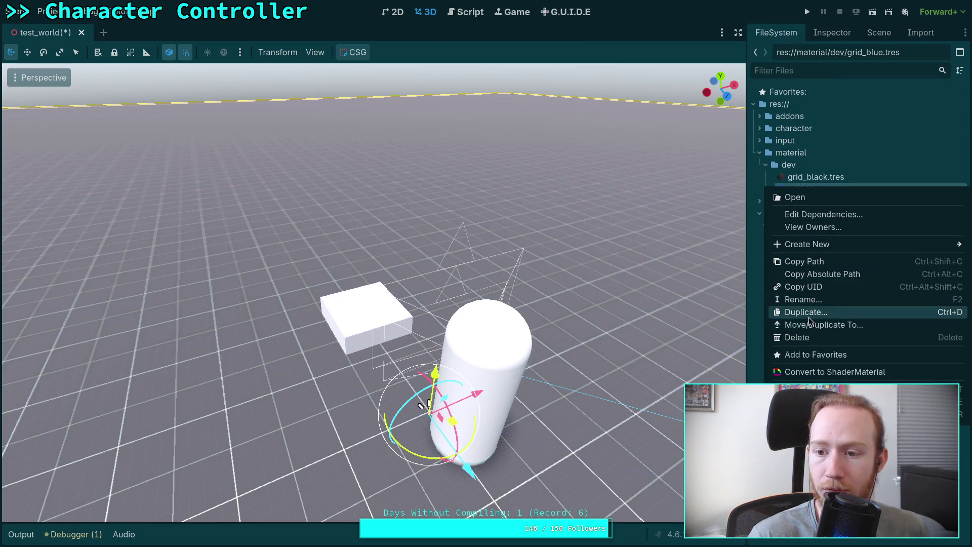
left_click(810, 312)
left_click(410, 266)
key("BackSpace")
key("BackSpace")
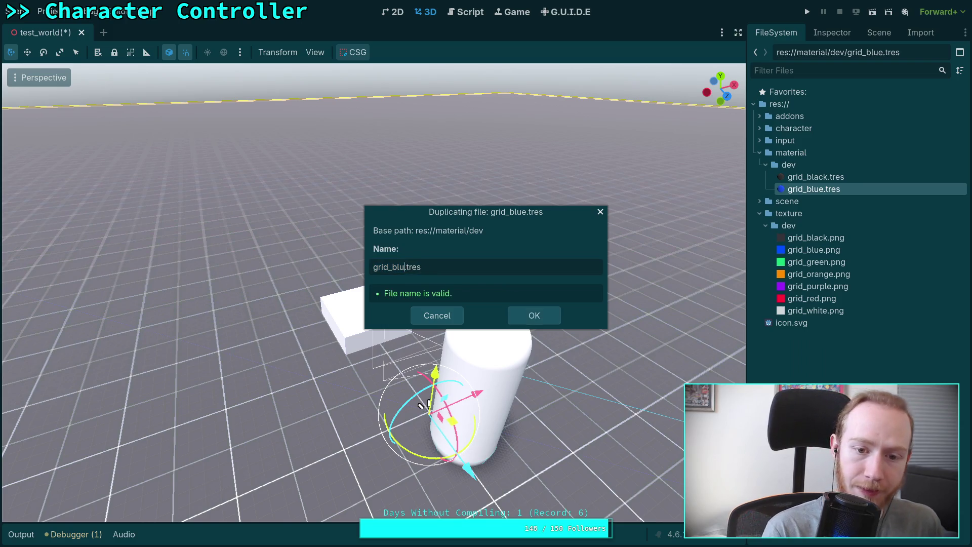
type("n")
key("Return")
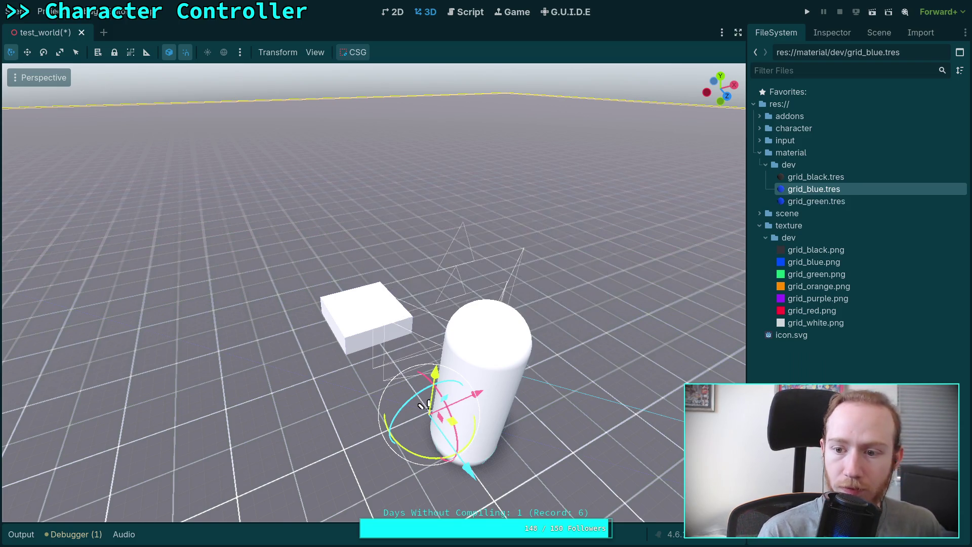
Step: Replace grid_green's albedo texture with grid_green.png and save the material
left_click(815, 201)
left_click(832, 33)
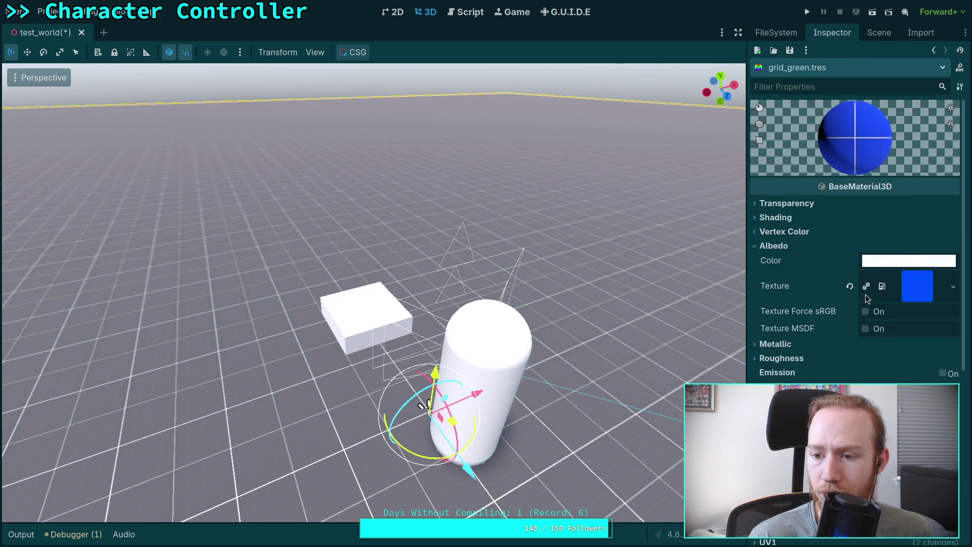
left_click(849, 286)
left_click(939, 278)
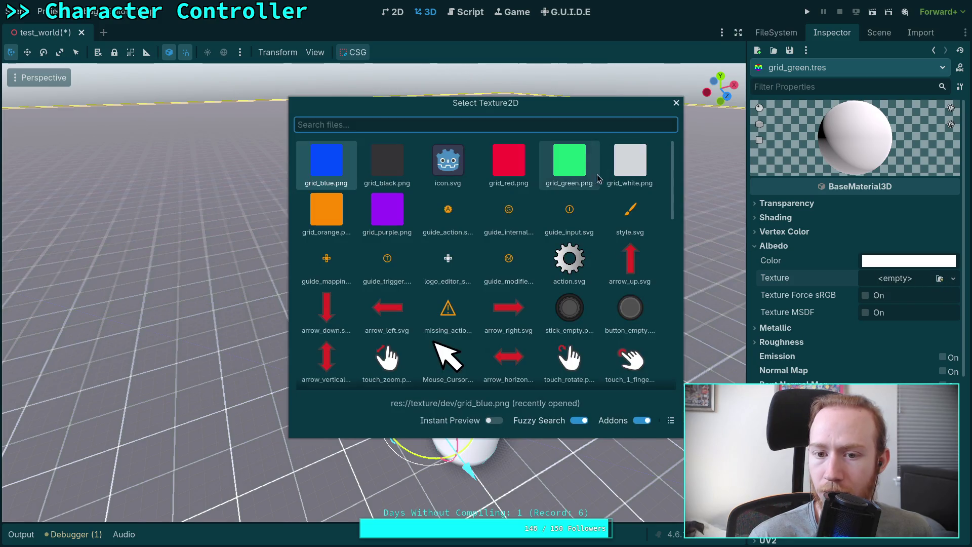
double_click(569, 161)
left_click(772, 247)
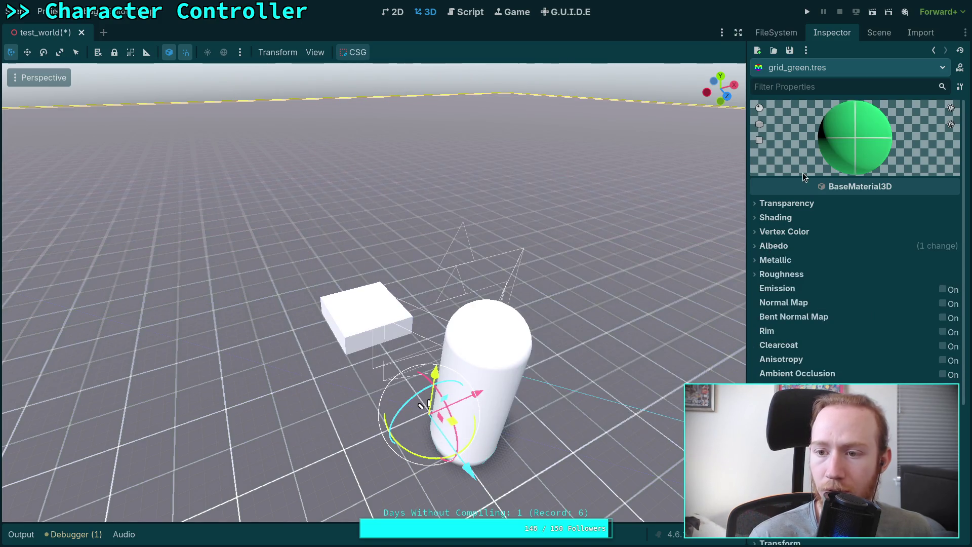
left_click(789, 51)
left_click(801, 66)
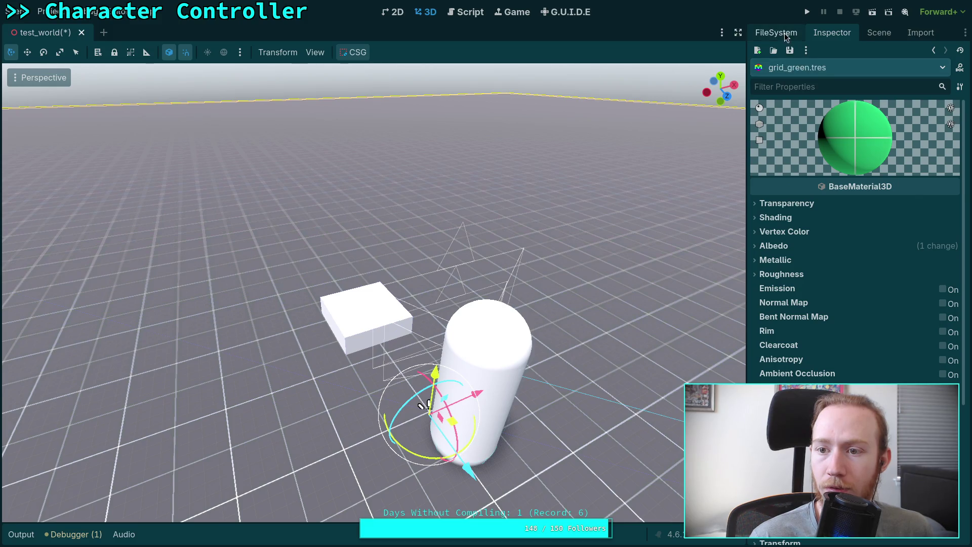
left_click(776, 32)
Step: Duplicate grid_green.tres as grid_orange.tres
right_click(815, 202)
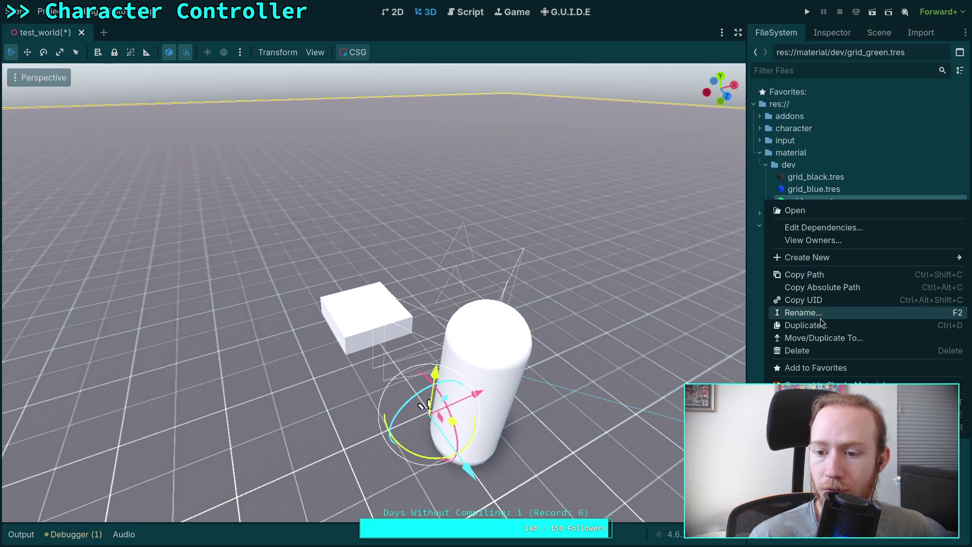
left_click(810, 325)
key("Right")
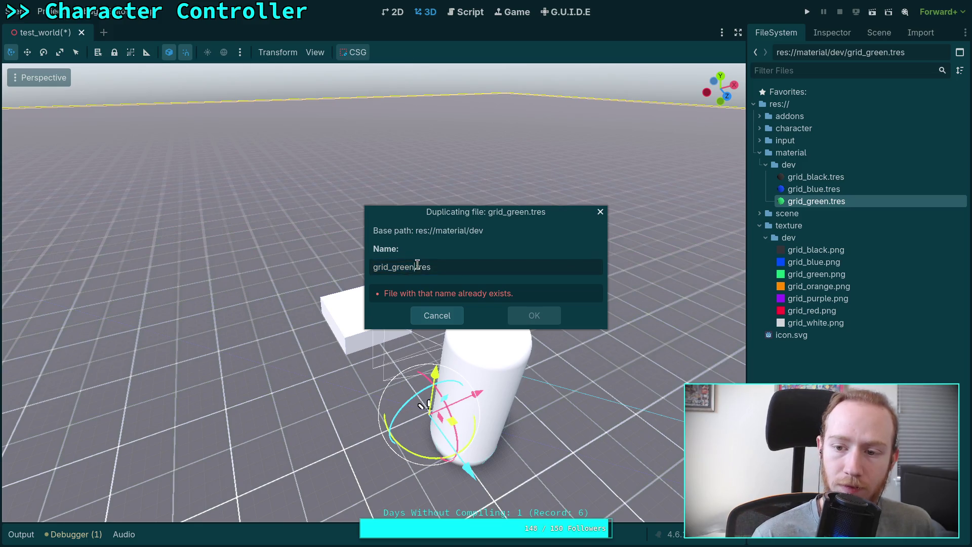
key("BackSpace")
key("BackSpace")
key("BackSpace")
type("oran")
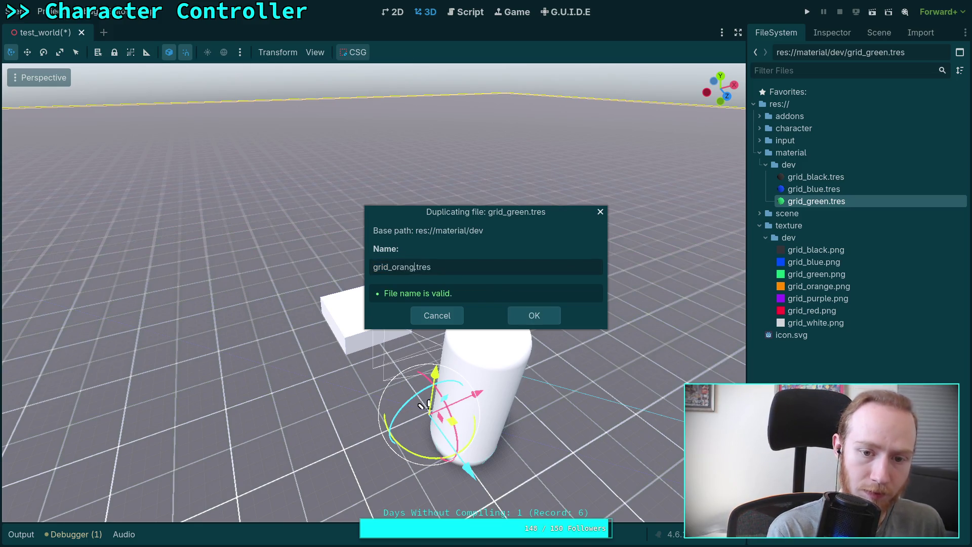
type("e")
key("Return")
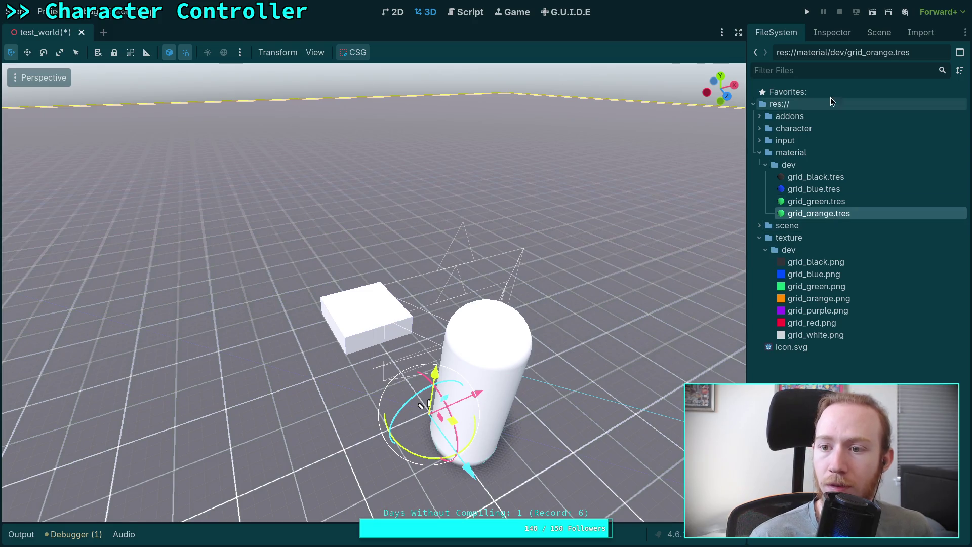
Step: Replace grid_orange's albedo texture with grid_orange.png and save the material
double_click(819, 213)
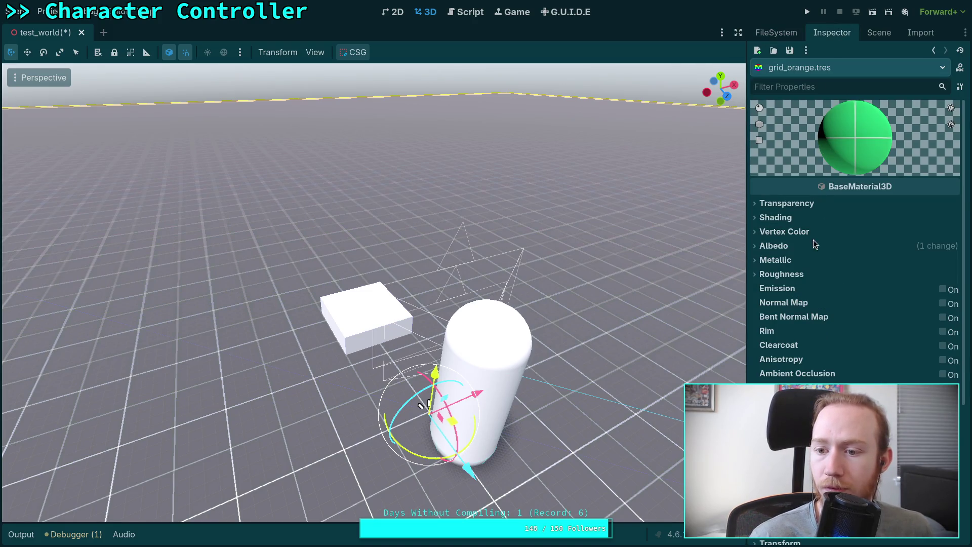
left_click(814, 245)
left_click(865, 287)
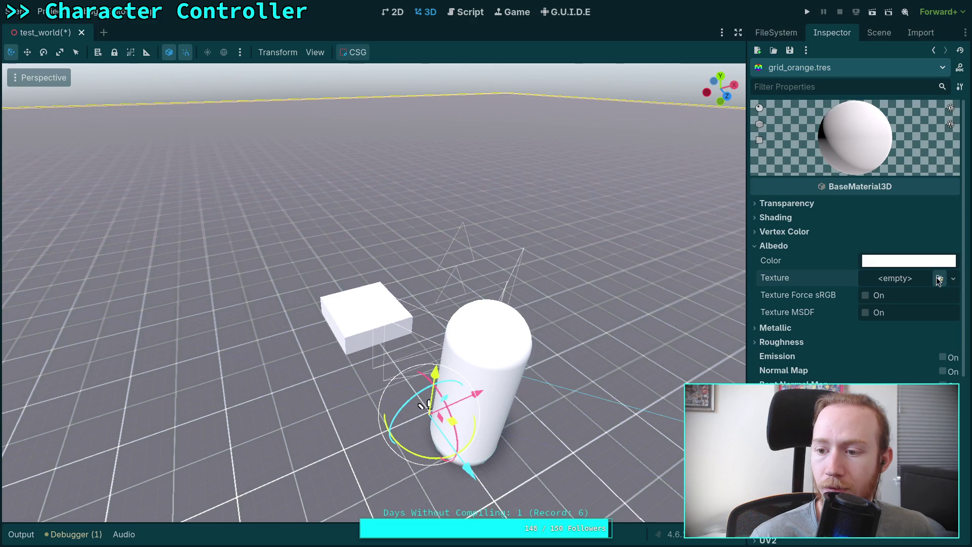
left_click(918, 287)
left_click(331, 201)
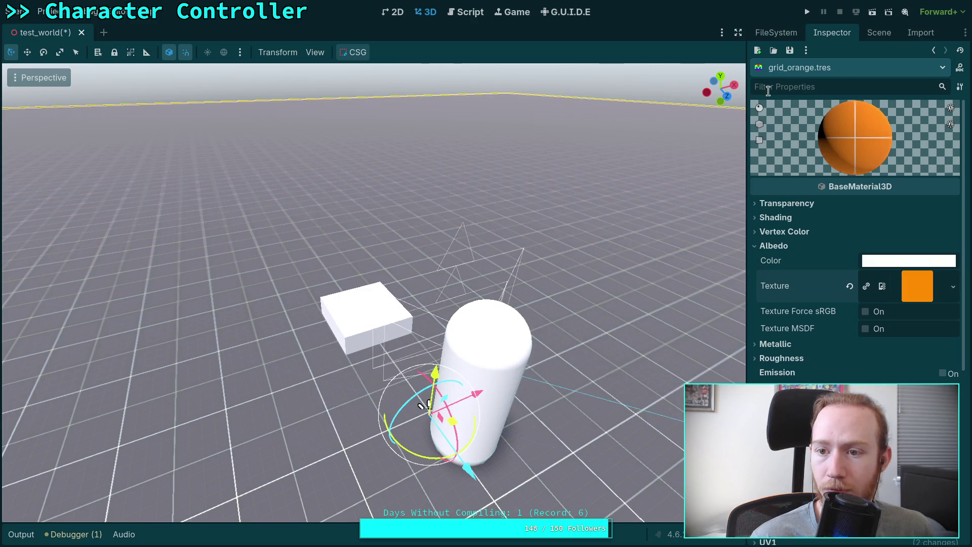
left_click(789, 50)
left_click(798, 66)
left_click(776, 32)
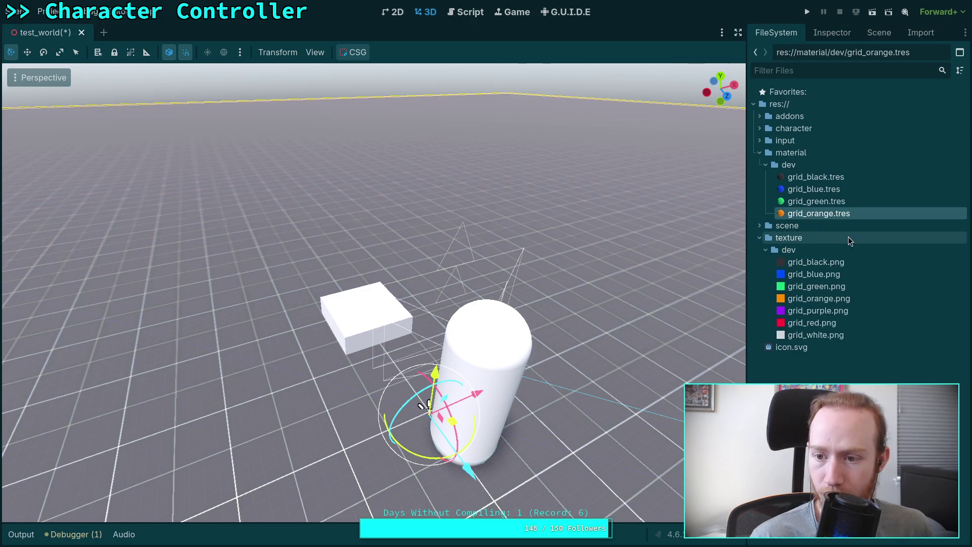
Step: Duplicate grid_orange.tres as grid_purple.tres
right_click(812, 219)
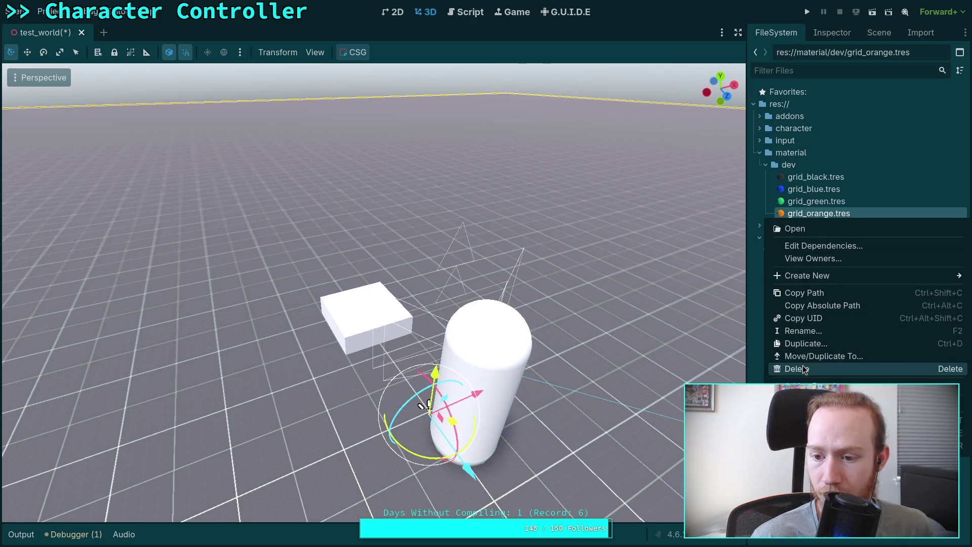
left_click(806, 344)
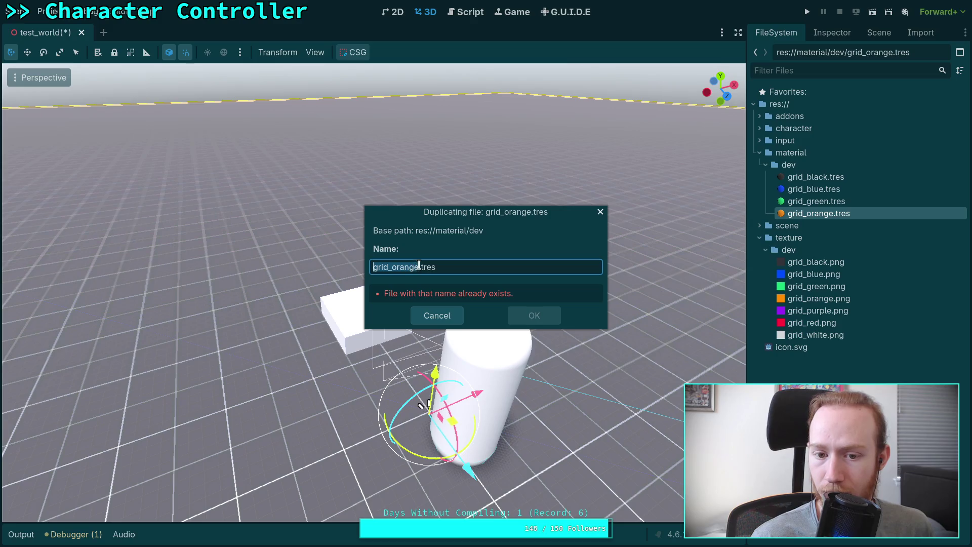
double_click(420, 267)
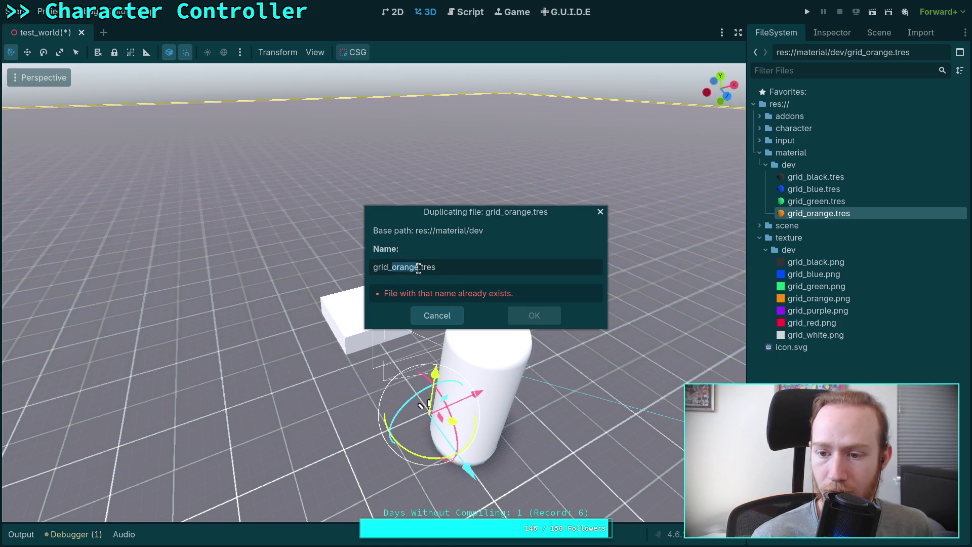
type("purp")
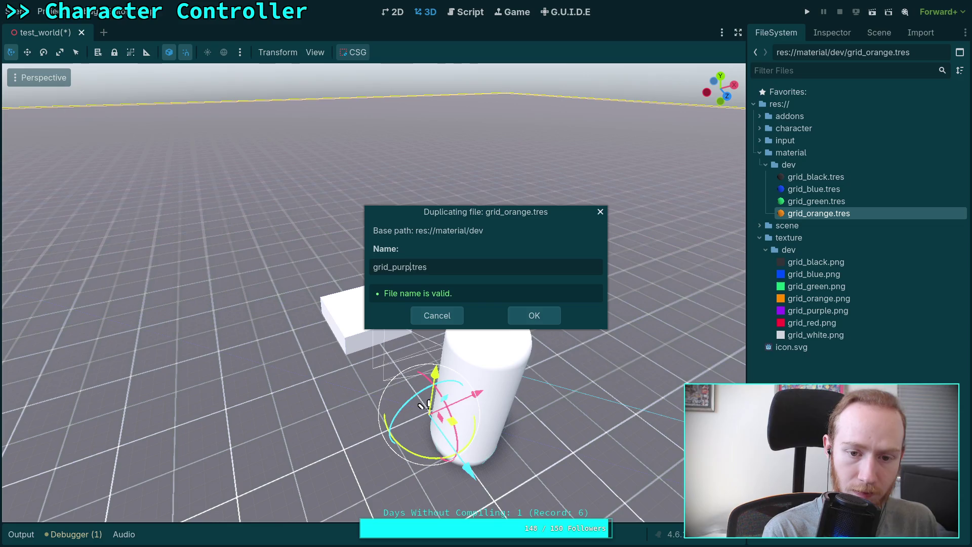
type("le")
key("Return")
Step: Replace grid_purple's albedo texture with grid_purple.png and save the material
left_click(861, 225)
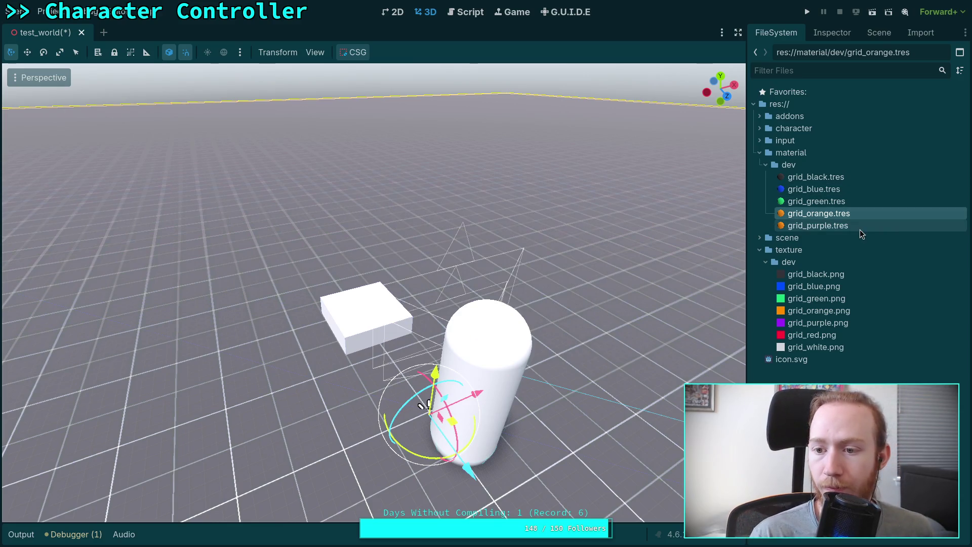
left_click(832, 32)
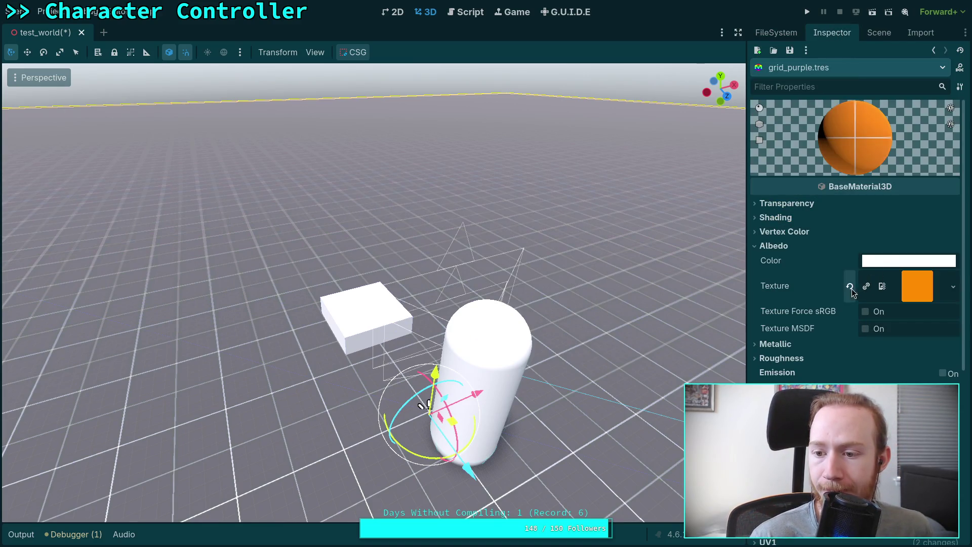
left_click(849, 286)
left_click(939, 278)
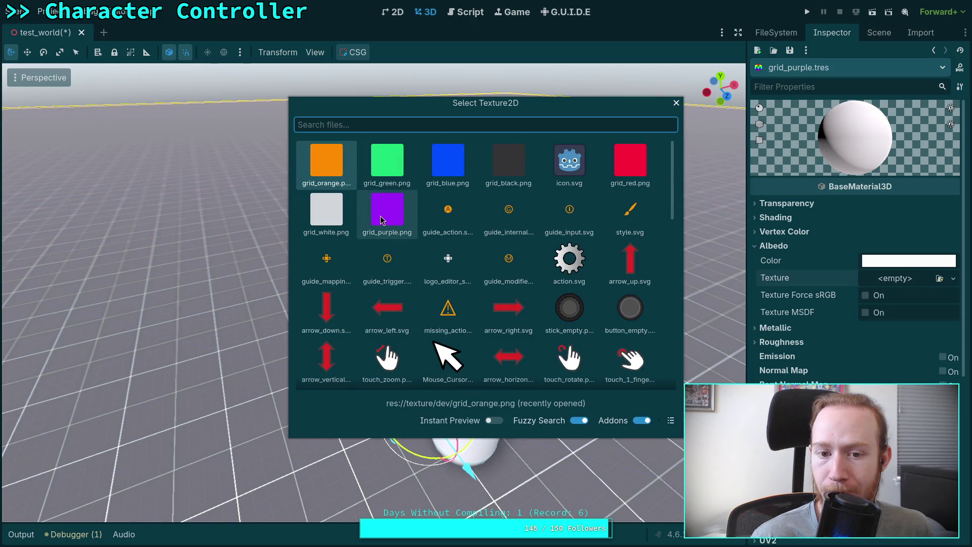
double_click(386, 208)
left_click(789, 50)
left_click(801, 66)
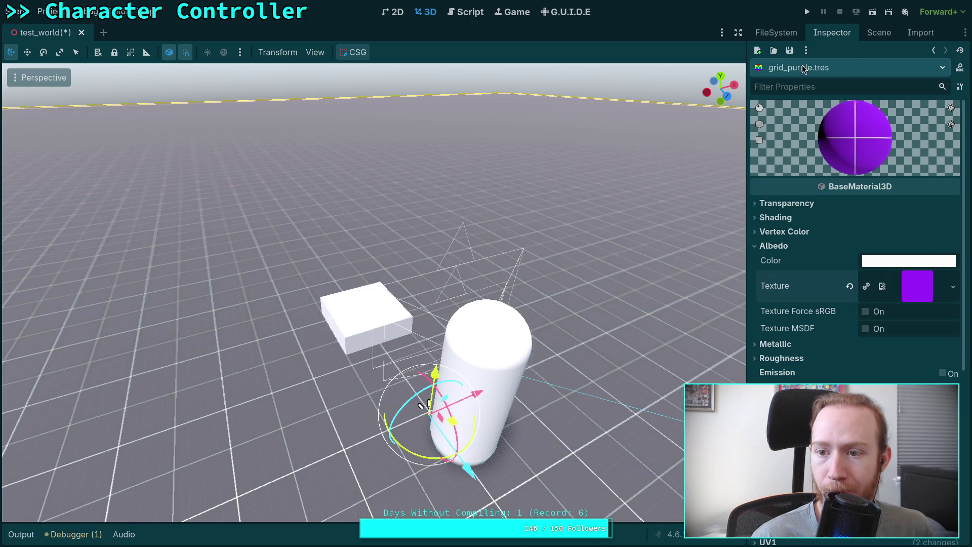
left_click(776, 32)
Step: Duplicate grid_purple.tres as grid_red.tres and select the new file
right_click(805, 225)
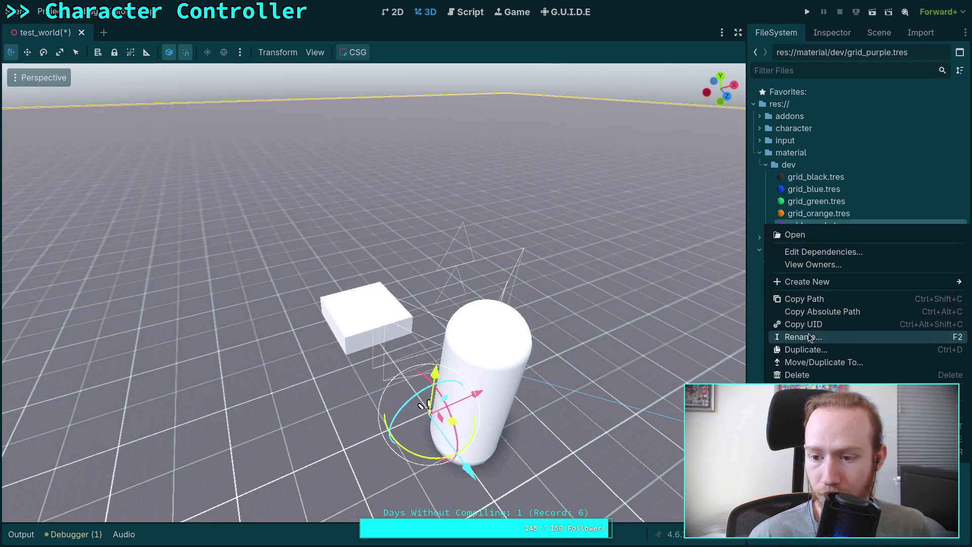
left_click(810, 350)
left_click_drag(392, 267, 415, 265)
type("rid_red.tres")
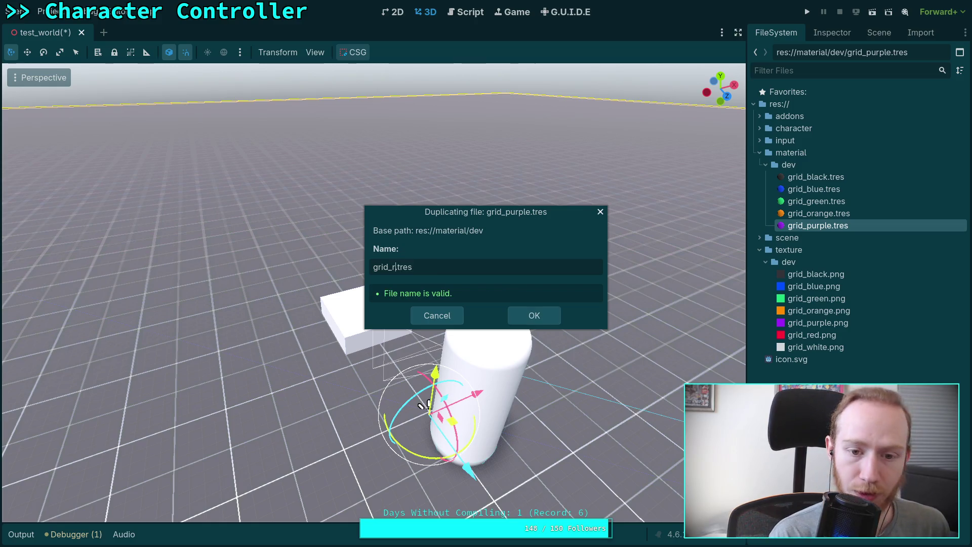
key("Return")
left_click(830, 239)
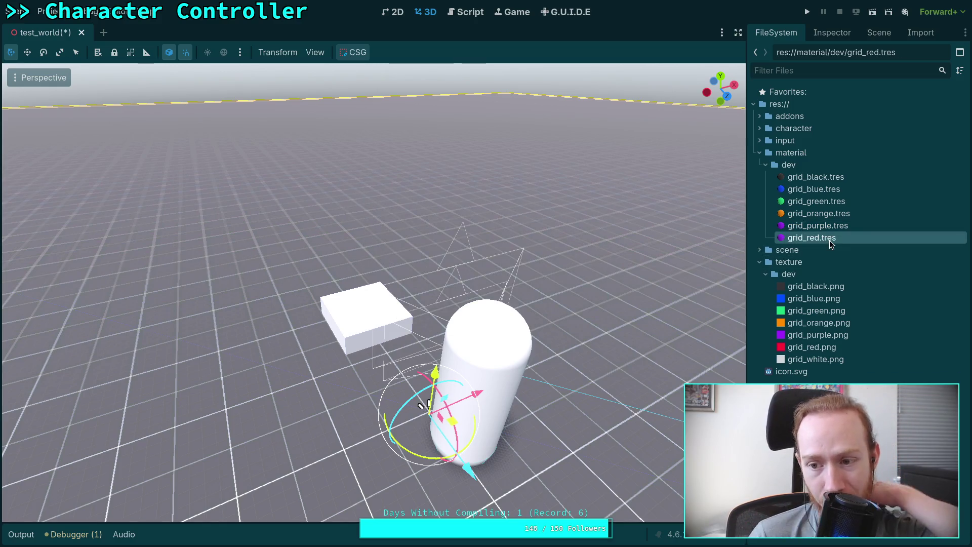
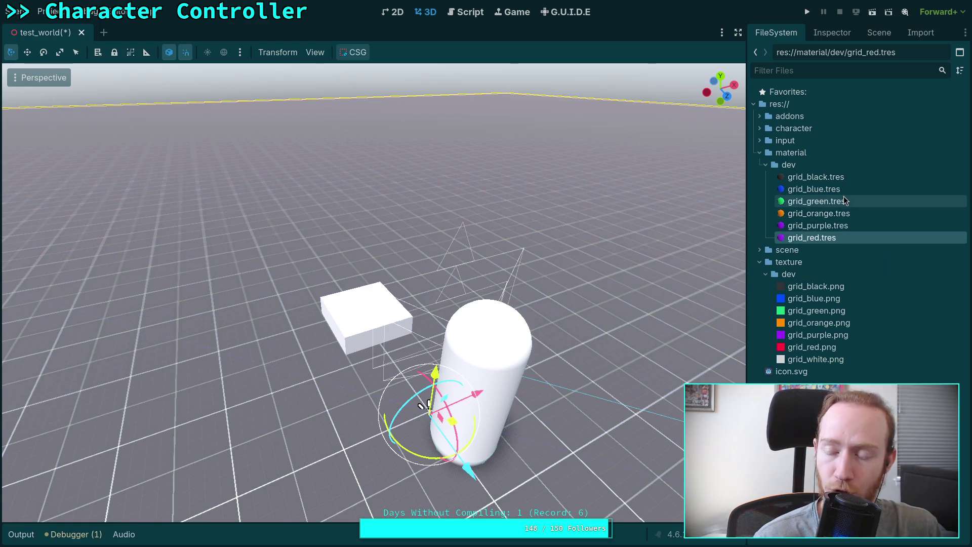
Step: Try the red grid texture on grid_purple, then revert it to its purple texture
left_click(845, 36)
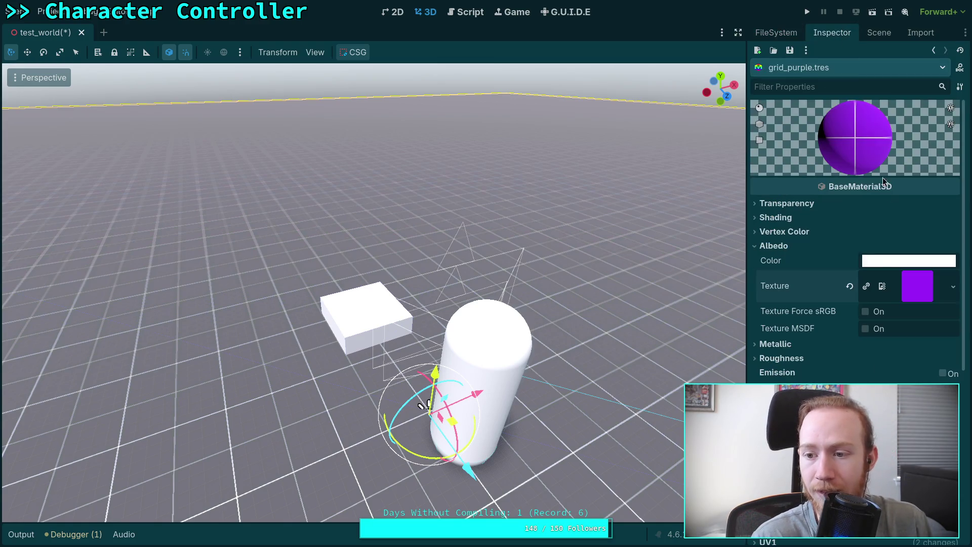
left_click(850, 288)
left_click(939, 278)
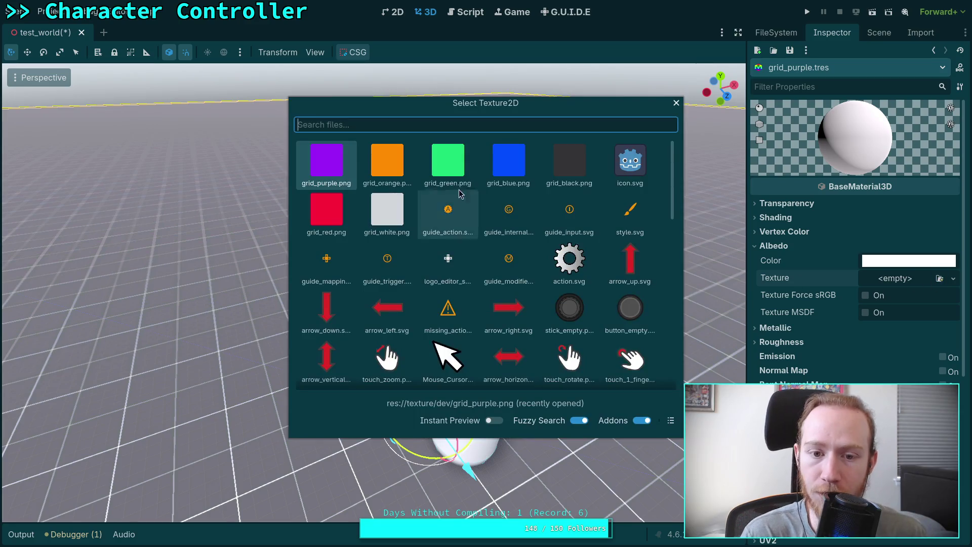
double_click(336, 227)
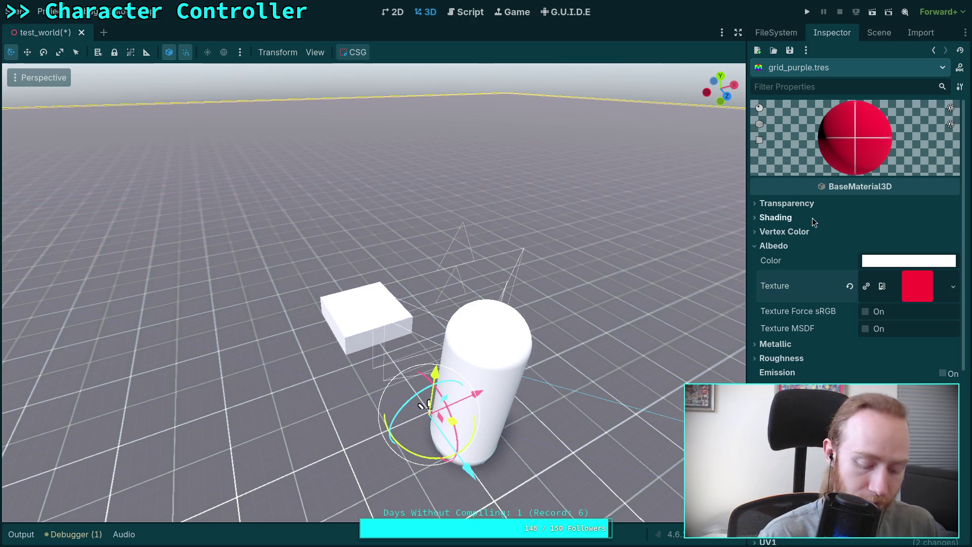
left_click(849, 286)
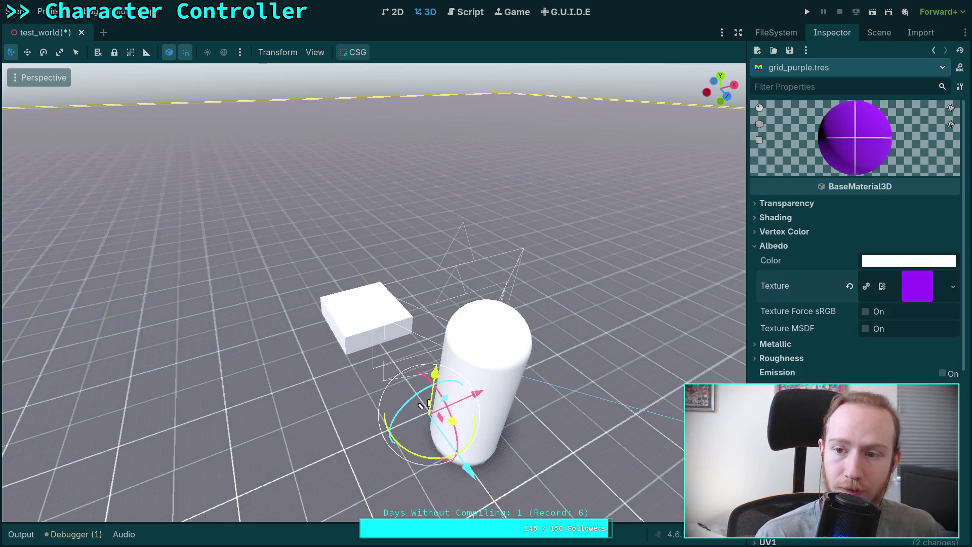
Step: Load grid_red.png as the albedo texture of grid_red.tres
left_click(788, 49)
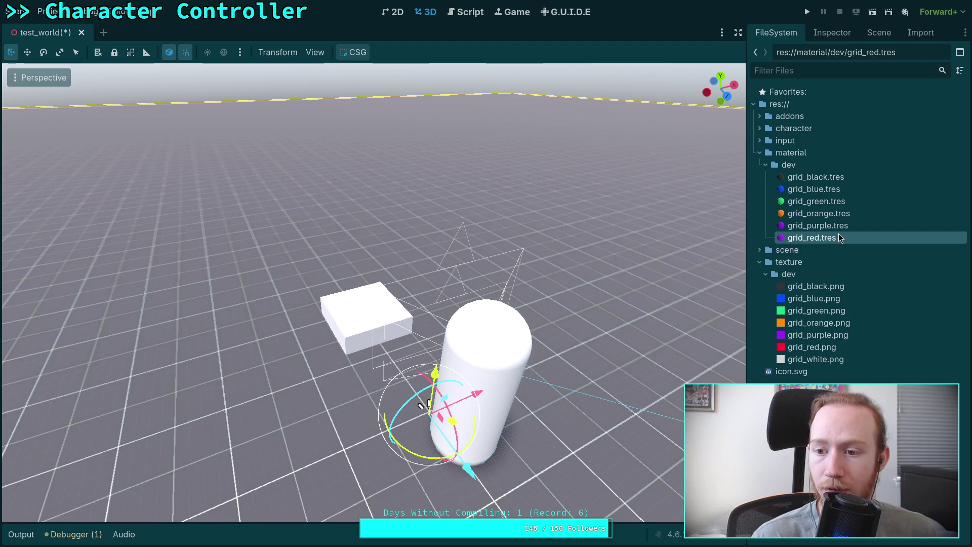
left_click(835, 33)
left_click(850, 284)
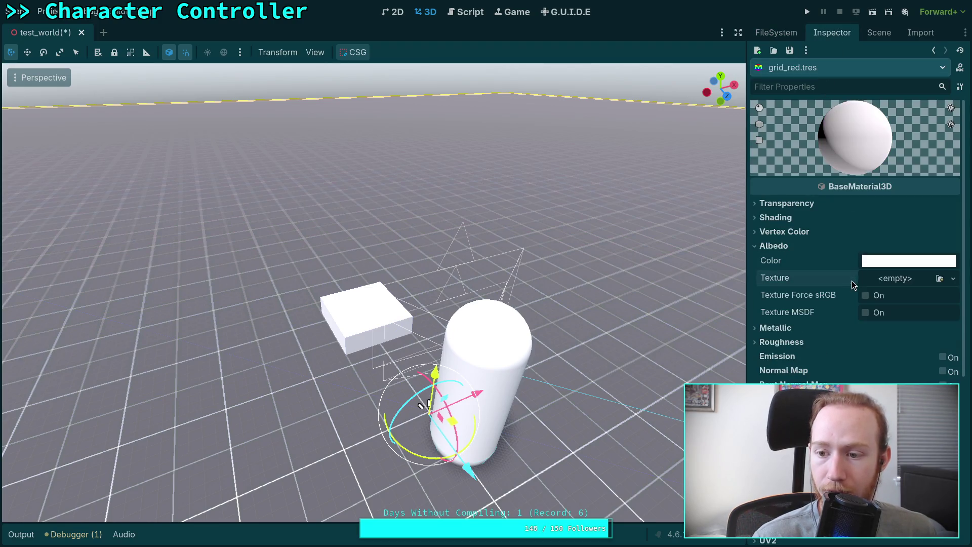
left_click(937, 279)
double_click(338, 167)
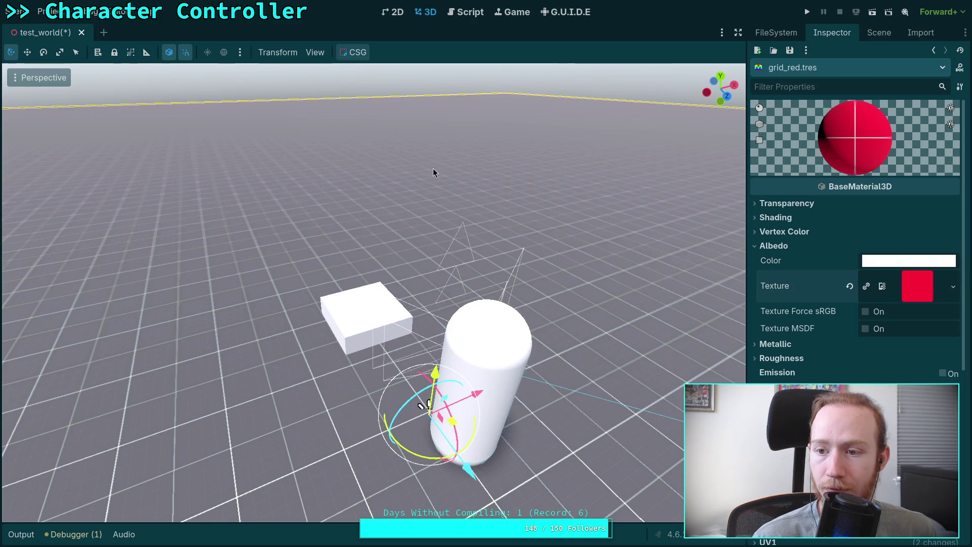
left_click(777, 66)
left_click(800, 80)
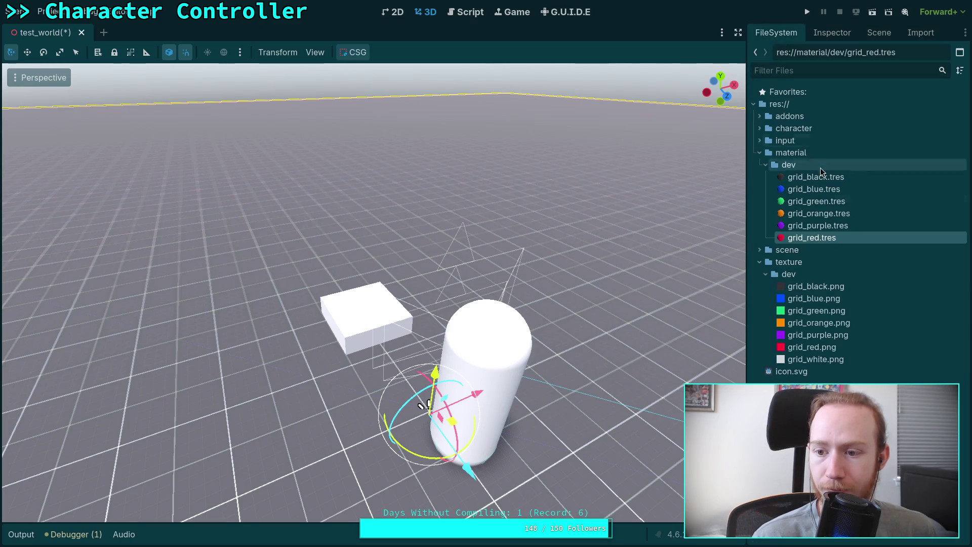
Step: Duplicate grid_red.tres as grid_white.tres
right_click(801, 241)
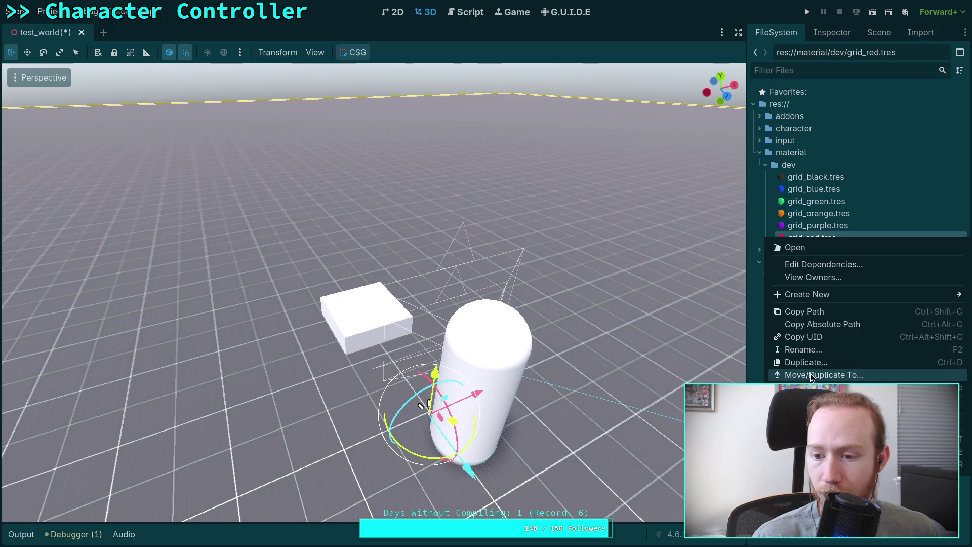
left_click(797, 361)
left_click(390, 267)
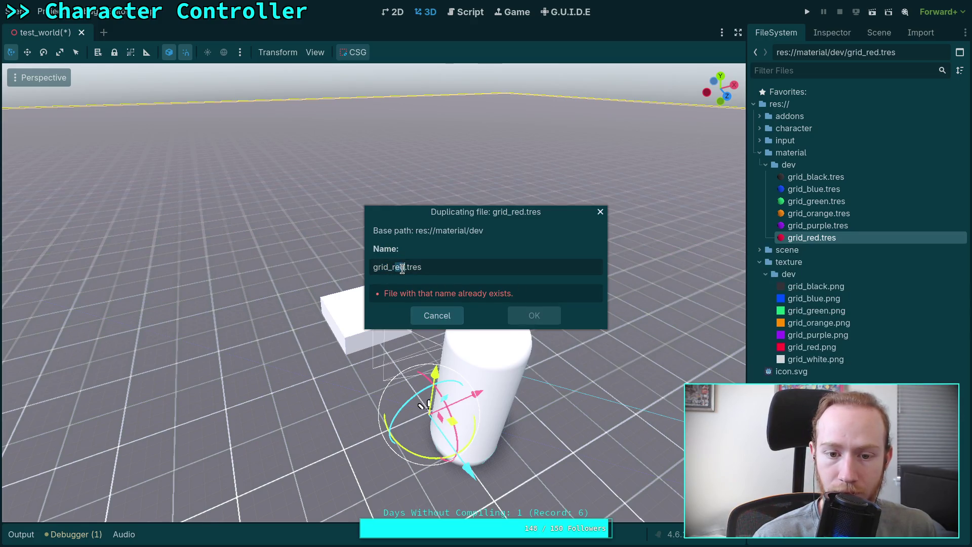
key("BackSpace")
key("BackSpace")
type("whit")
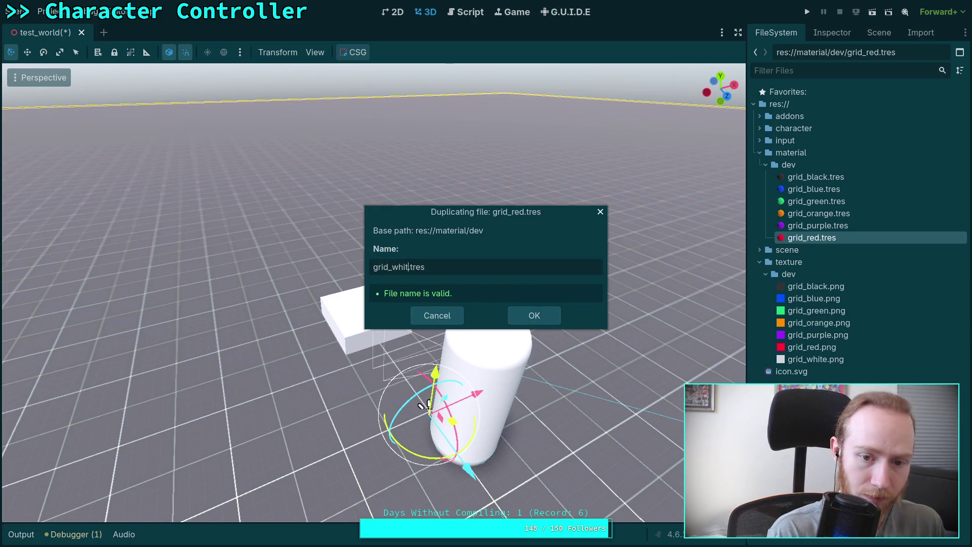
type("e")
key("Return")
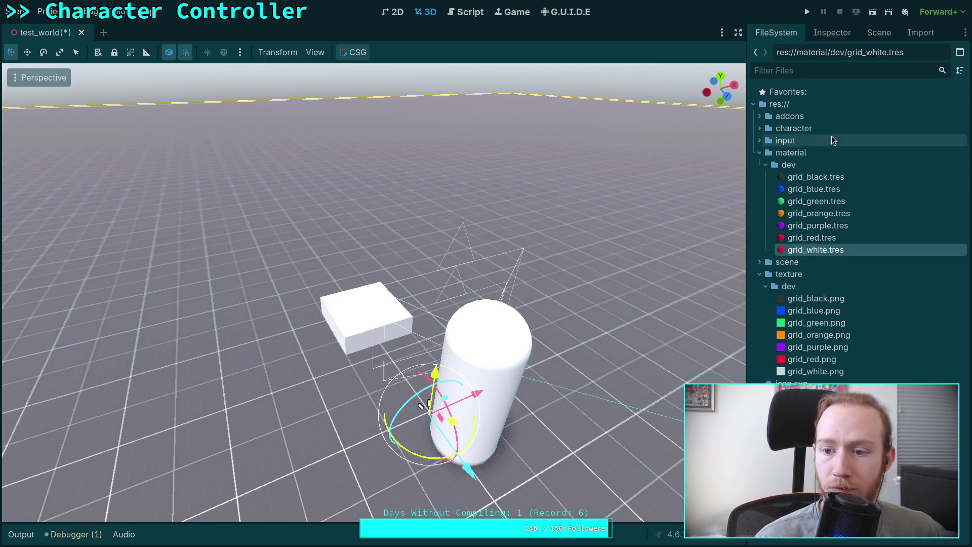
Step: Set grid_white's albedo texture to grid_white.png and save the material
left_click(835, 33)
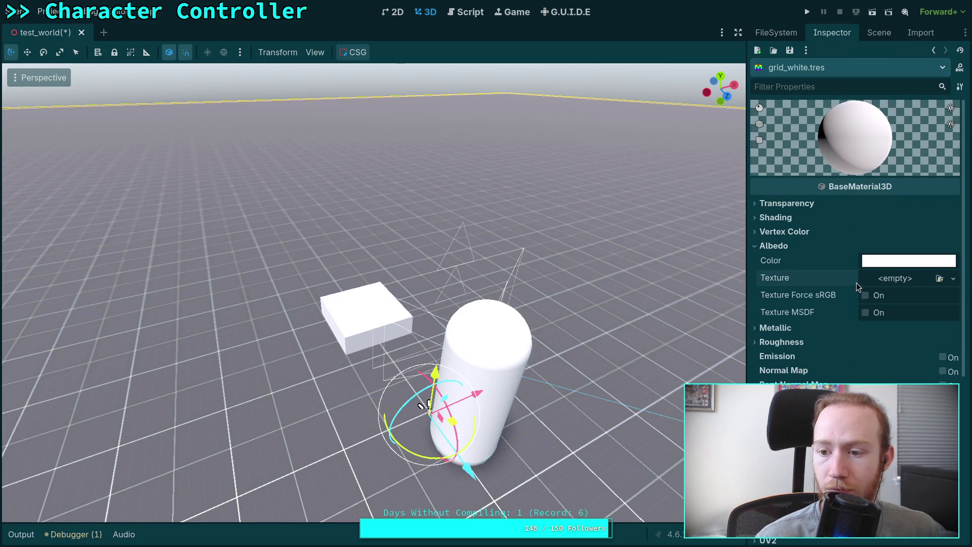
left_click(939, 278)
left_click(387, 210)
double_click(387, 210)
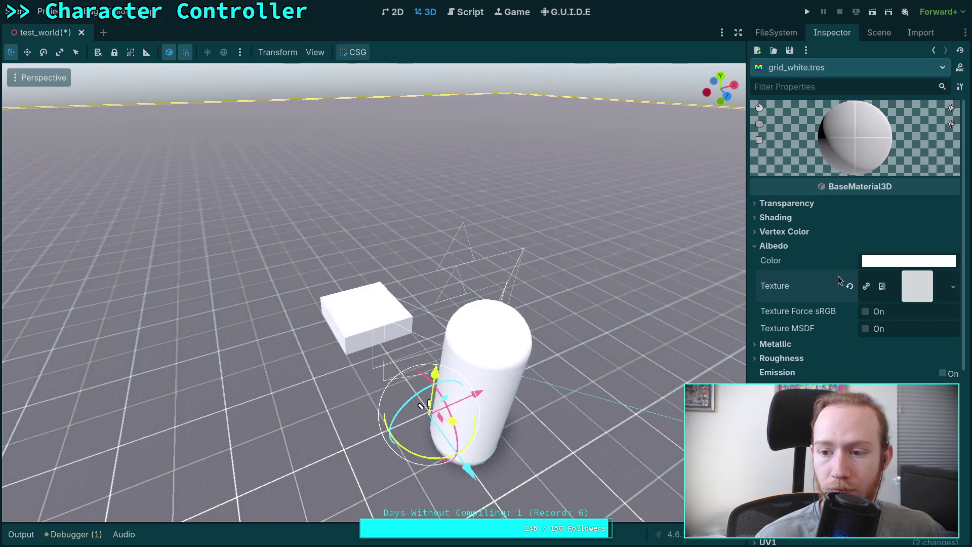
left_click(791, 51)
left_click(800, 67)
left_click(776, 32)
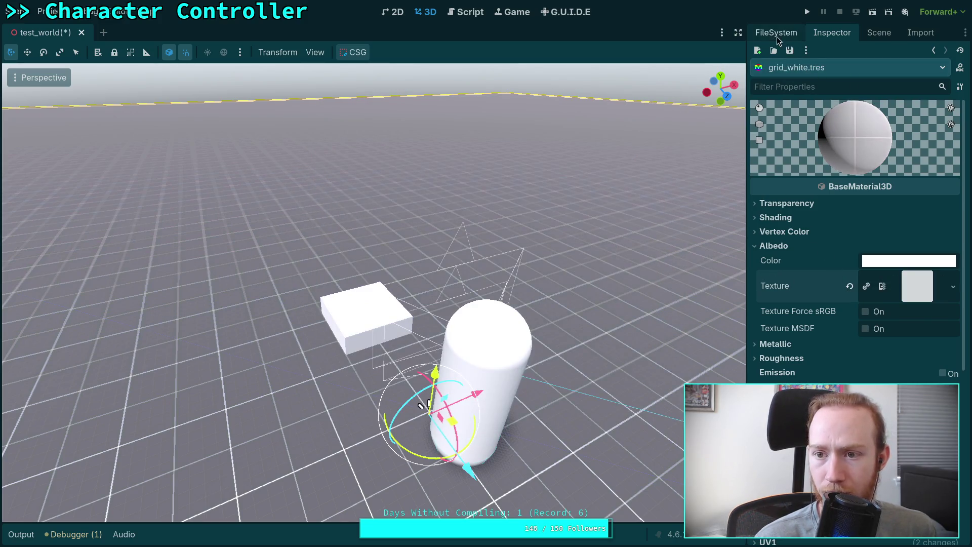
mouse_move(838, 310)
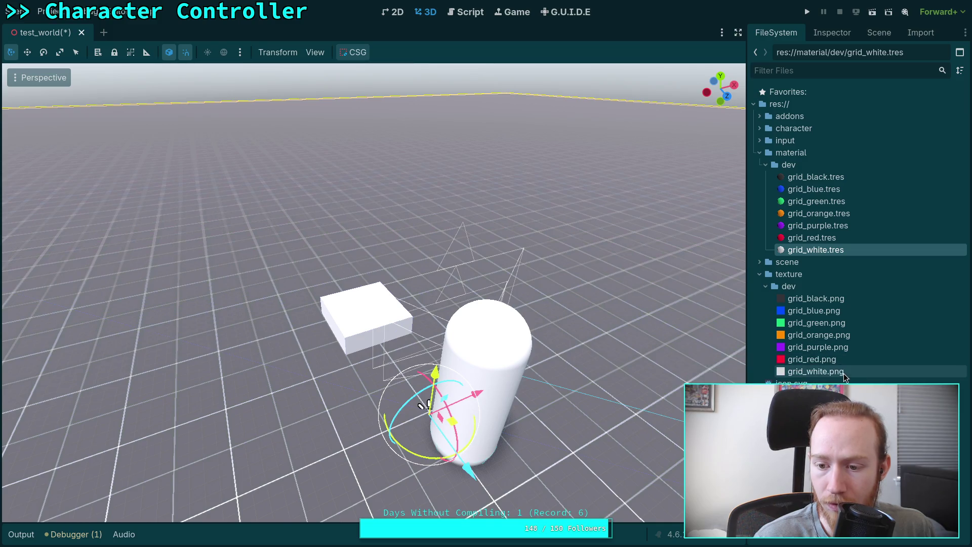
mouse_move(844, 377)
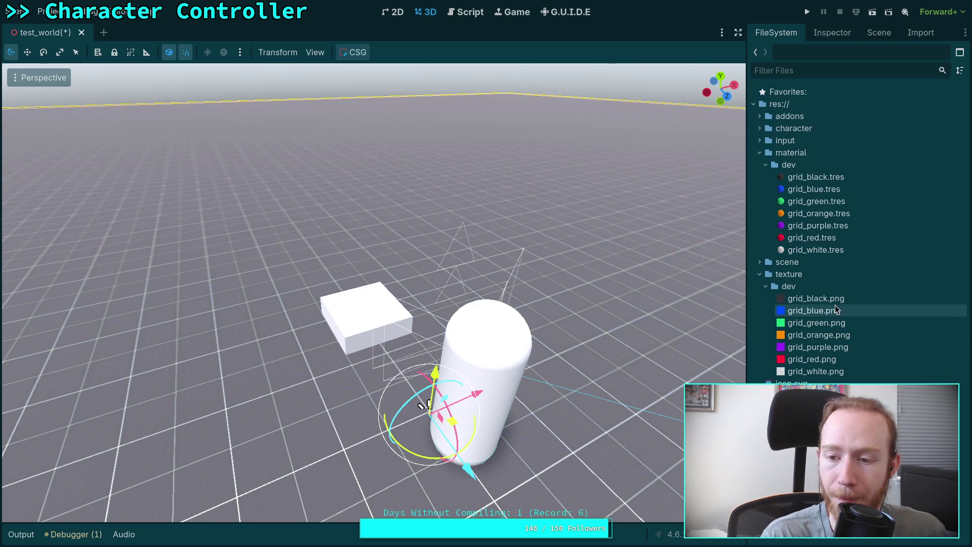
left_click(832, 32)
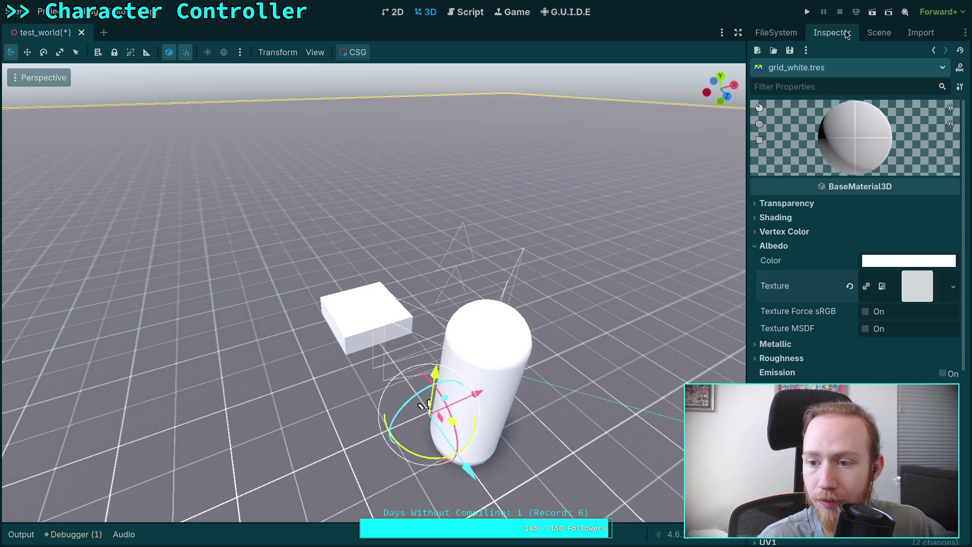
Step: Give the floor node a new cylinder mesh
left_click(872, 26)
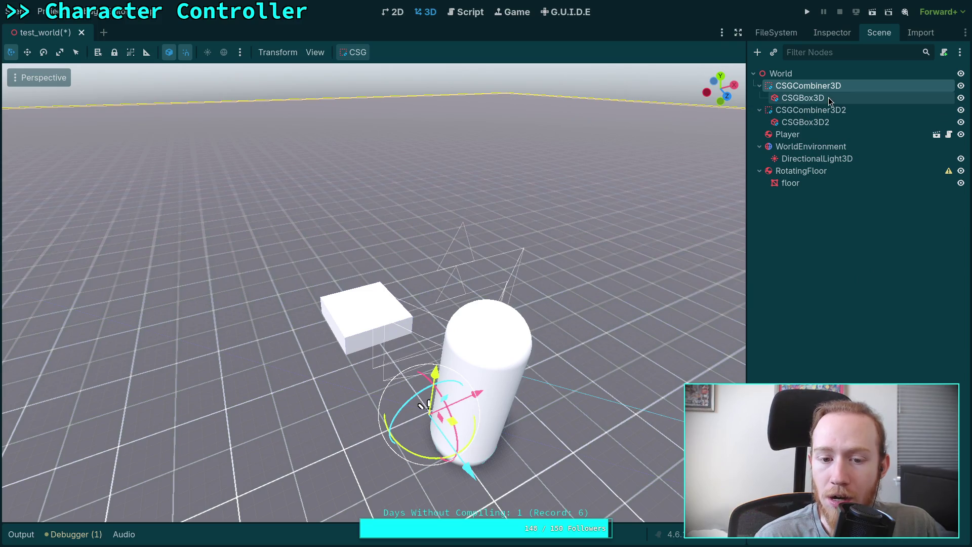
left_click(803, 184)
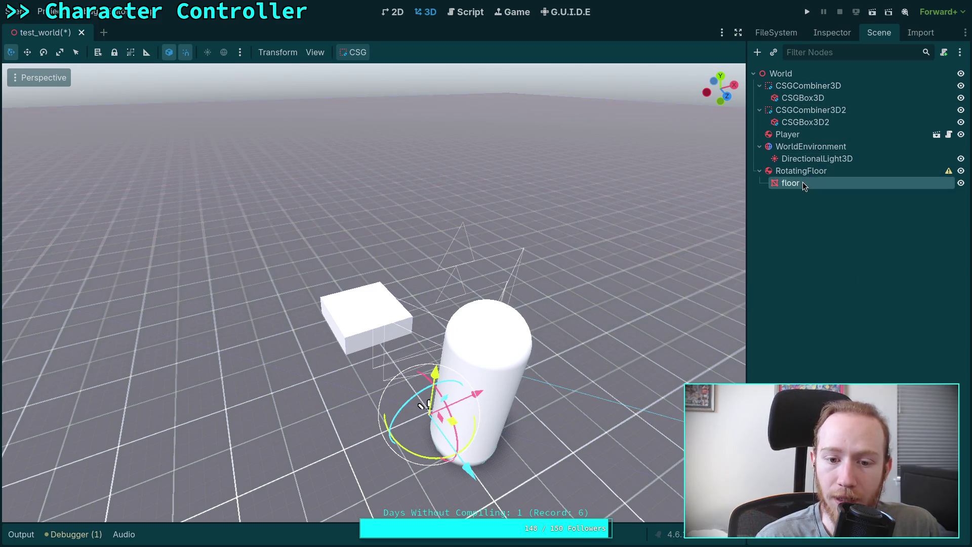
left_click(845, 34)
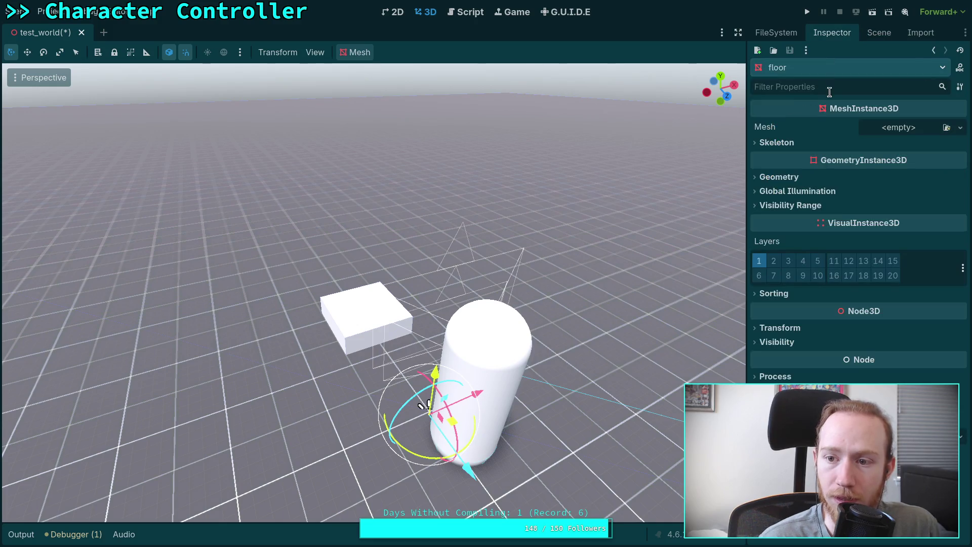
left_click(906, 131)
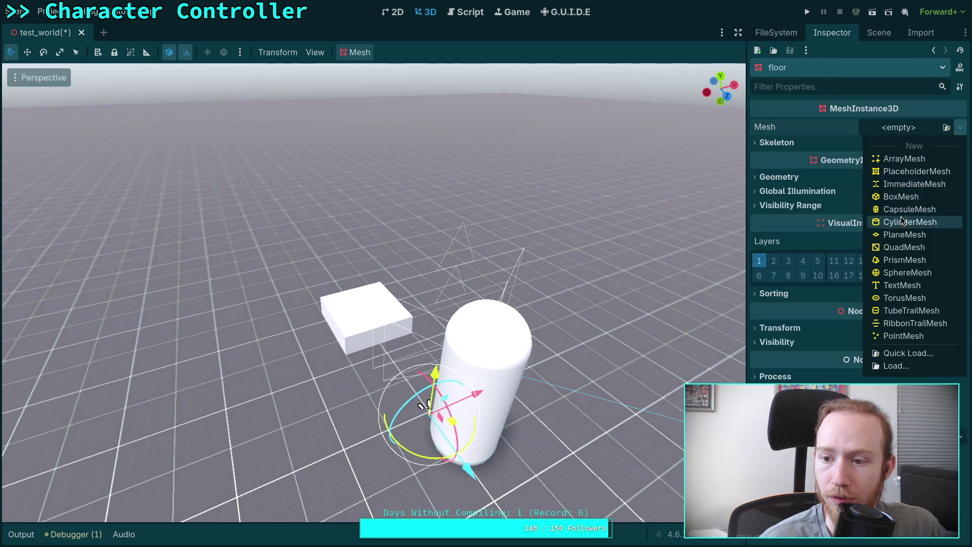
left_click(906, 225)
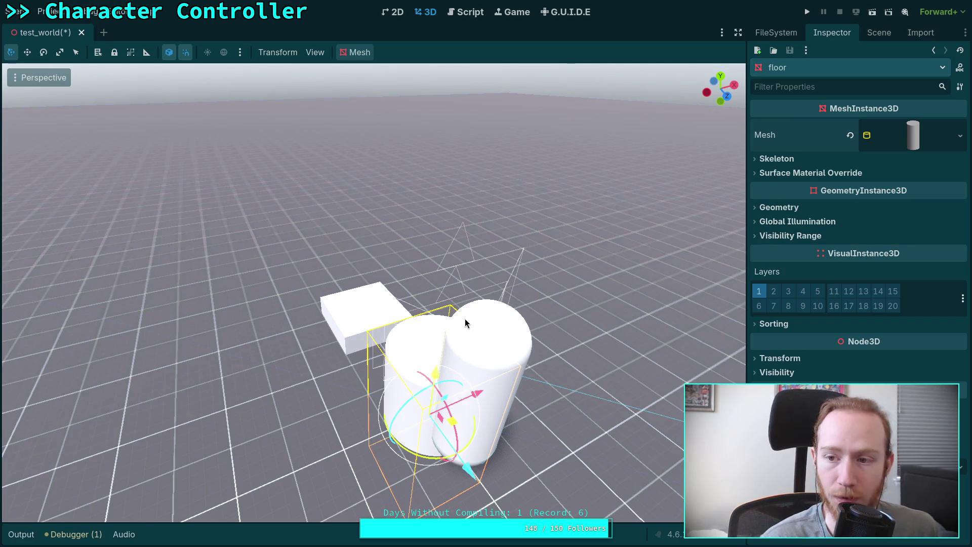
left_click_drag(466, 321, 704, 193)
Step: Set the floor cylinder's height to 0.2 m and view it from the side
left_click(906, 132)
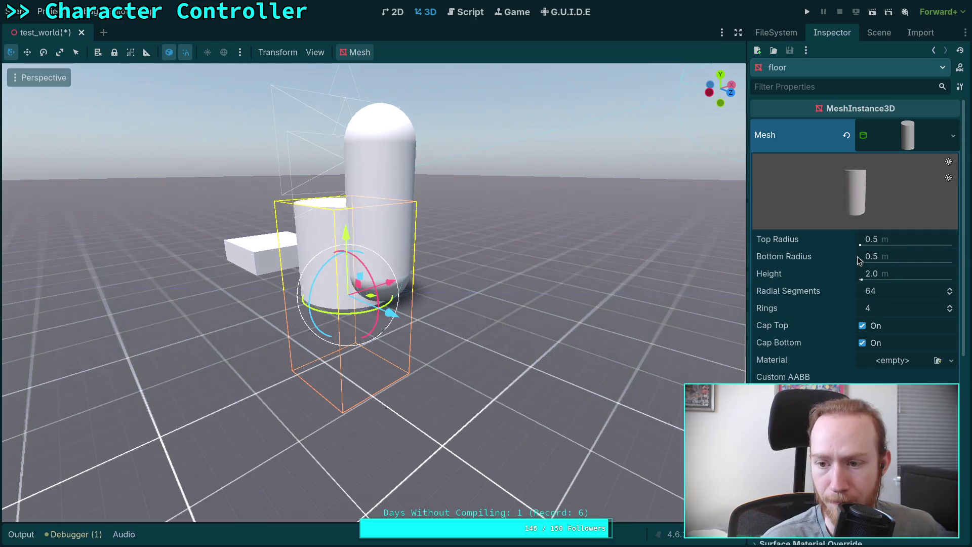
left_click(905, 274)
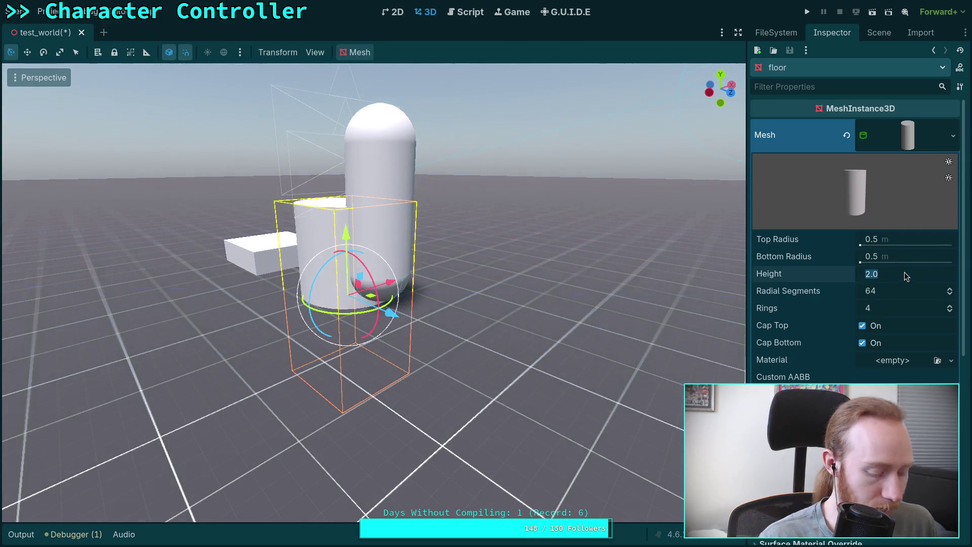
type("0.1")
key("Return")
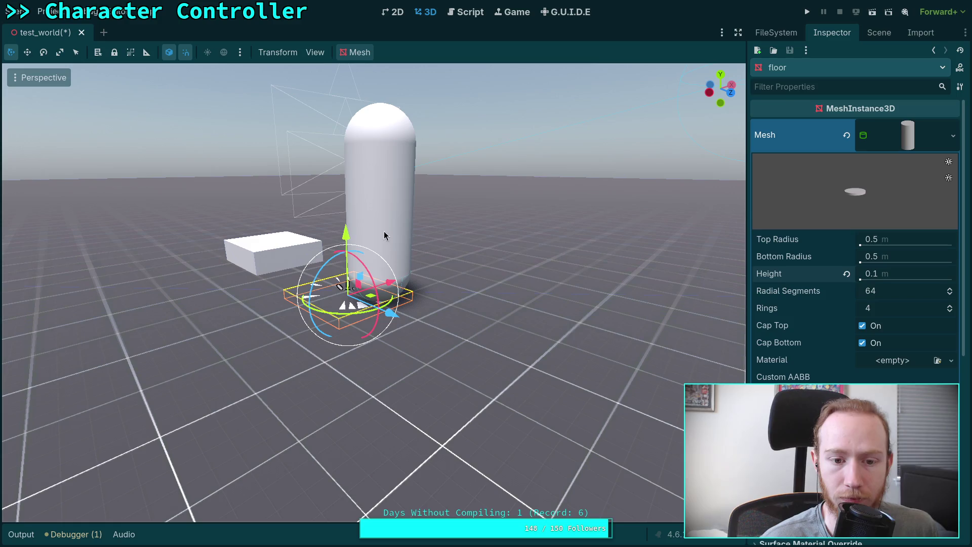
scroll("up", 3)
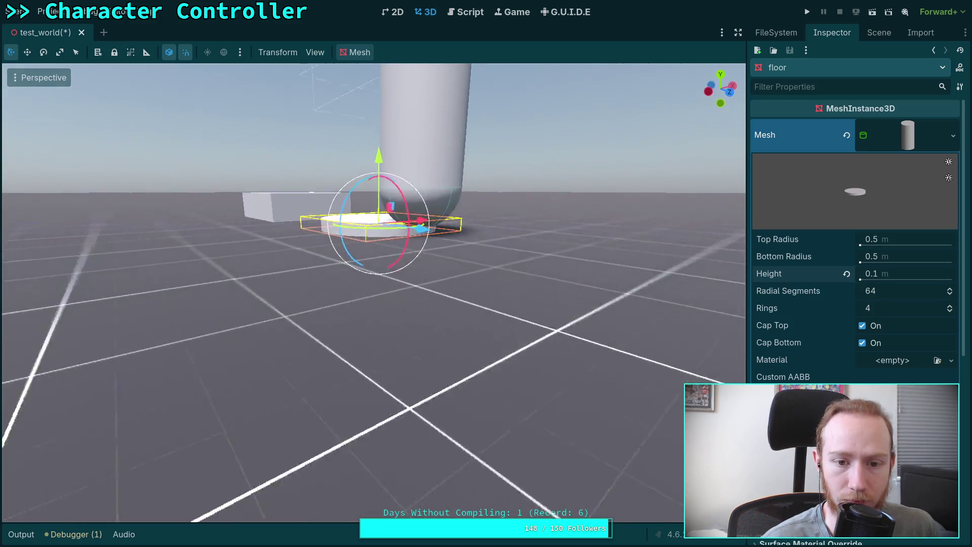
scroll("down", 3)
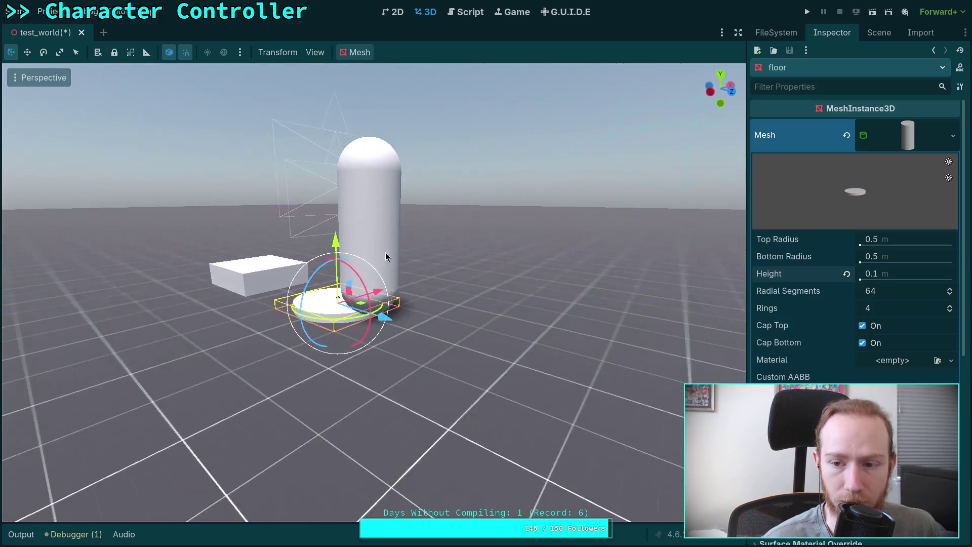
left_click_drag(887, 268, 896, 269)
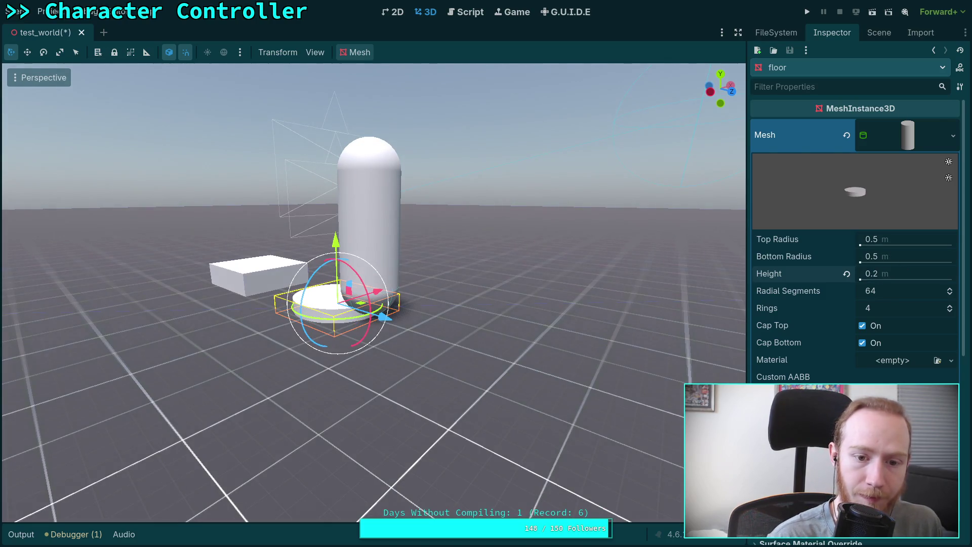
scroll("up", 3)
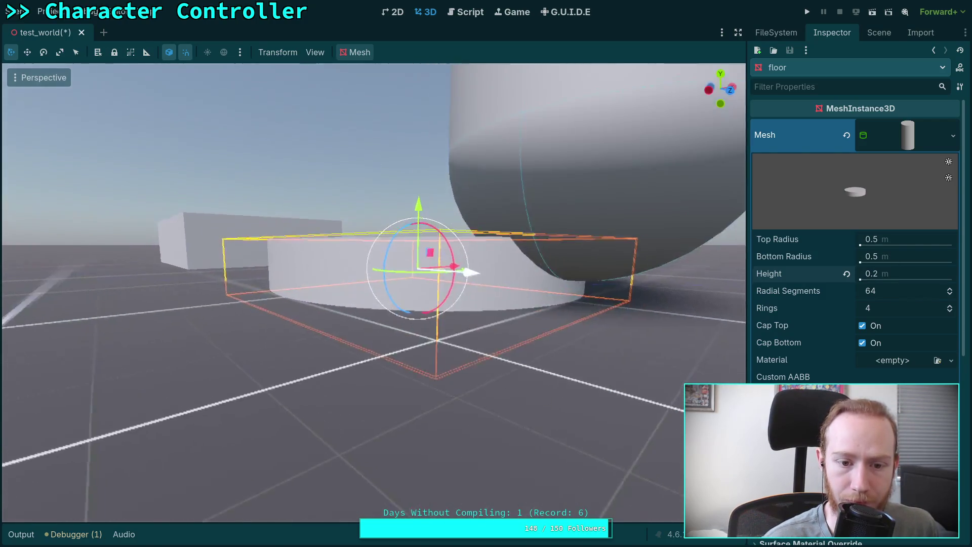
scroll("down", 3)
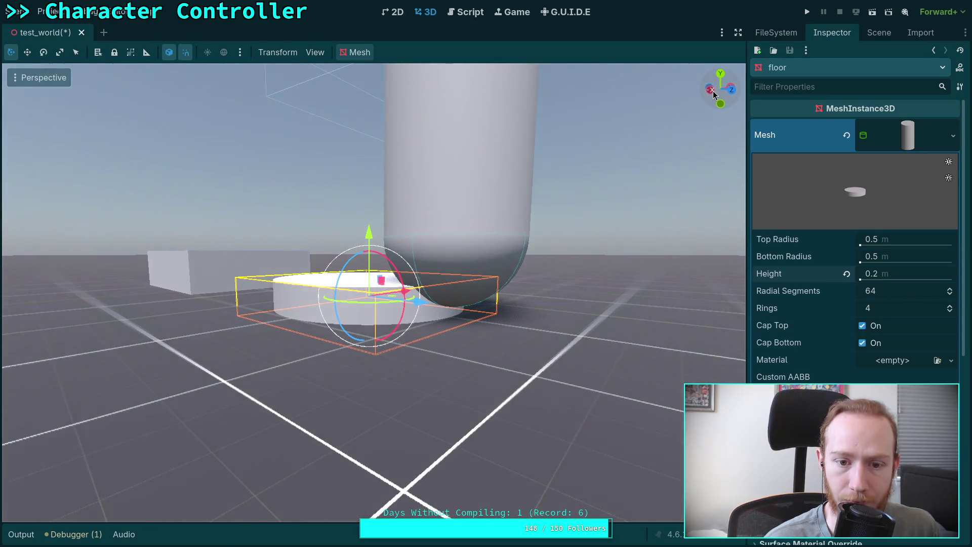
left_click(712, 95)
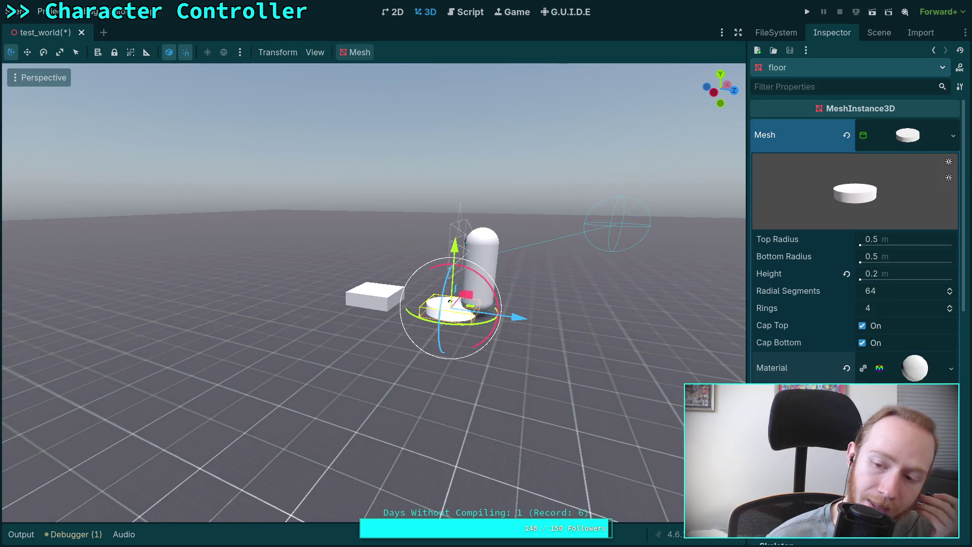
Step: Load grid_orange.png as the floor material's albedo texture
left_click(915, 369)
scroll("down", 3)
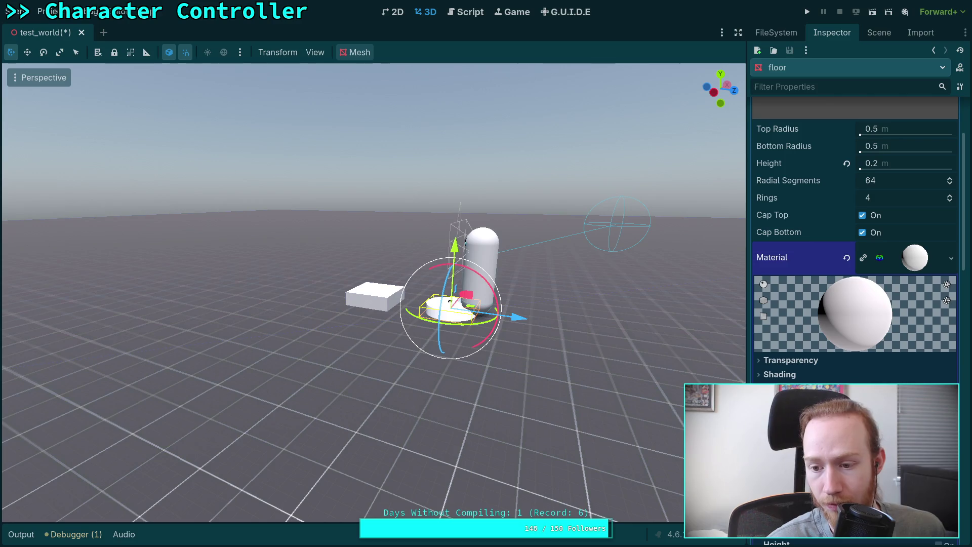
left_click(835, 506)
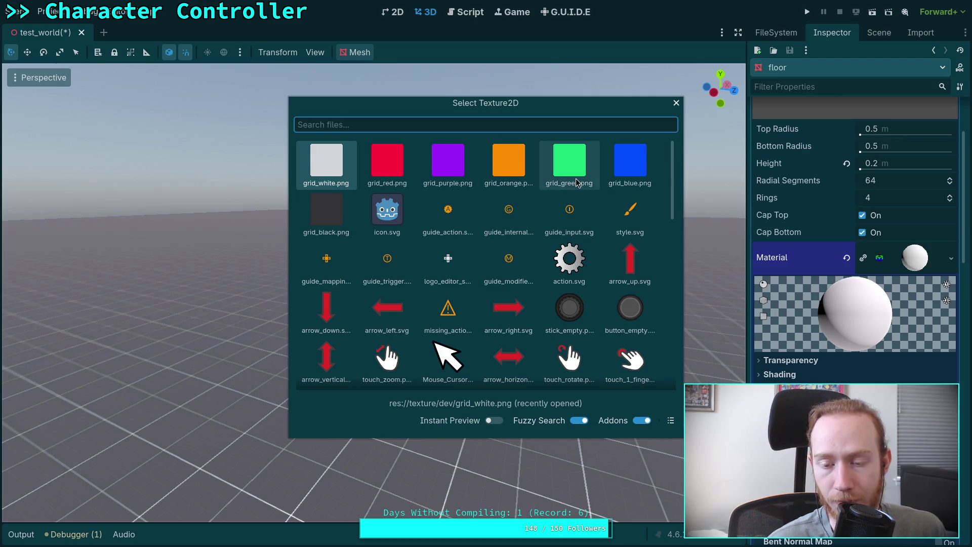
double_click(502, 178)
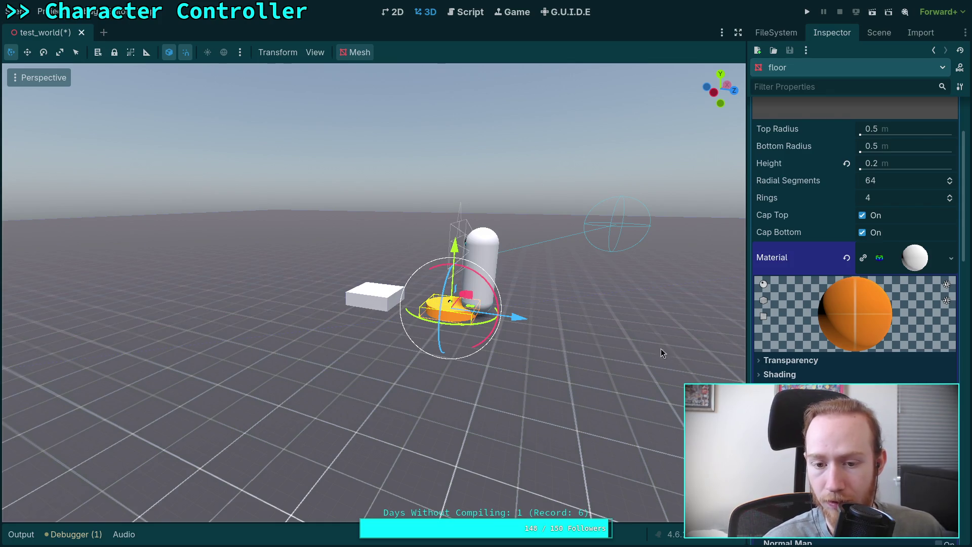
key("w")
key("w")
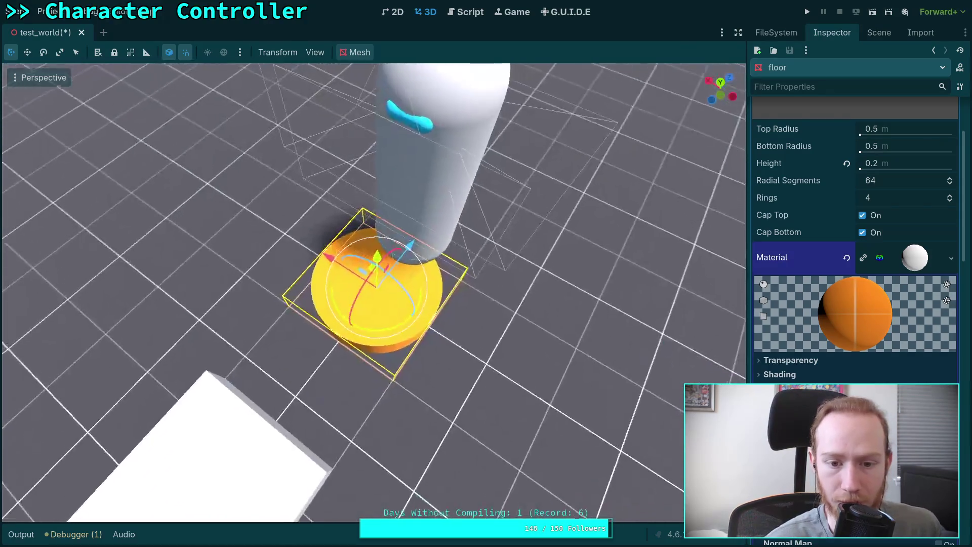
key("s")
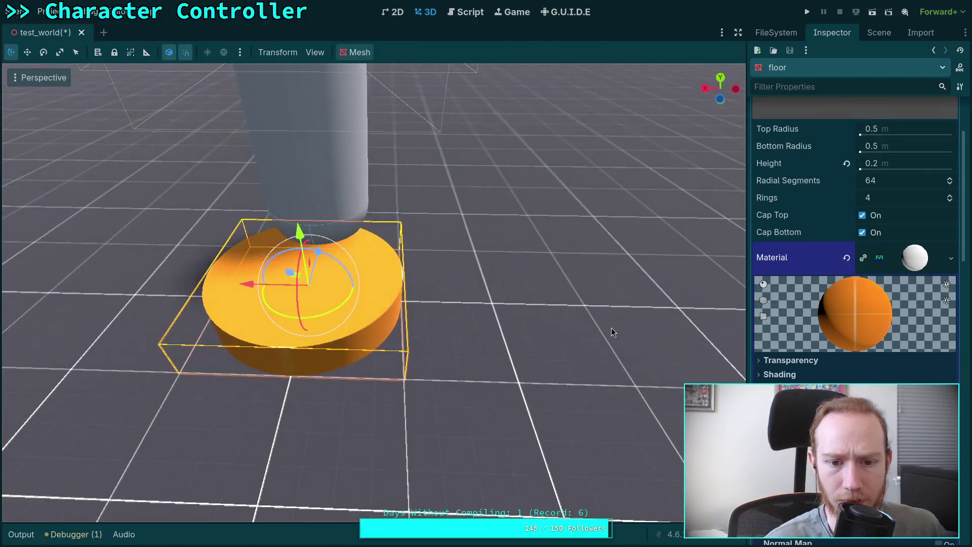
scroll("up", 3)
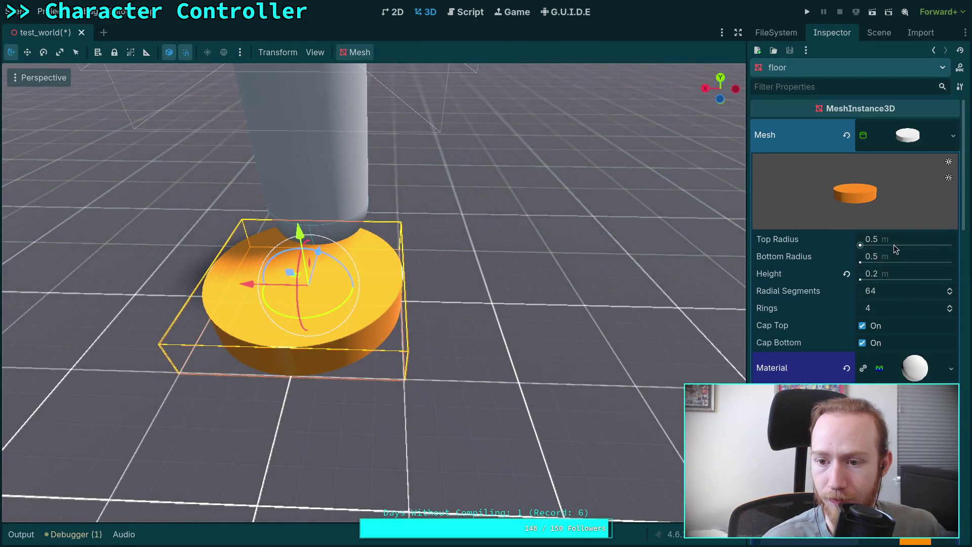
Step: Set the floor cylinder's bottom and top radius to 10 m
left_click(902, 257)
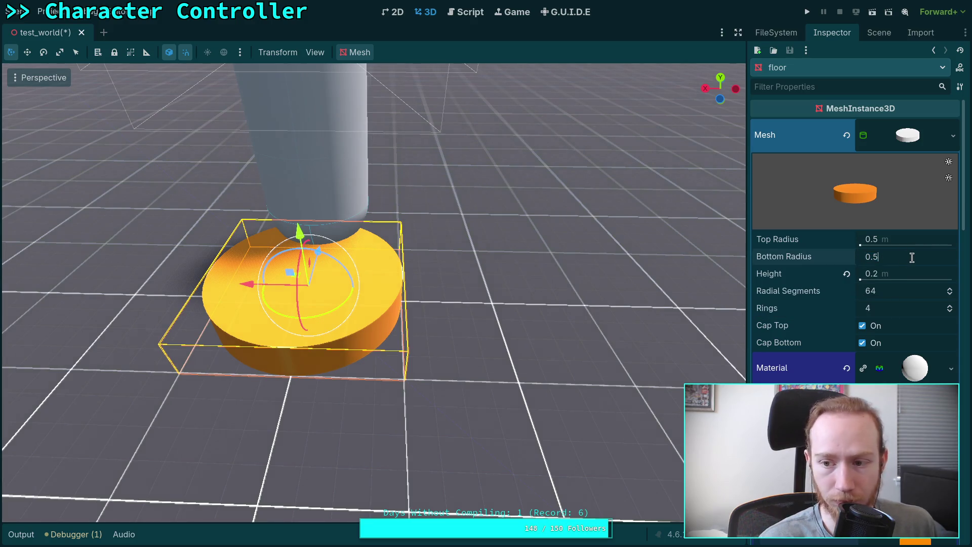
type("10")
key("Return")
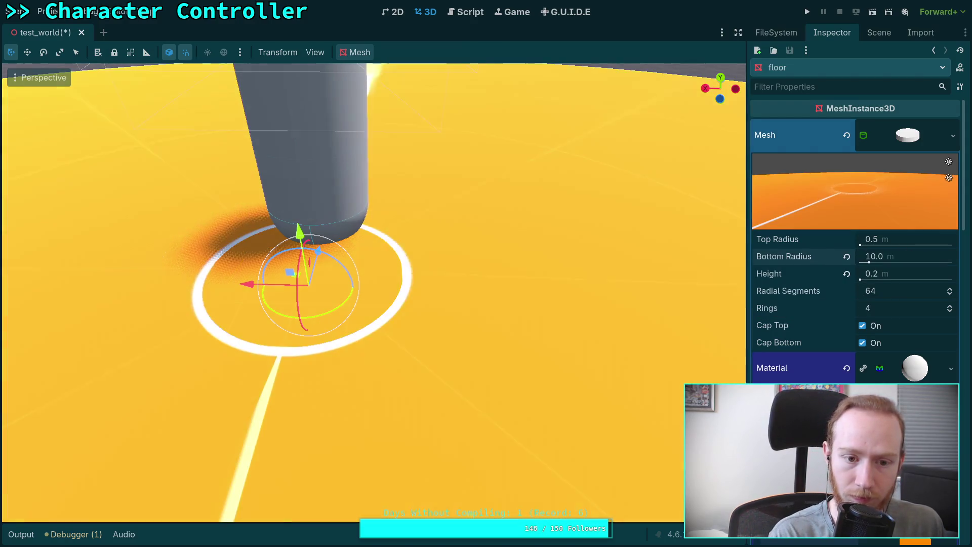
scroll("down", 3)
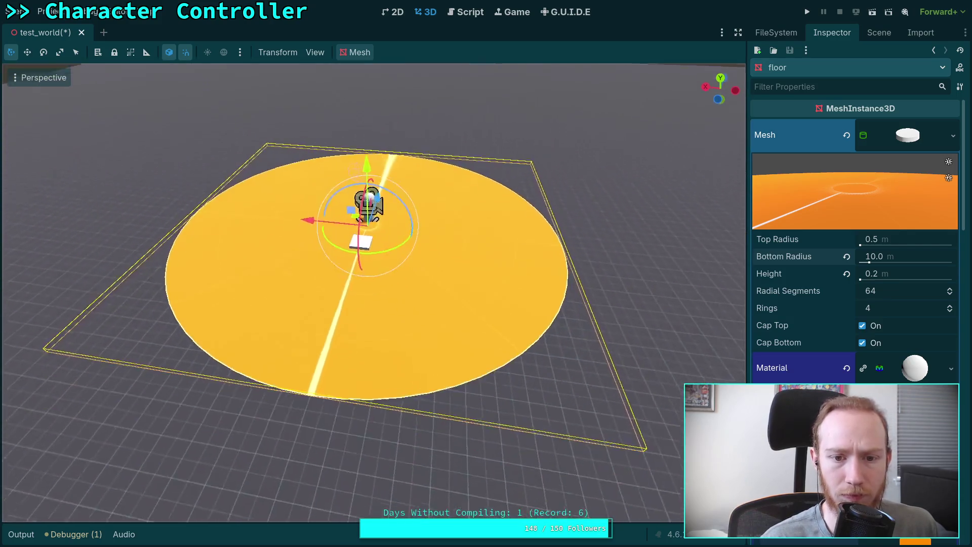
left_click(906, 240)
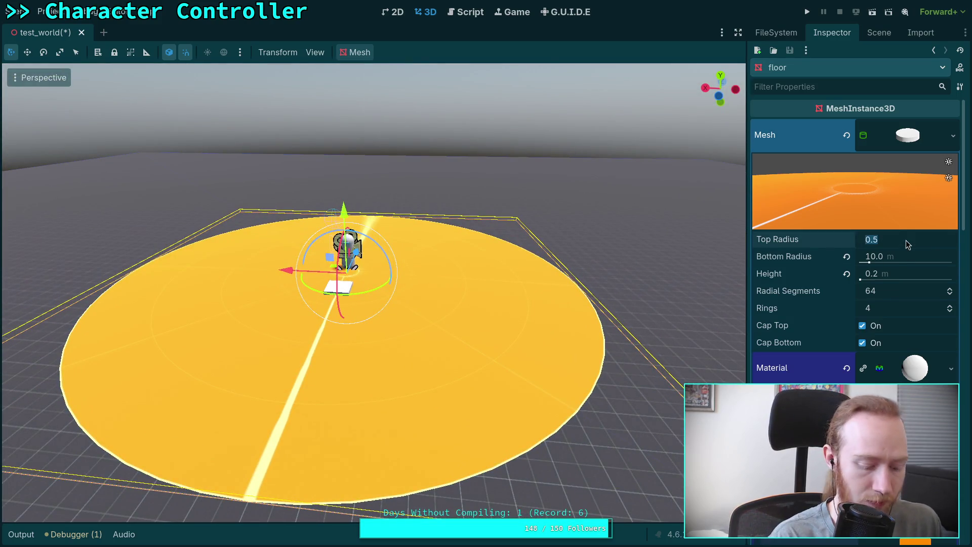
type("10")
key("Return")
scroll("up", 3)
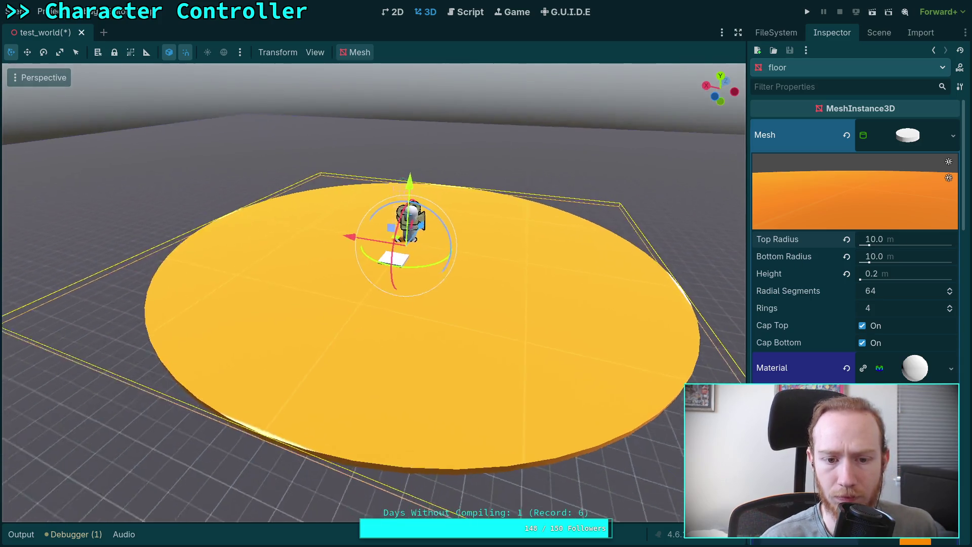
scroll("down", 3)
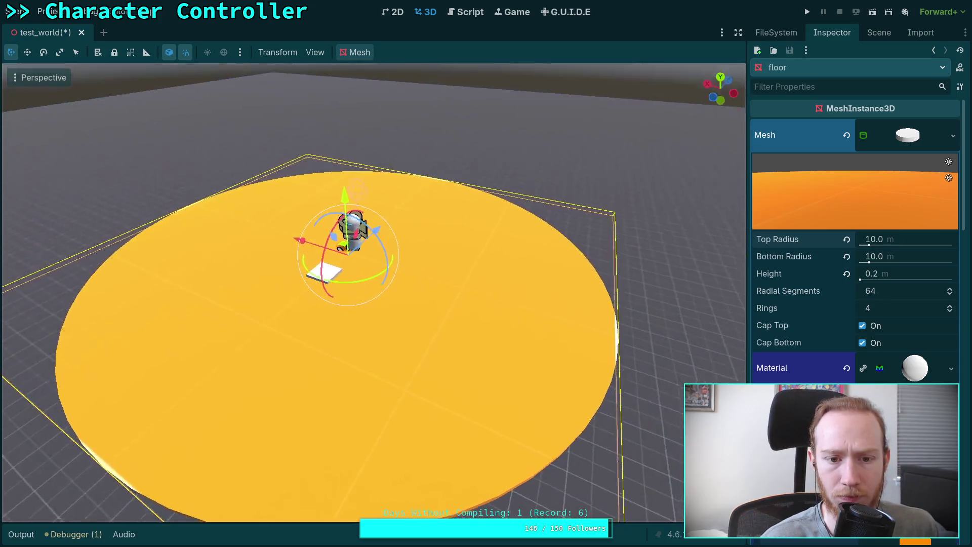
Step: Reduce both the top and bottom radius to 4 m
left_click(896, 241)
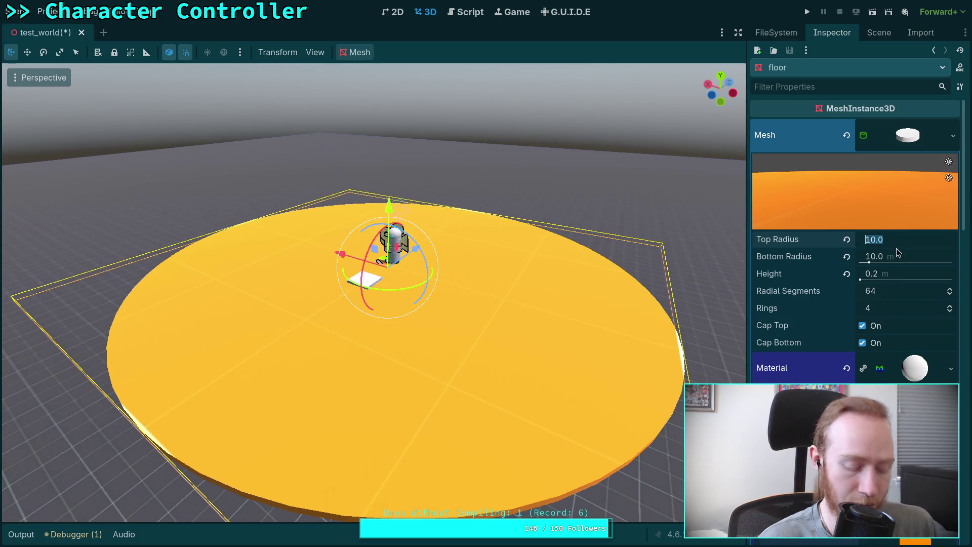
type("4")
left_click(912, 255)
type("4")
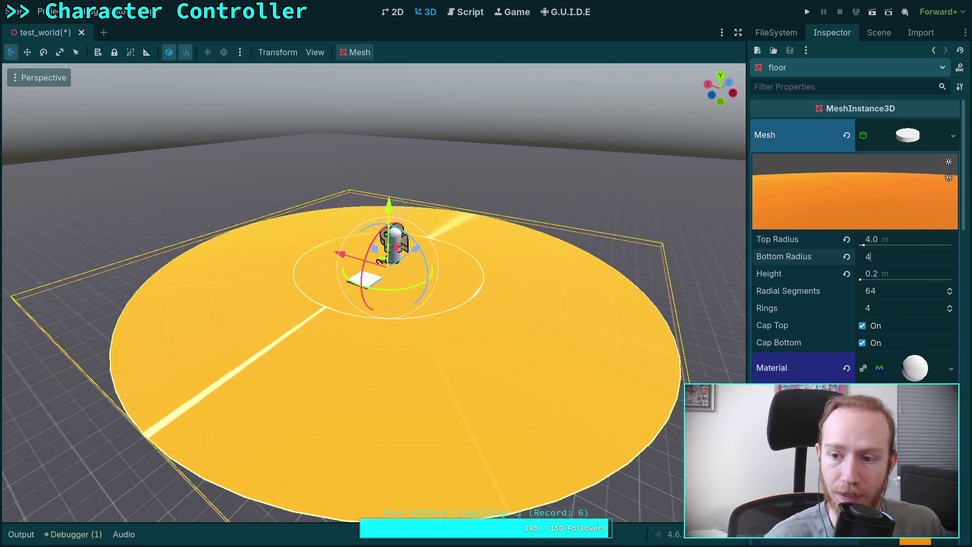
key("Return")
Step: Set the floor material's UV1 scale to 8
key("f")
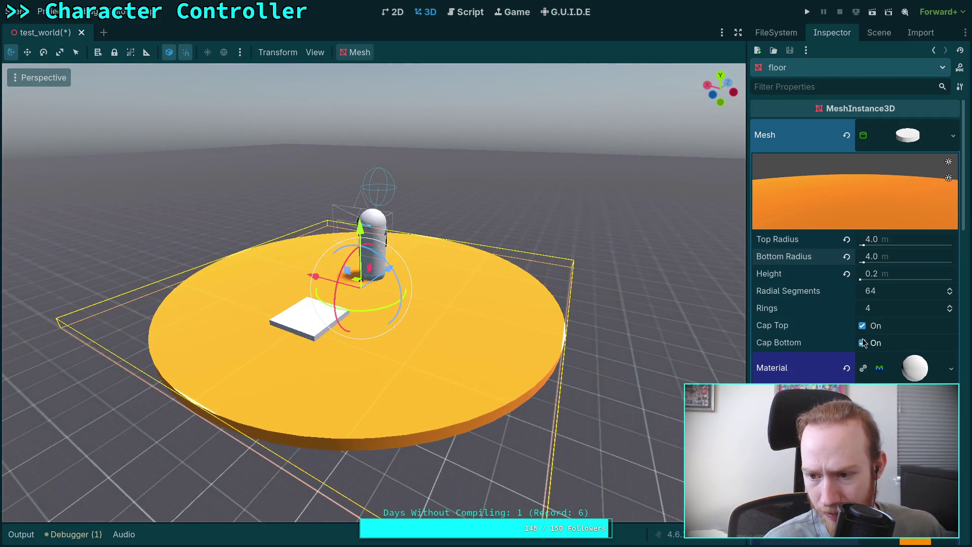
left_click(841, 368)
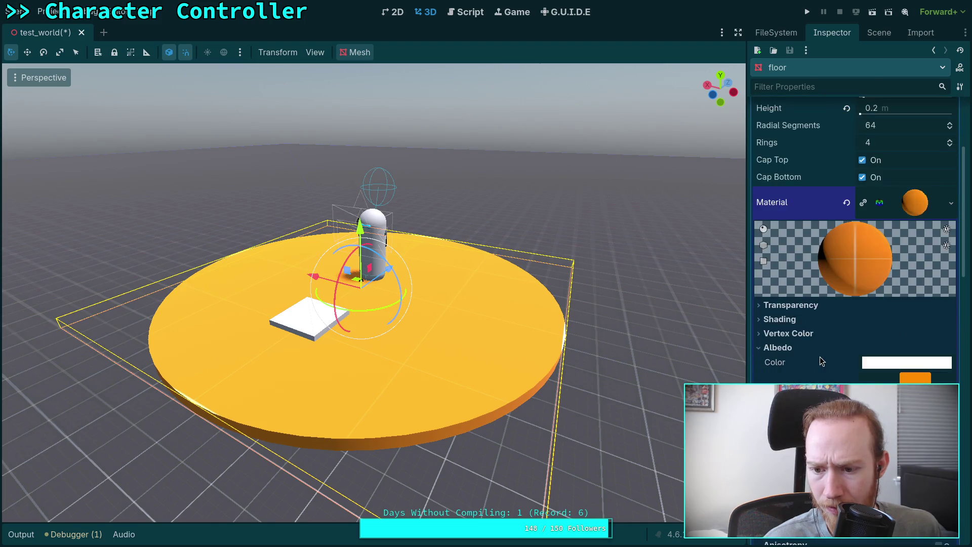
scroll("down", 3)
scroll("down", 3)
scroll("down", 3)
left_click(776, 339)
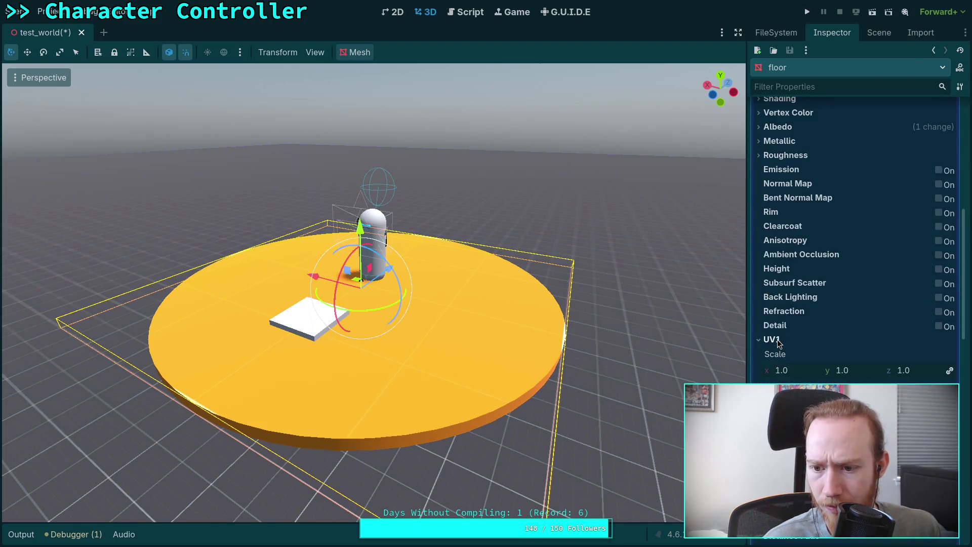
left_click_drag(794, 371, 924, 371)
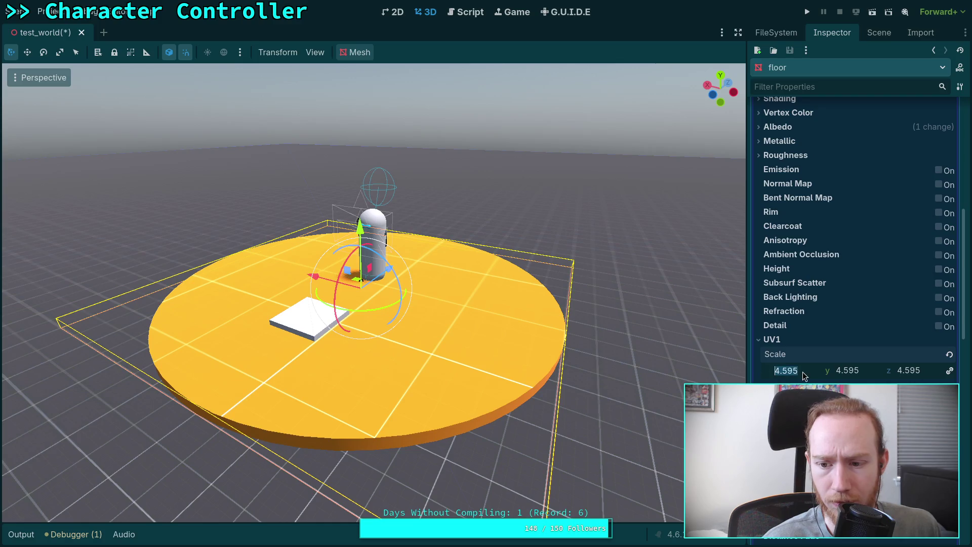
type("4")
key("BackSpace")
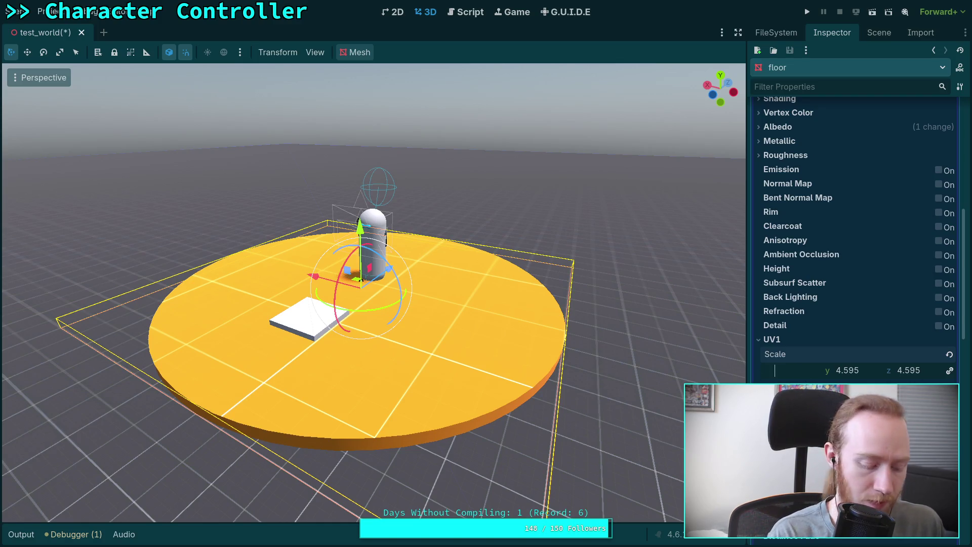
type("8")
key("Return")
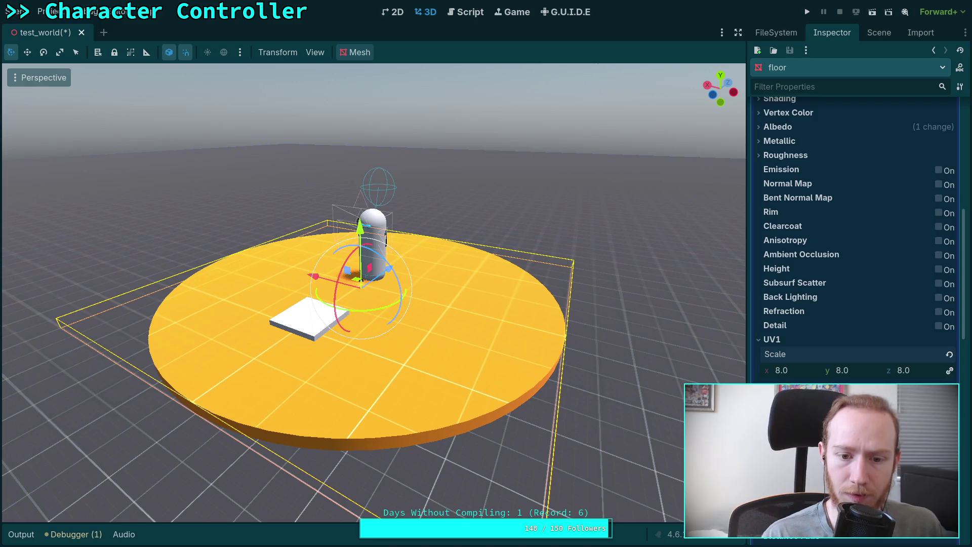
Step: Fly the view down to the floor and back to inspect the finer tiling
key("w")
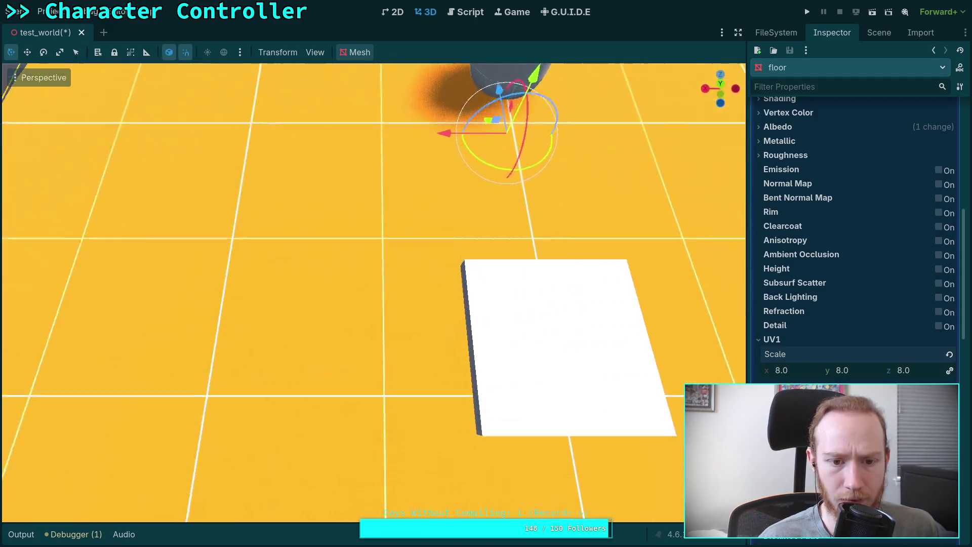
key("s")
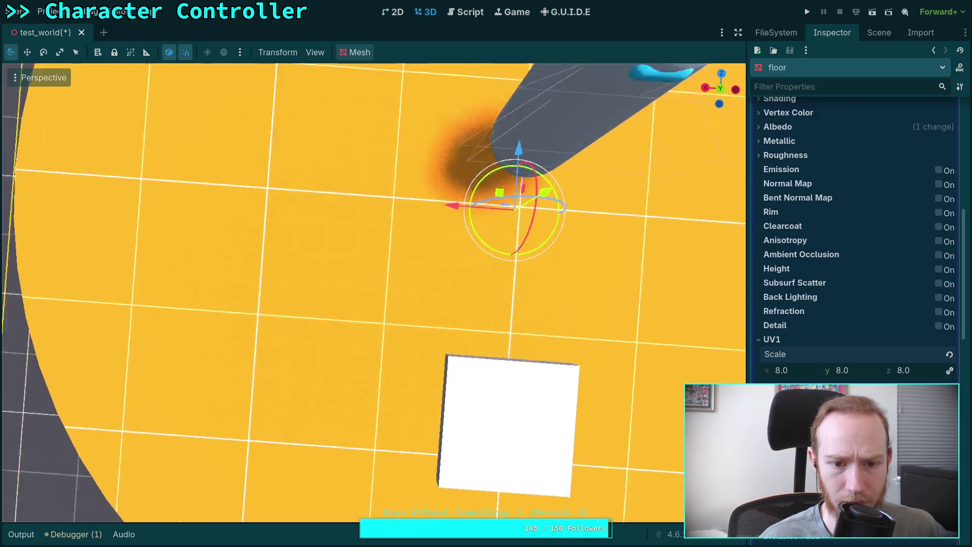
key("w")
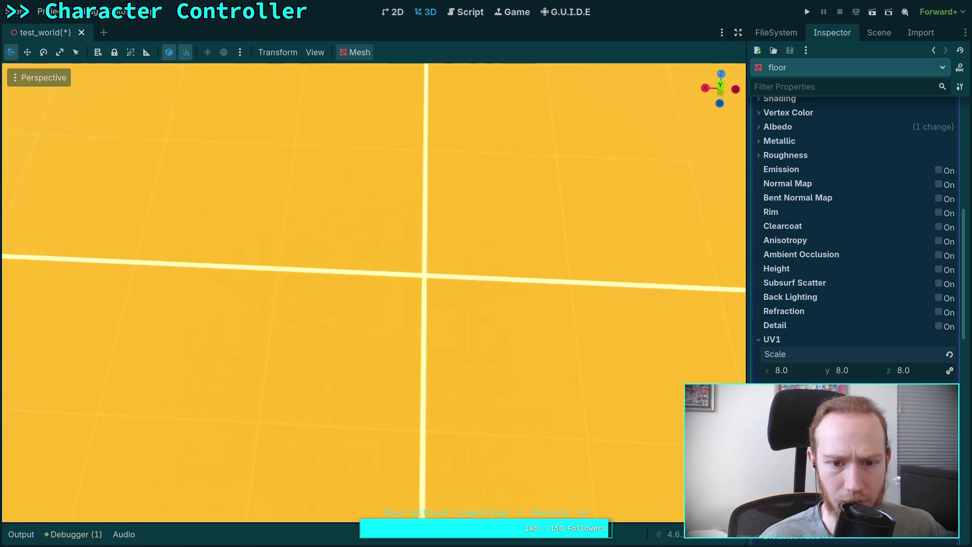
key("s")
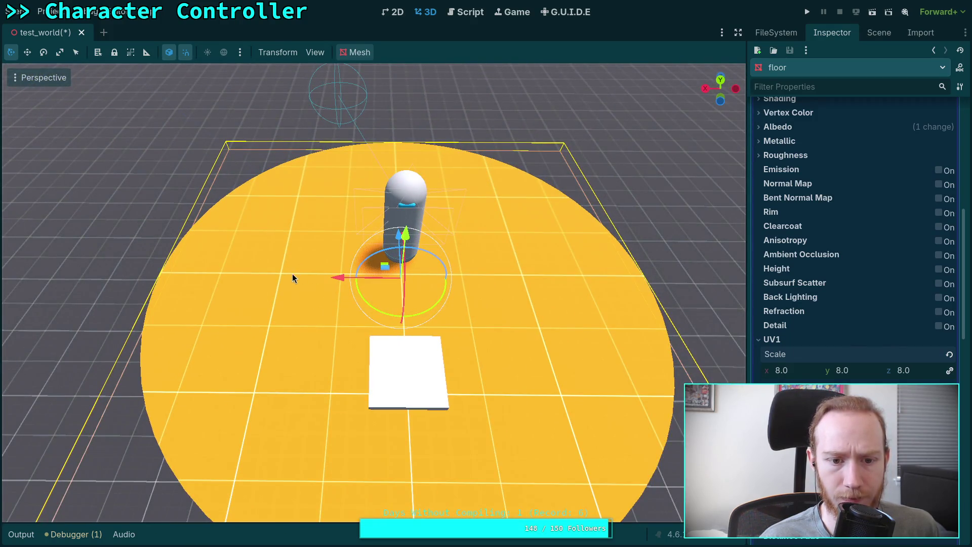
key("s")
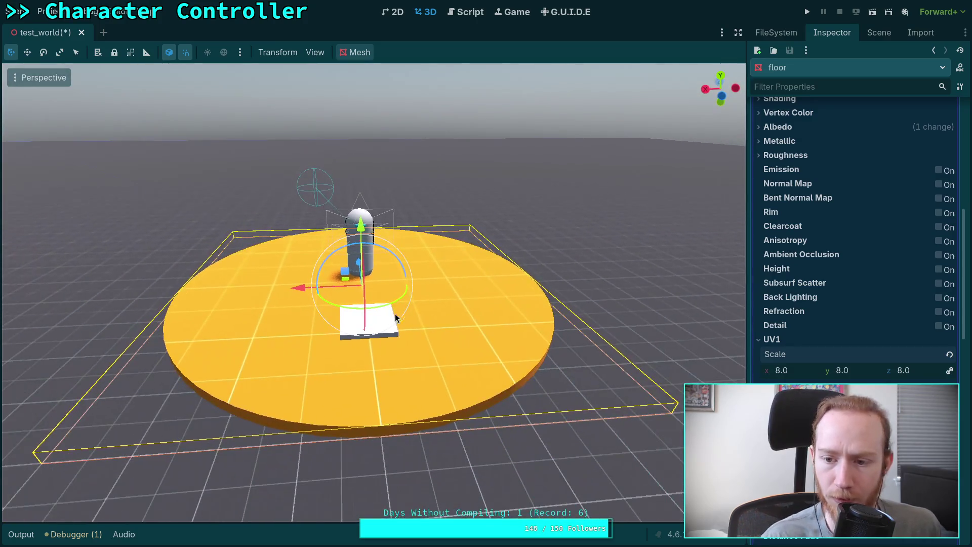
left_click(876, 34)
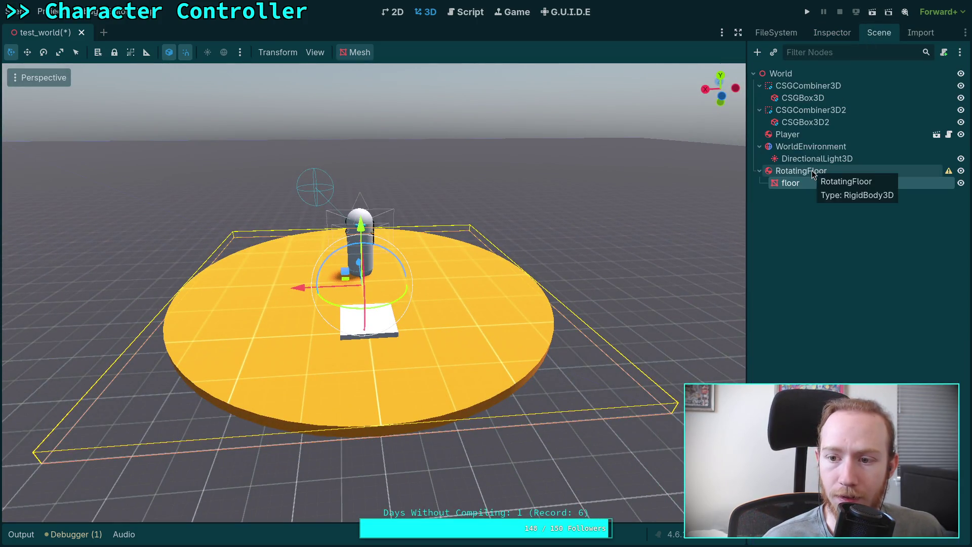
Step: Add a CollisionShape3D child node to RotatingFloor
left_click(799, 172)
right_click(798, 172)
left_click(844, 180)
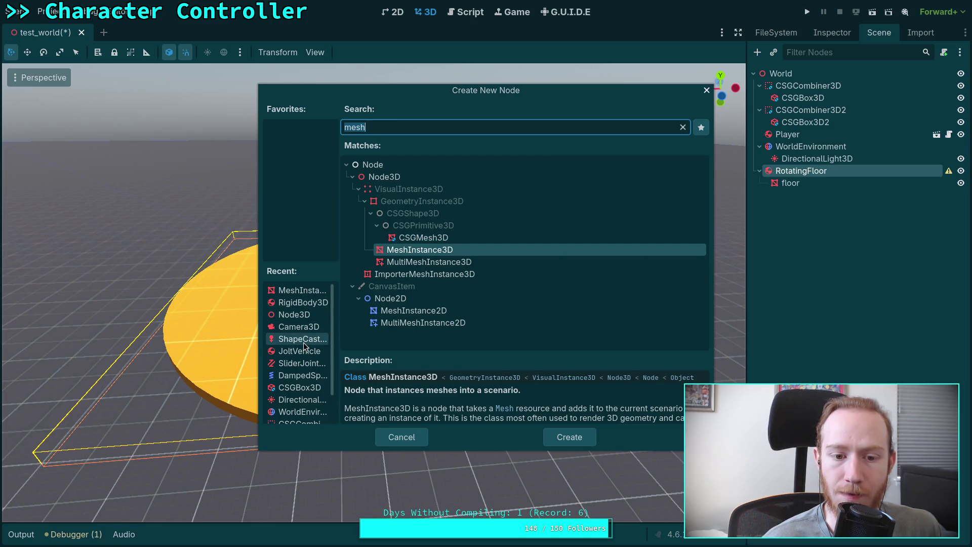
type("sha")
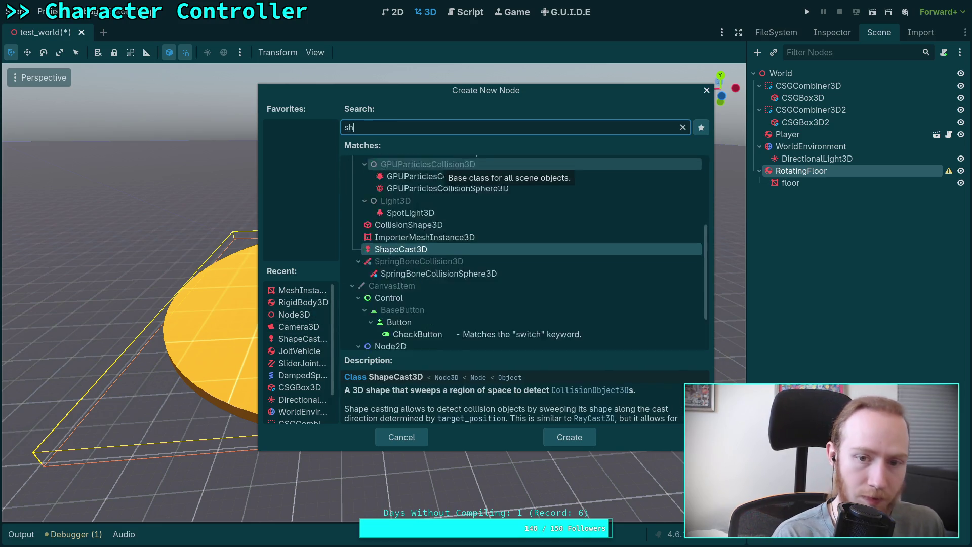
double_click(438, 256)
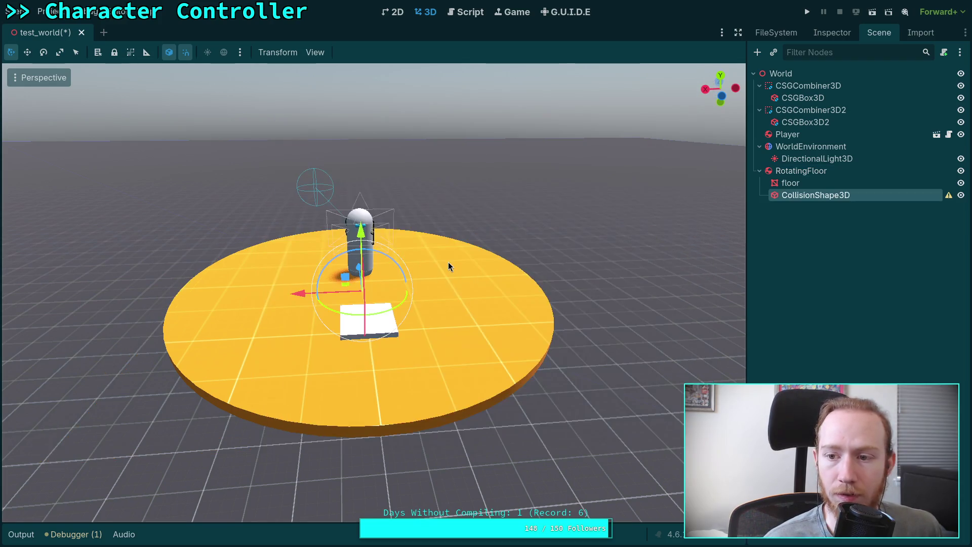
Step: Rename the collision shape to 'collider' and show its properties
left_click_drag(808, 183, 809, 183)
double_click(810, 183)
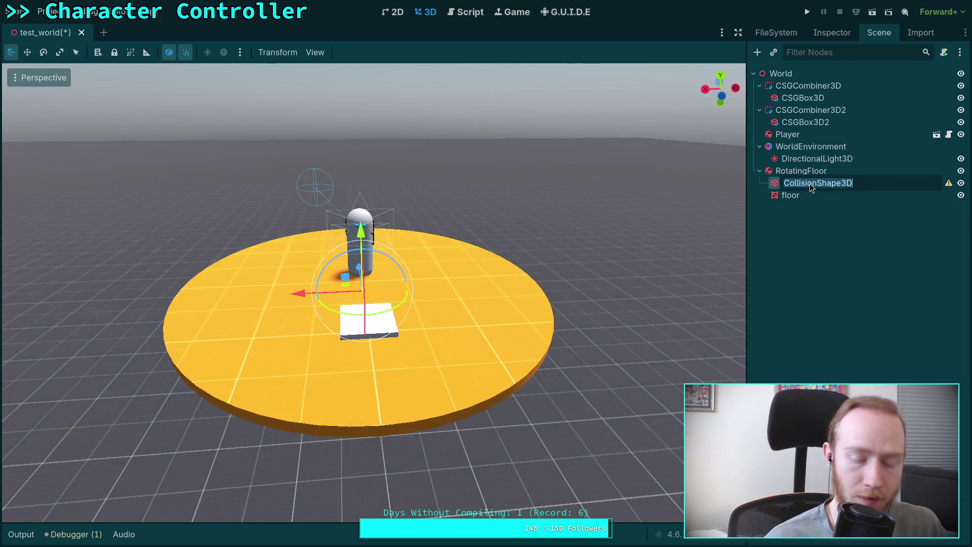
type("collider")
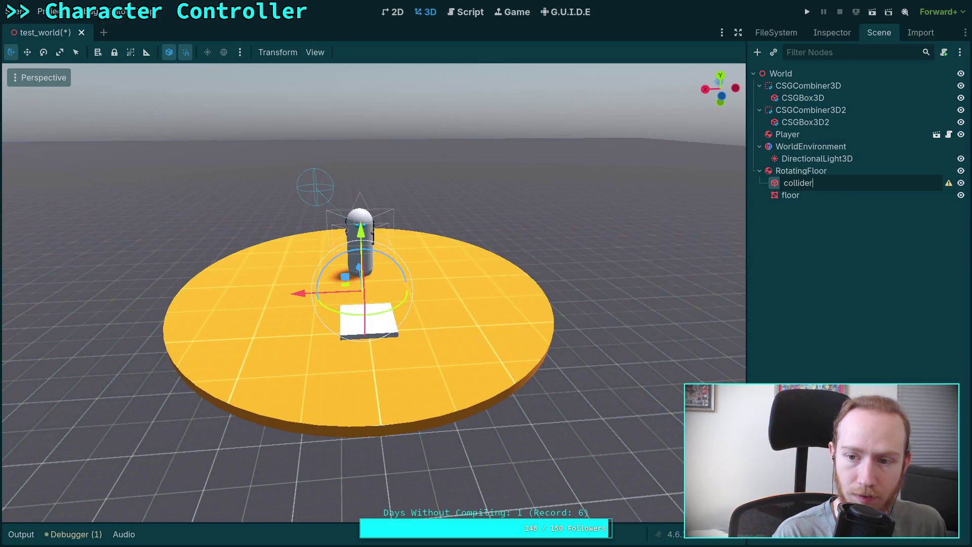
key("Return")
left_click(849, 38)
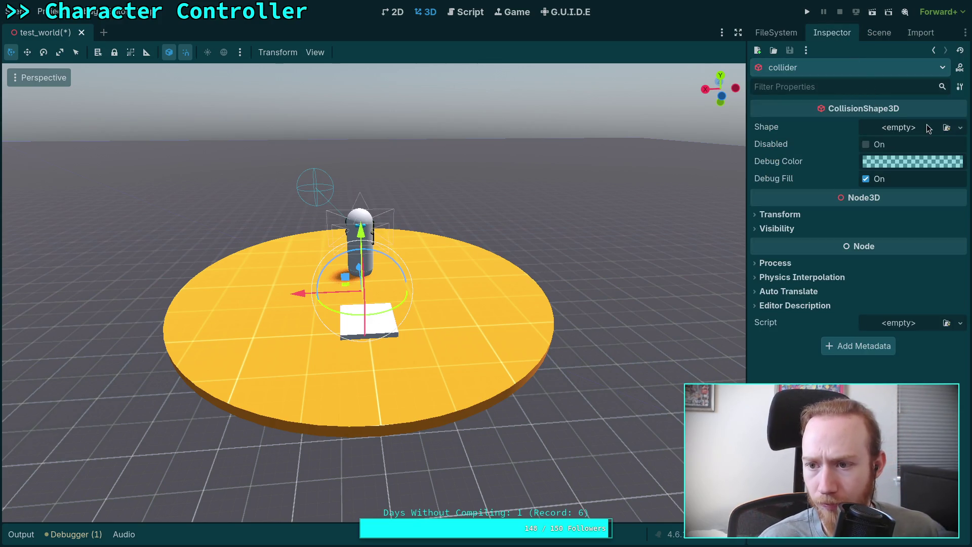
Step: Give the collider a CylinderShape3D with height 0.2 and radius 4
left_click(927, 126)
left_click(880, 211)
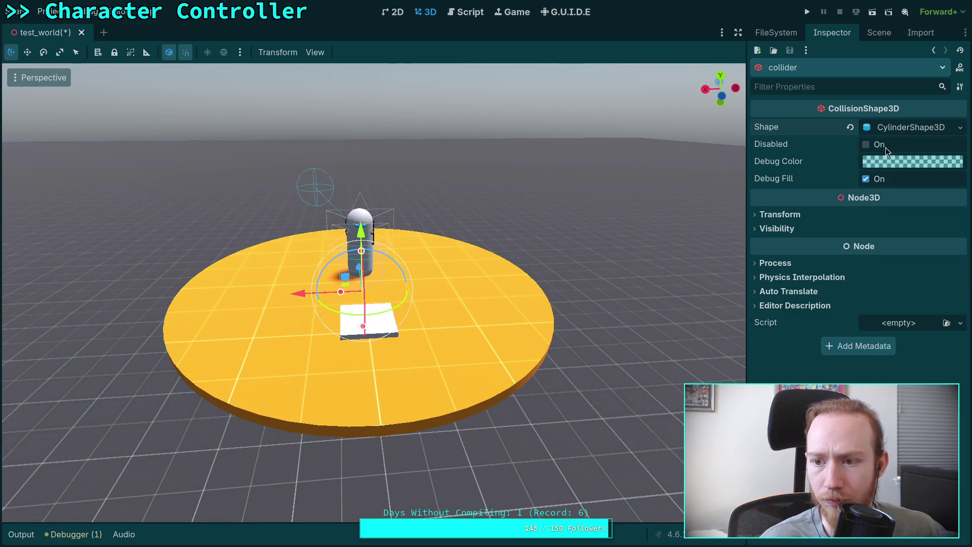
left_click(890, 130)
left_click(907, 162)
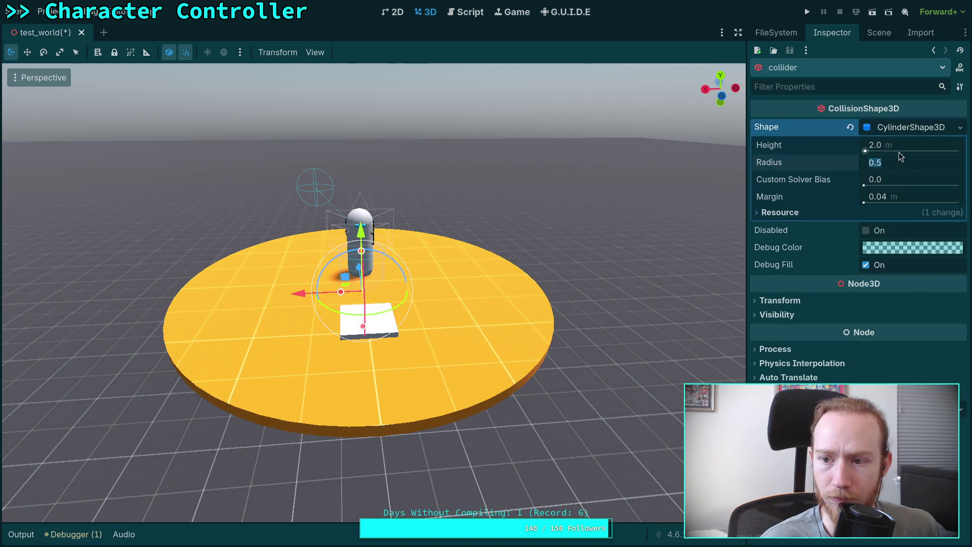
left_click(903, 149)
type("0.2")
key("Return")
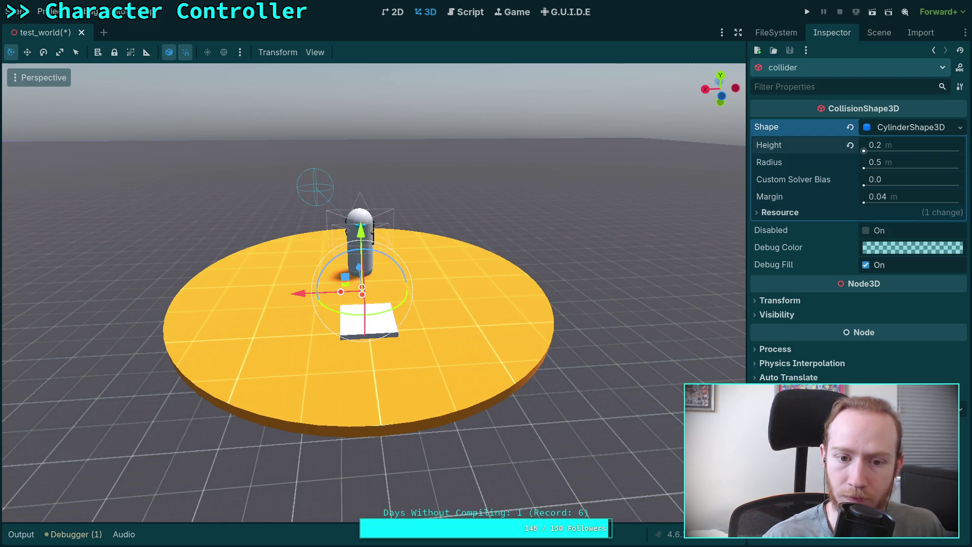
left_click(904, 162)
type("4")
key("Return")
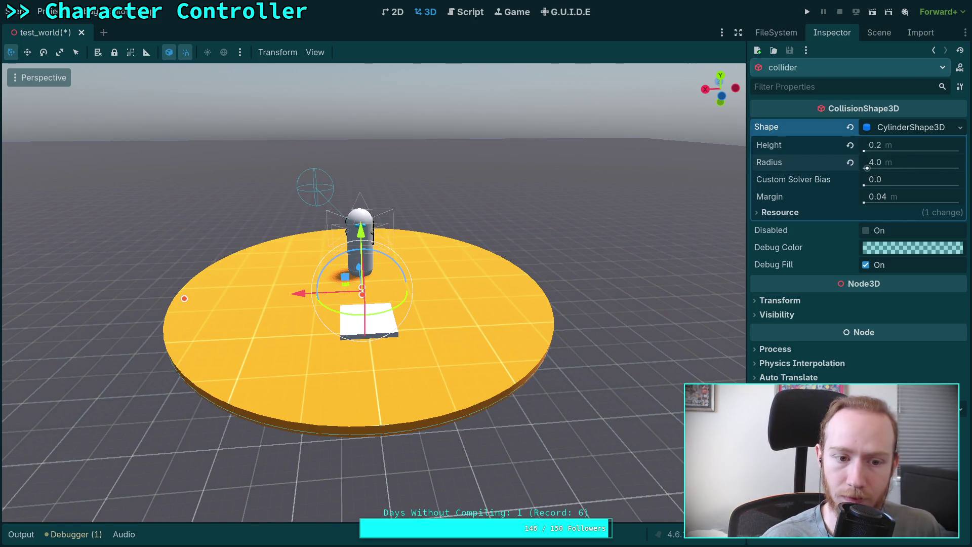
Step: Check the platform edge-on, then revert the floor mesh's position to default
left_click_drag(652, 204, 656, 200)
left_click_drag(633, 159, 555, 176)
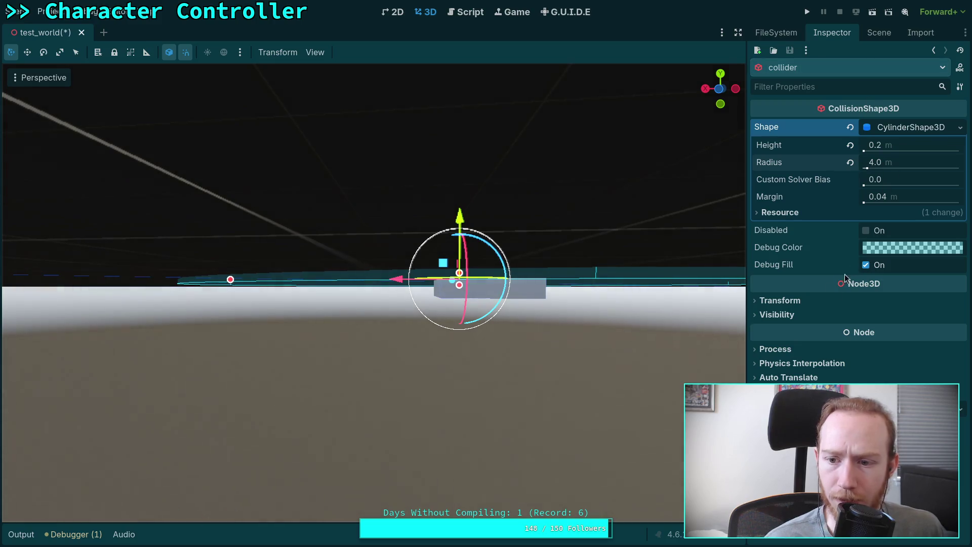
left_click(779, 301)
left_click_drag(602, 272, 608, 263)
left_click(877, 35)
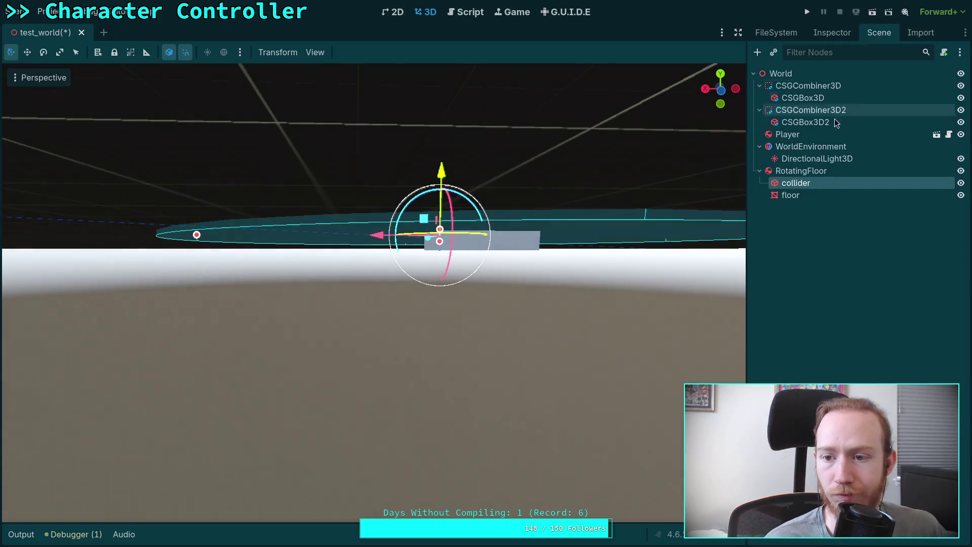
left_click(797, 196)
left_click(832, 33)
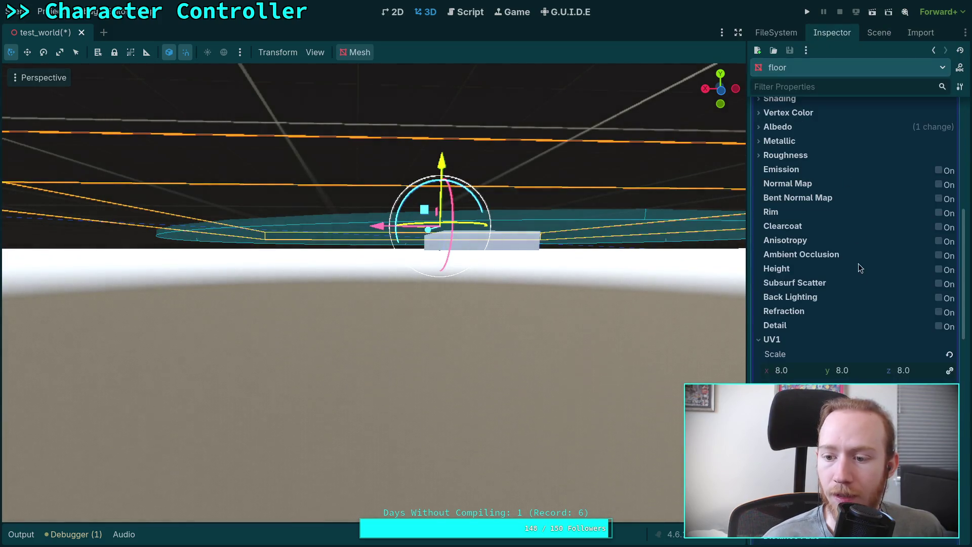
scroll("up", 3)
left_click(906, 213)
scroll("up", 3)
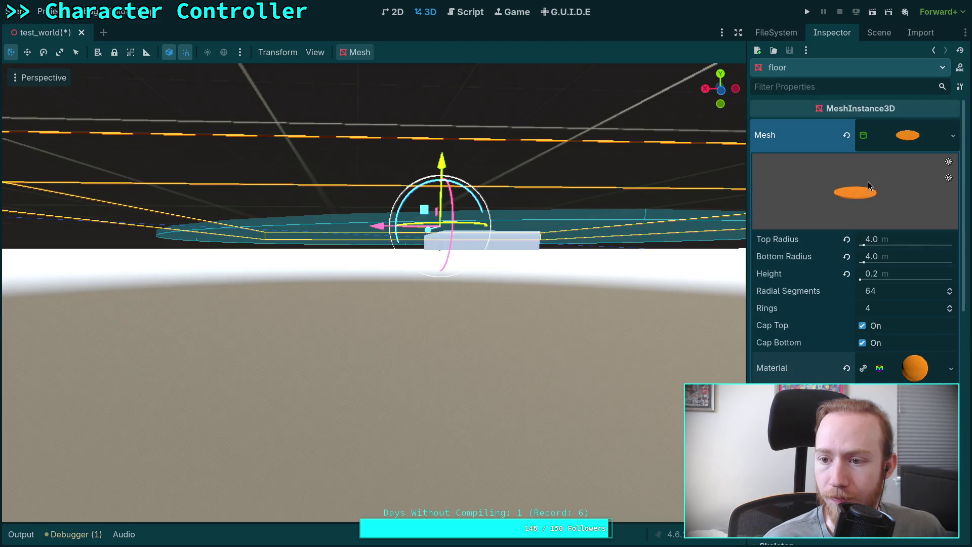
left_click(898, 142)
left_click(951, 375)
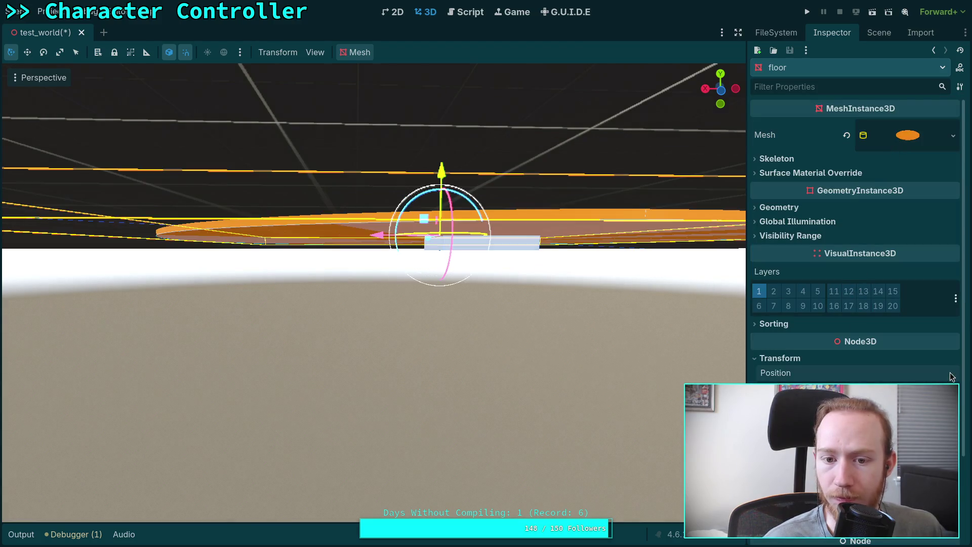
Step: Select RotatingFloor to view its RigidBody3D properties
left_click(879, 32)
left_click(802, 173)
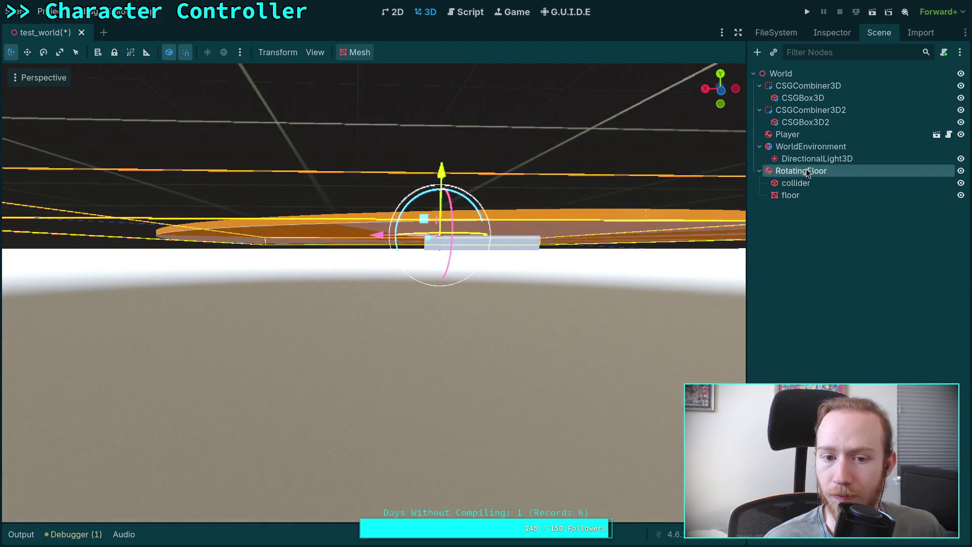
left_click(832, 33)
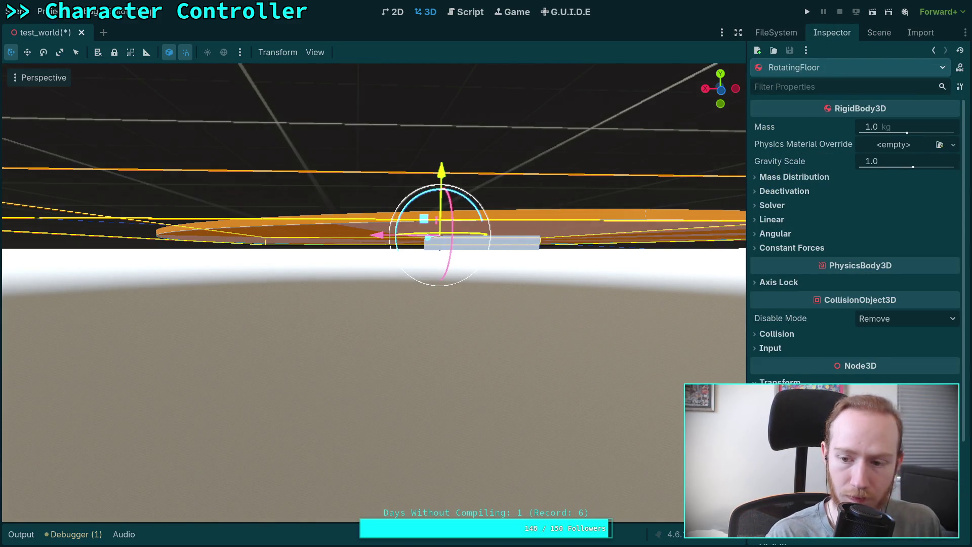
Step: Pull the view back and test-move the floor along the X axis
scroll("down", 3)
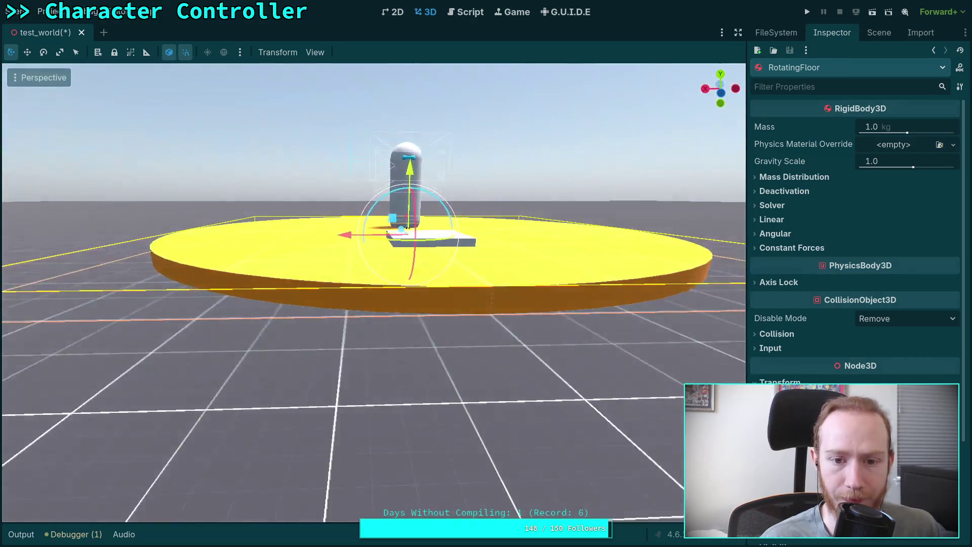
left_click_drag(334, 202, 478, 278)
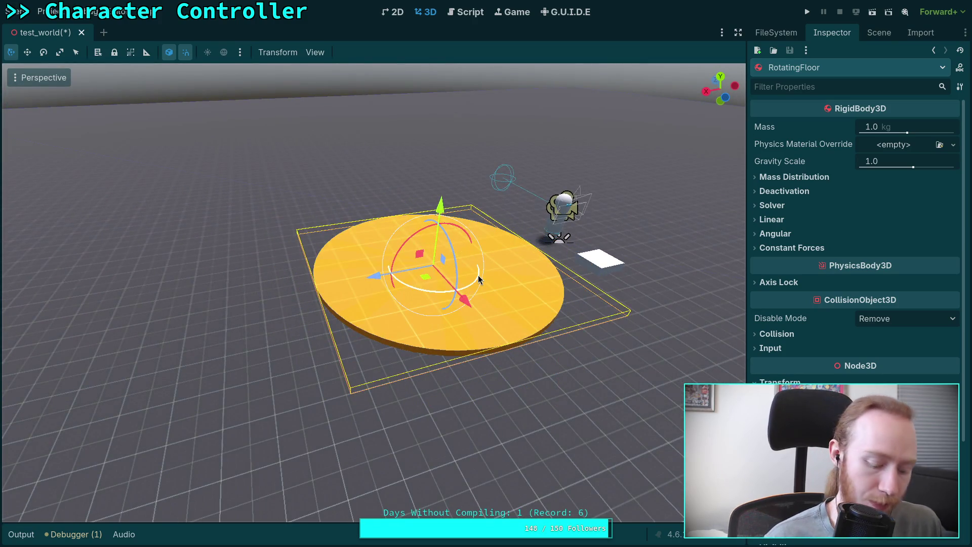
key("g")
key("x")
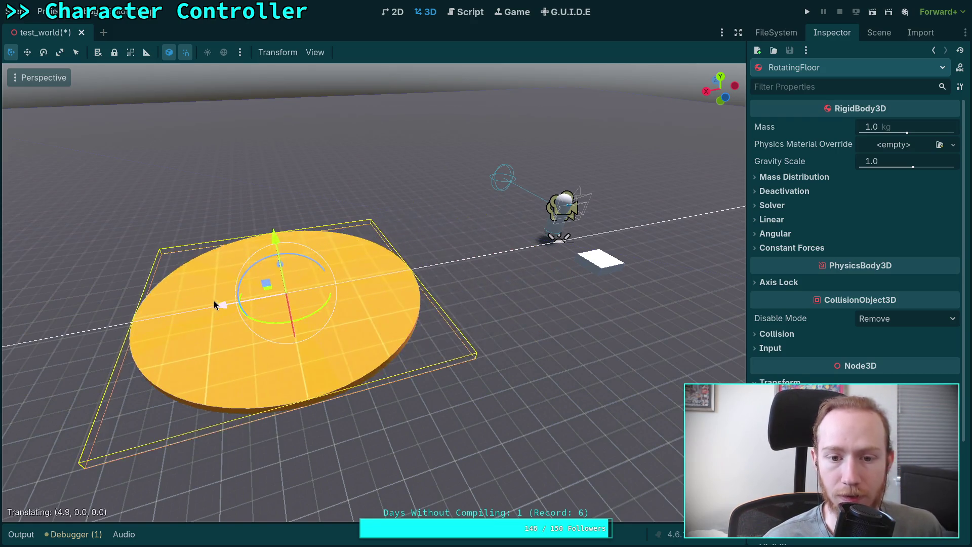
left_click(506, 253)
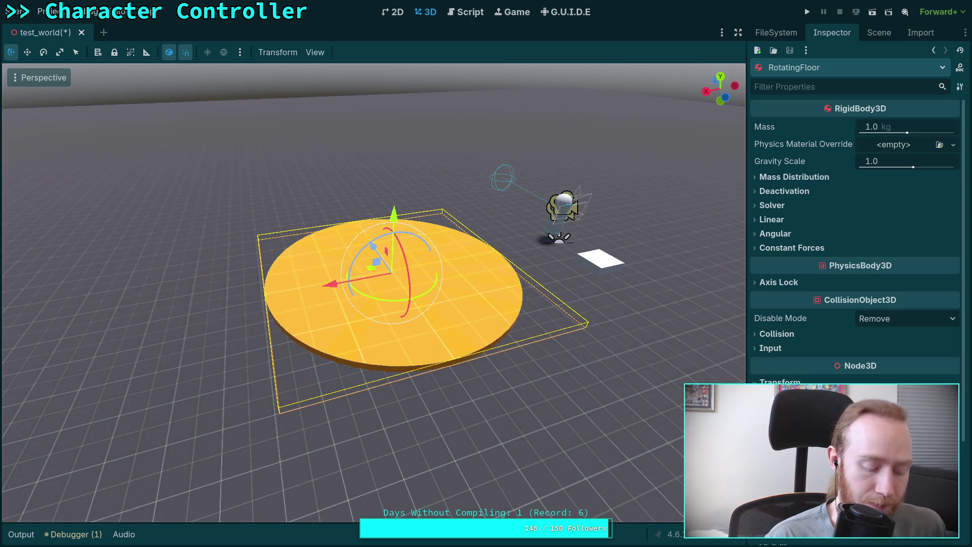
scroll("down", 3)
scroll("up", 3)
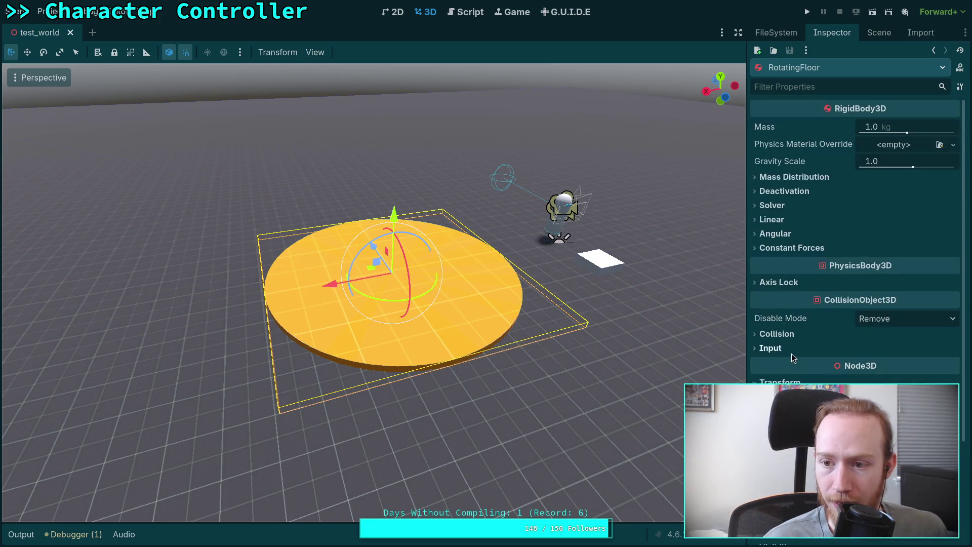
Step: Check Linear X, Y and Z under RotatingFloor's Axis Lock
left_click(790, 234)
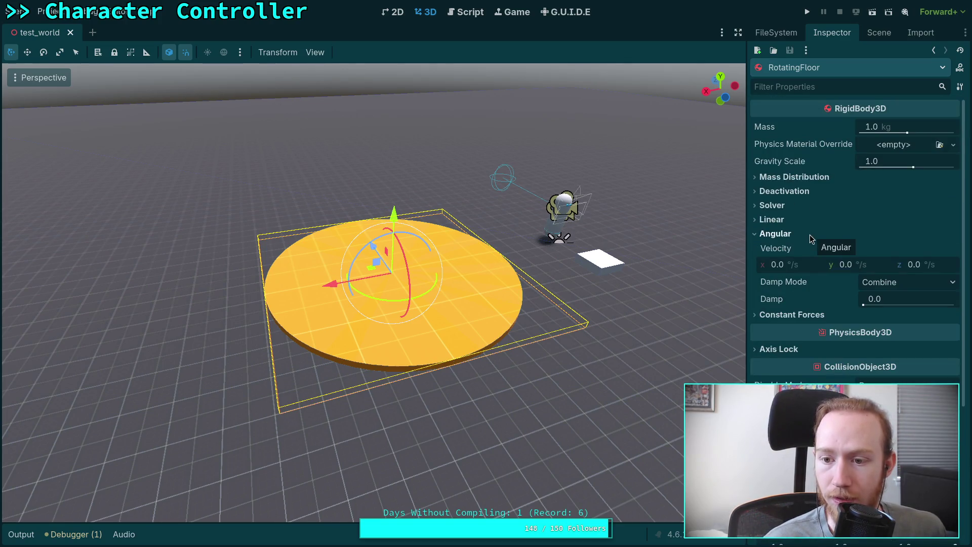
left_click(809, 235)
left_click(803, 283)
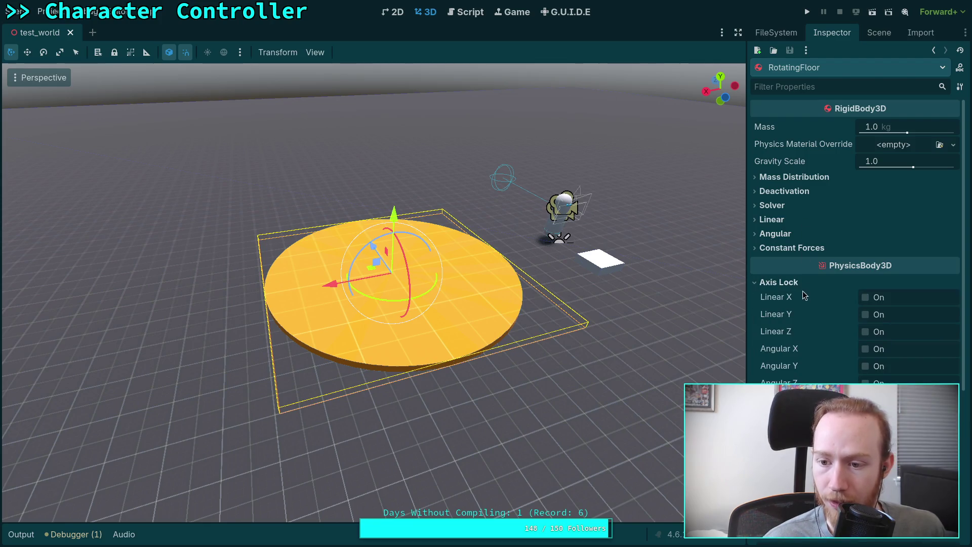
left_click(802, 294)
left_click(792, 314)
left_click(787, 331)
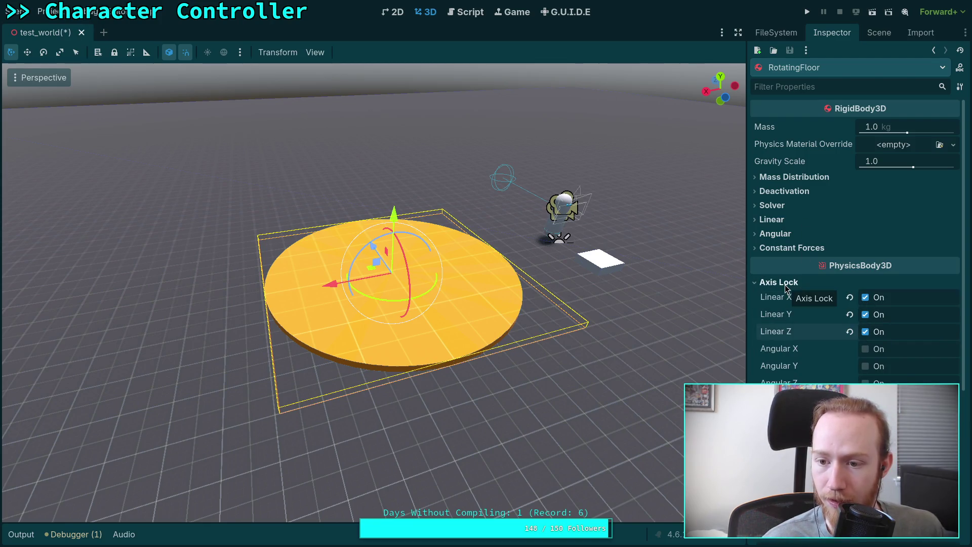
left_click(786, 285)
left_click(794, 249)
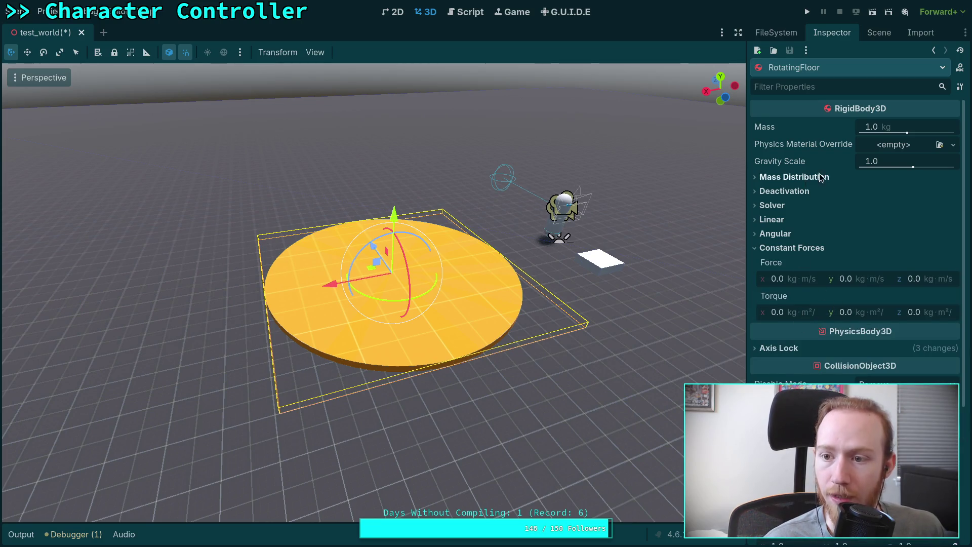
Step: Set RotatingFloor's mass to 500 kg
left_click(892, 128)
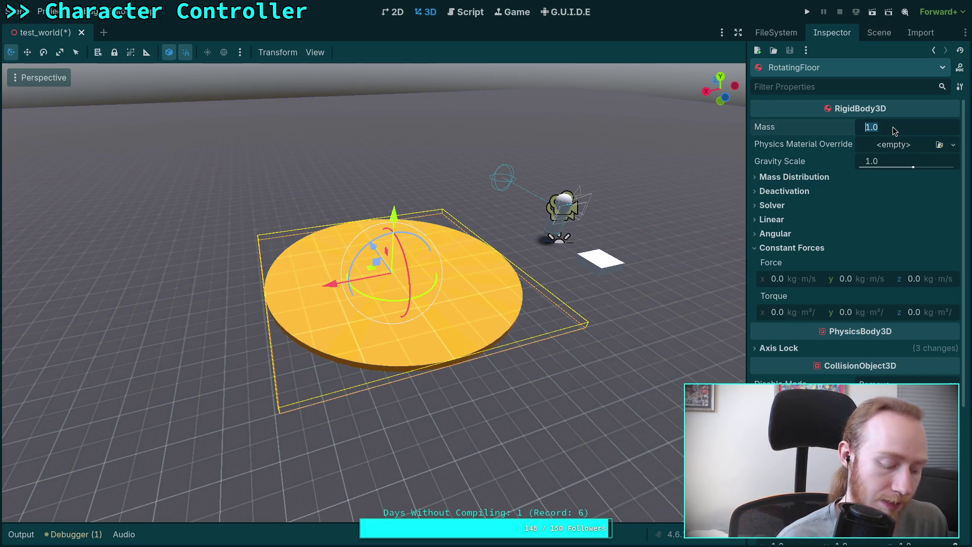
type("500")
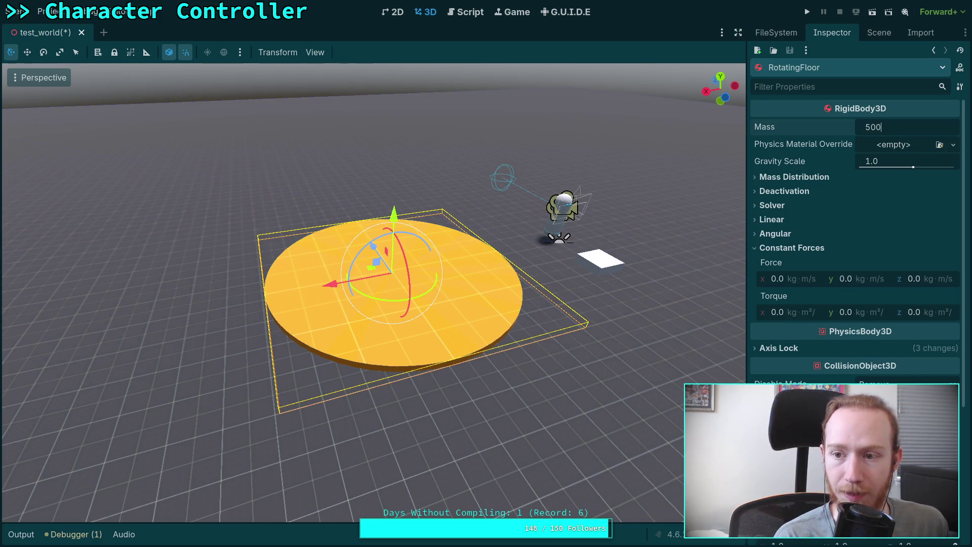
key("Return")
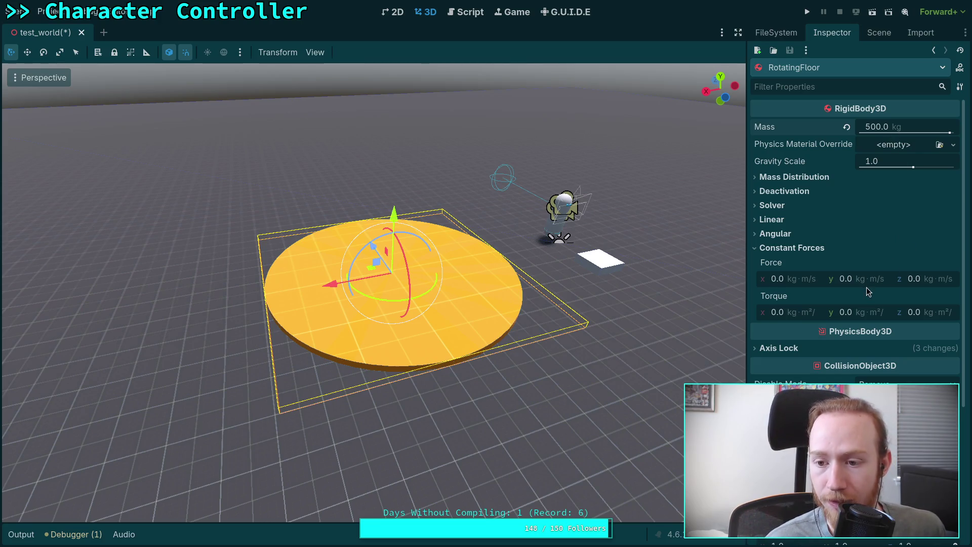
Step: Set the constant Y torque to 1000 and run the project
left_click(859, 317)
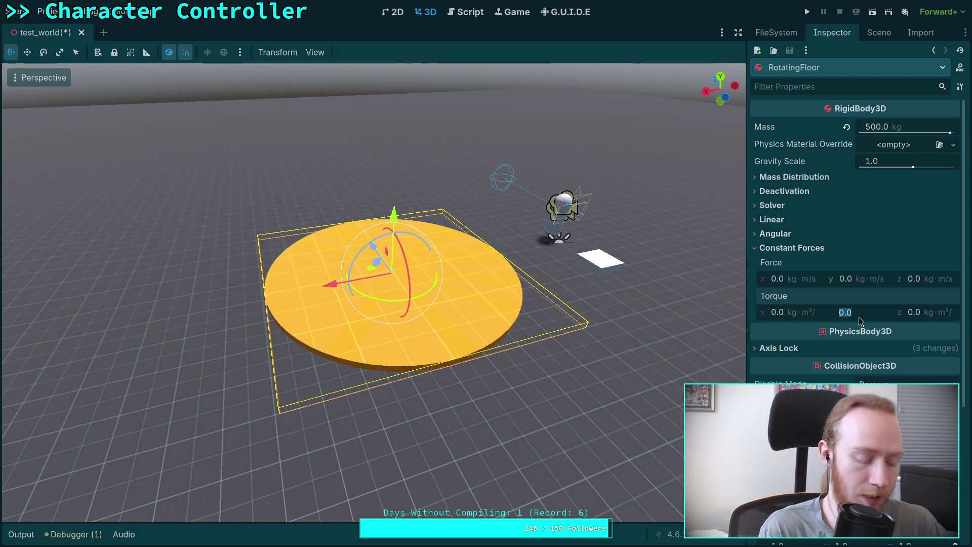
type("100")
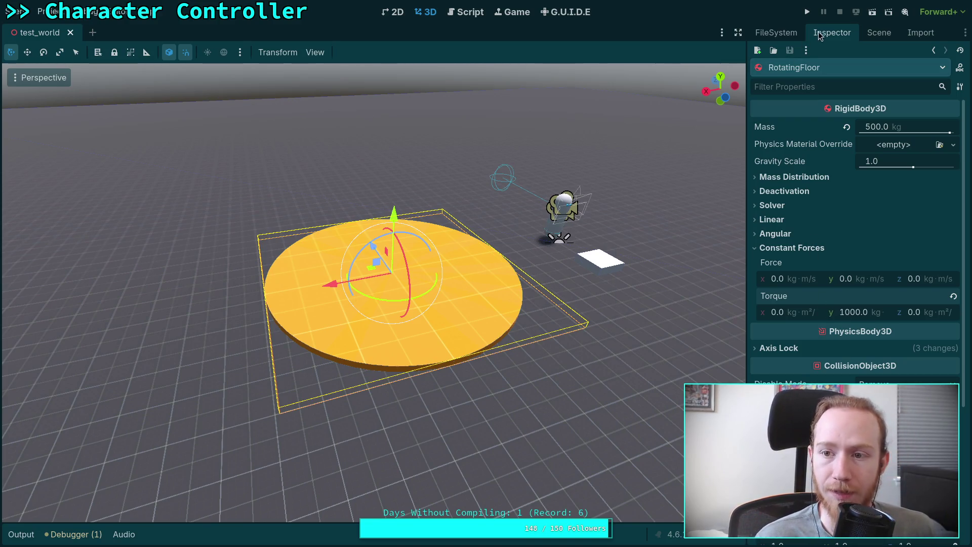
left_click(807, 12)
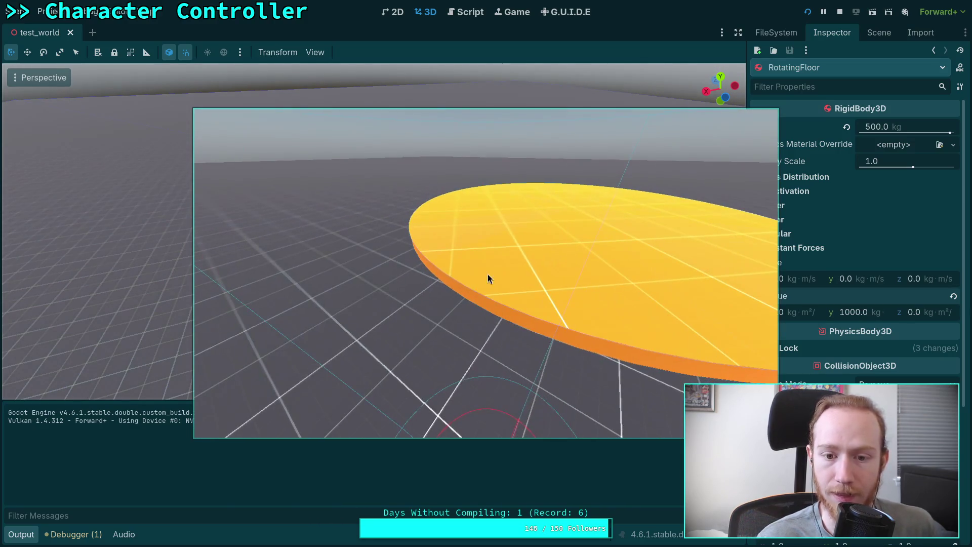
Step: Stop the game and turn off RotatingFloor's collision layer 1 in the Inspector
key("F8")
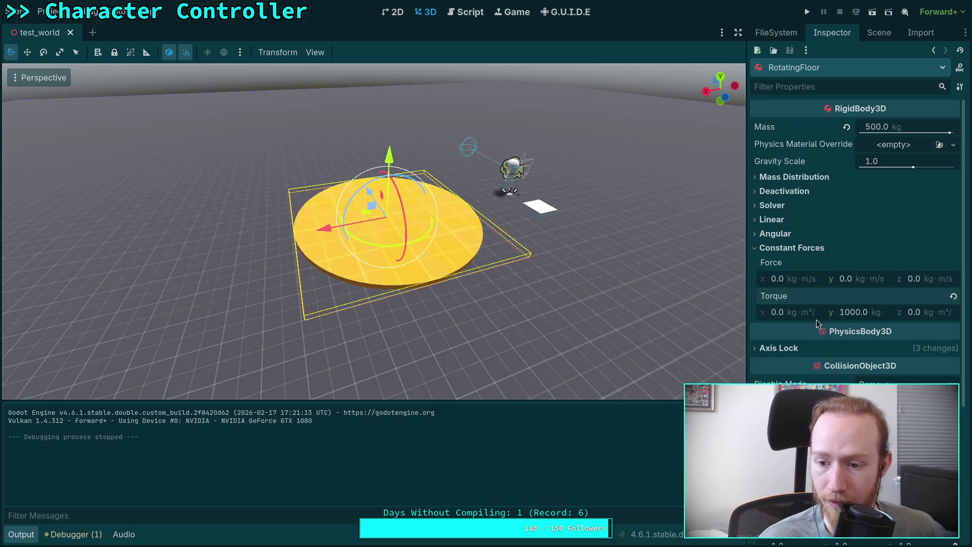
scroll("down", 3)
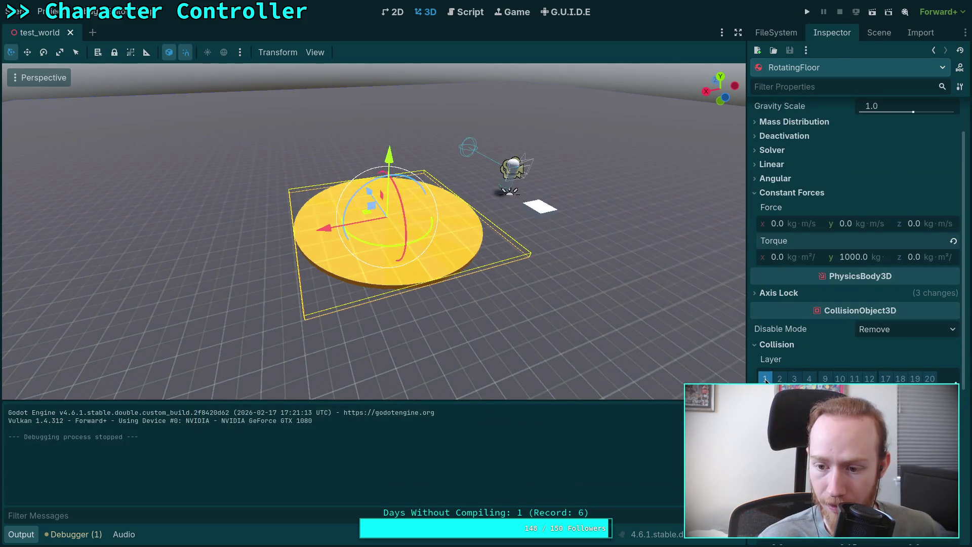
left_click(764, 378)
left_click(765, 428)
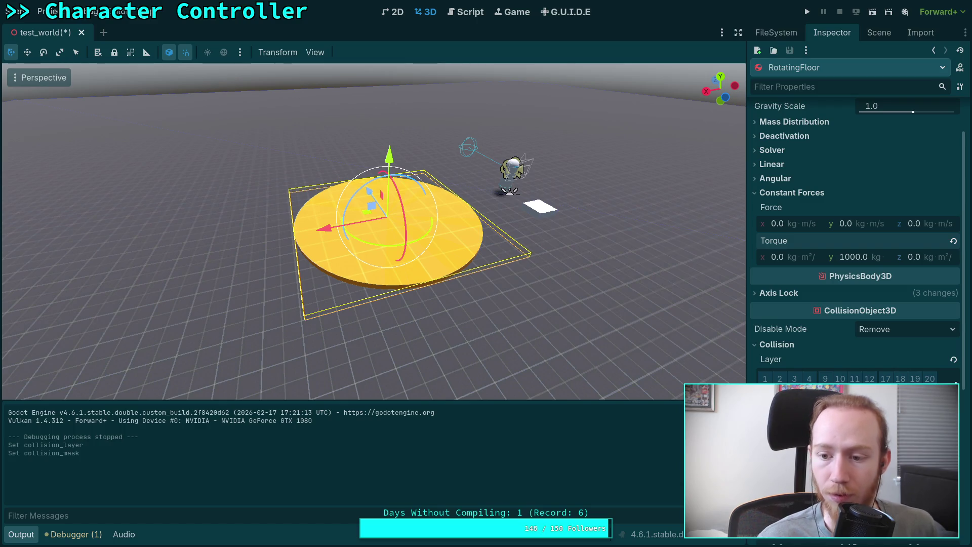
scroll("up", 3)
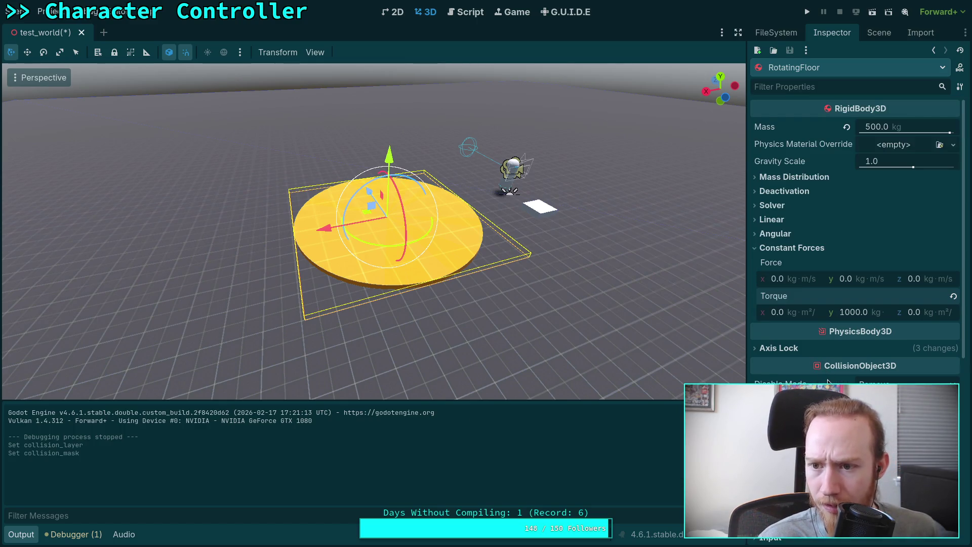
scroll("down", 3)
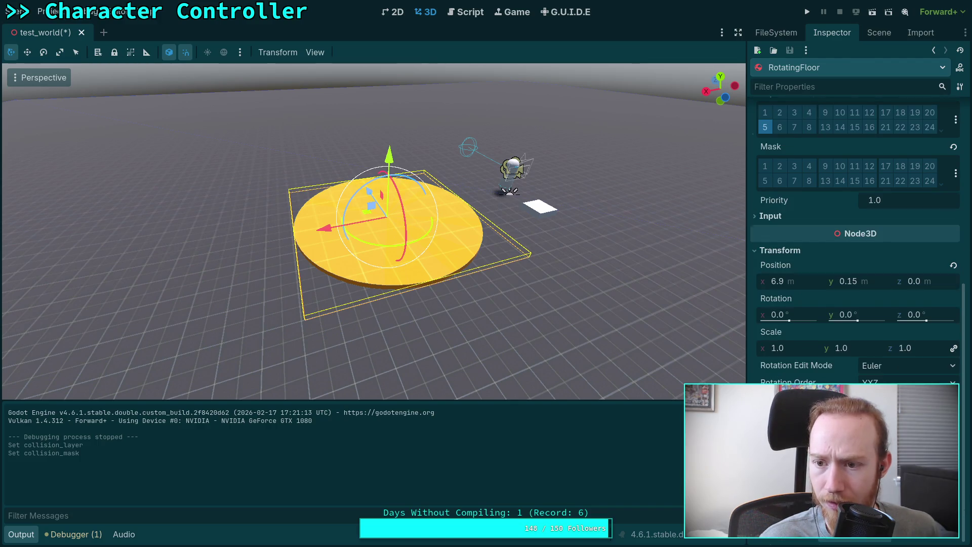
scroll("up", 3)
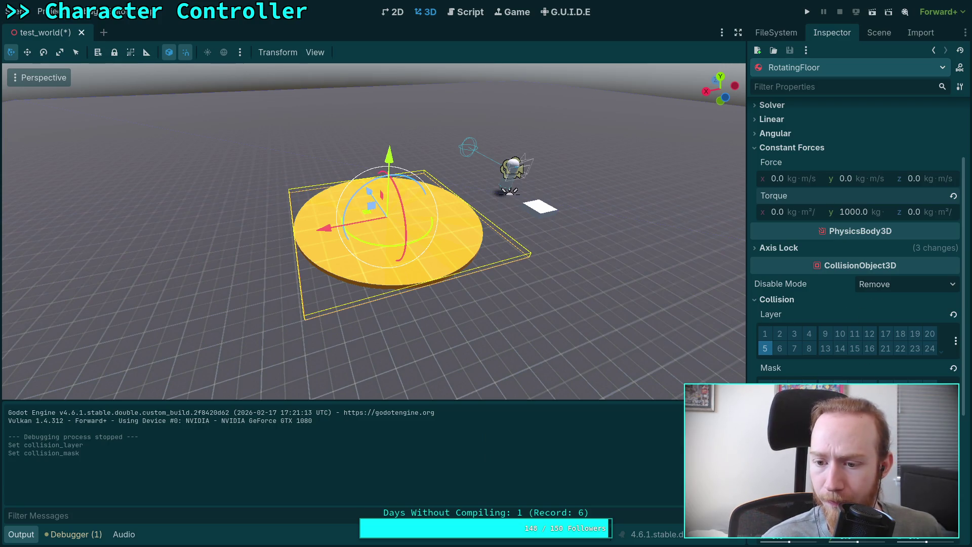
scroll("down", 3)
scroll("up", 3)
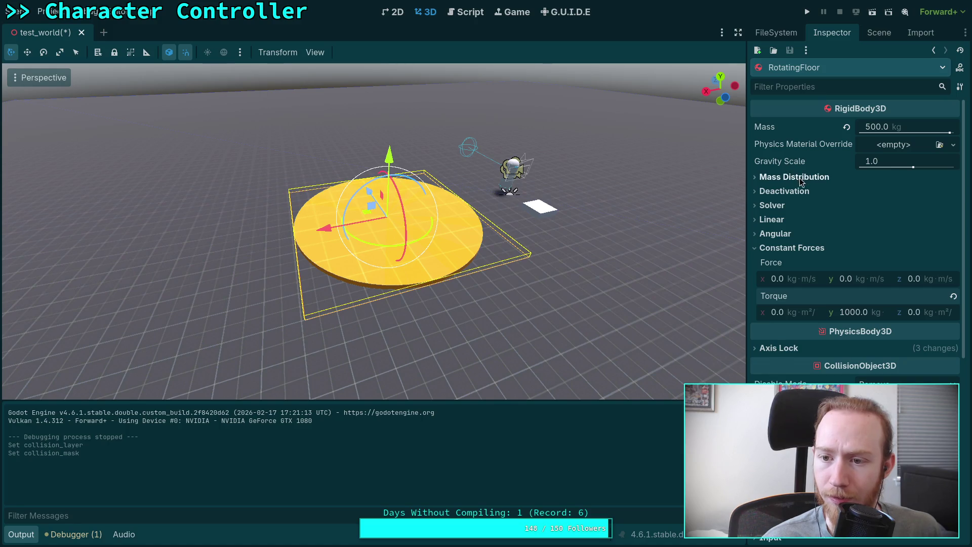
Step: Enable RotatingFloor's collision mask bits 1 and 5, then run the scene
left_click(787, 176)
left_click(787, 175)
scroll("down", 3)
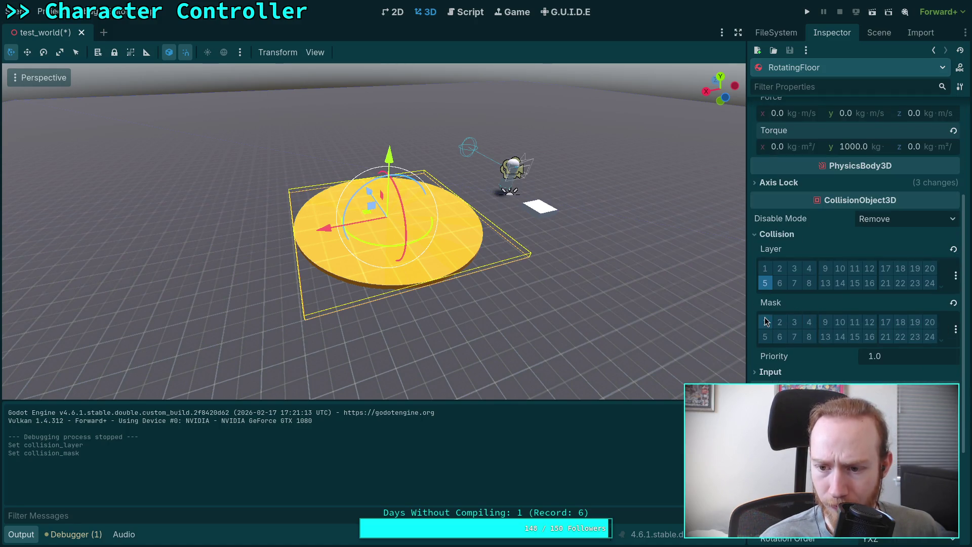
mouse_move(770, 307)
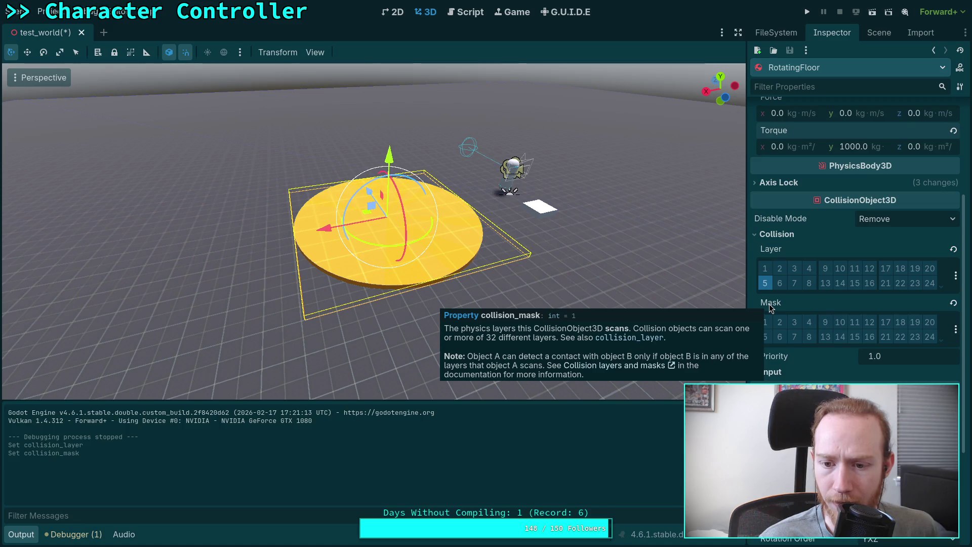
left_click(765, 327)
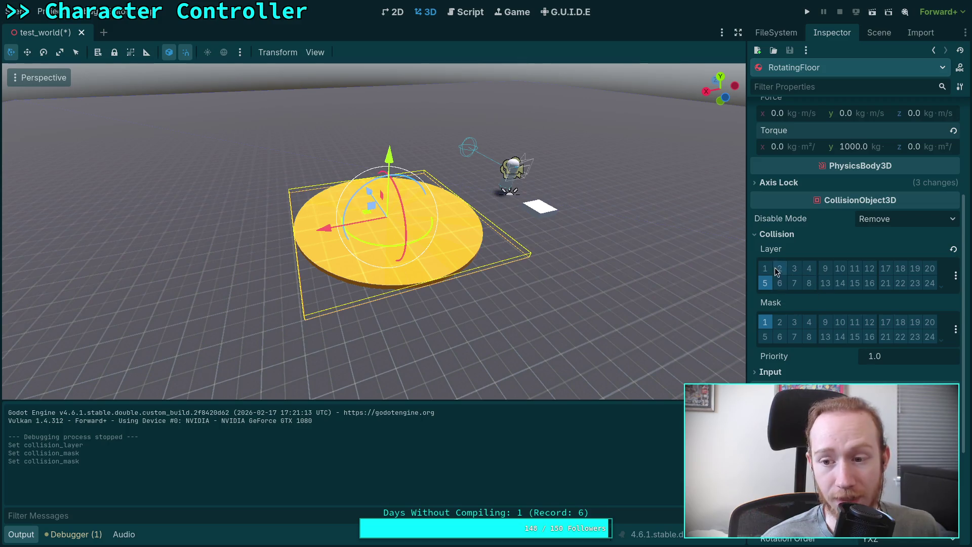
left_click(765, 338)
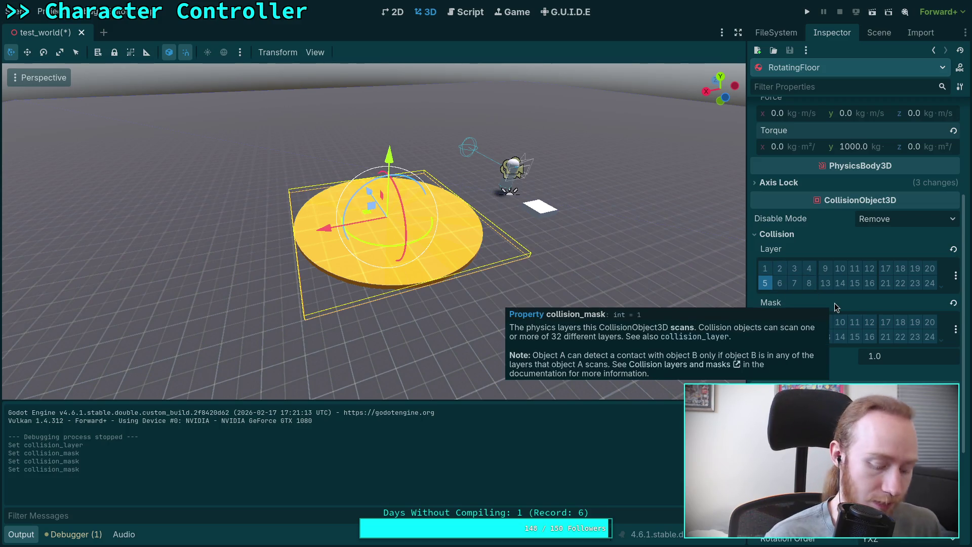
left_click(811, 15)
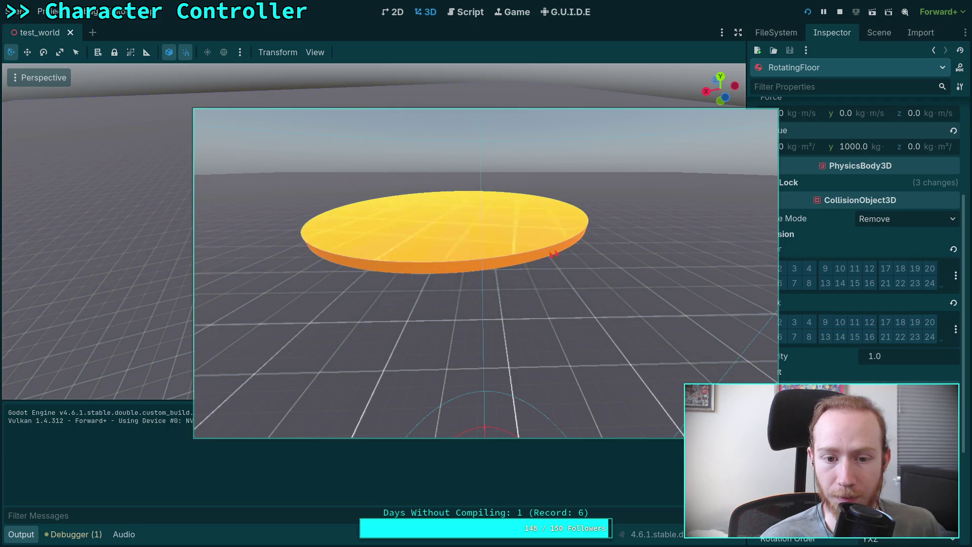
Step: Stop the test run and return to the test_world scene in the editor
left_click(839, 12)
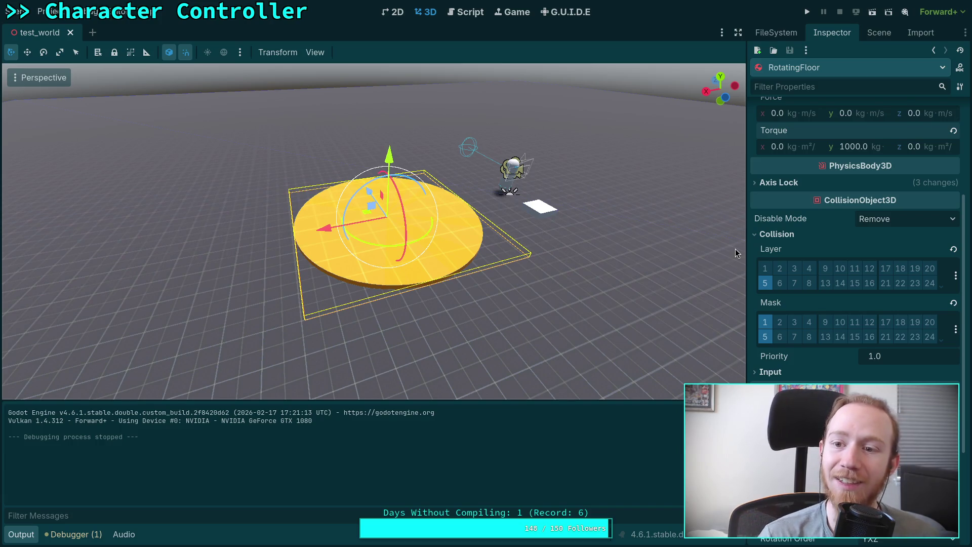
scroll("up", 3)
Step: Reset Constant Torque to 0, set Angular Velocity y to 10, and save
left_click(793, 220)
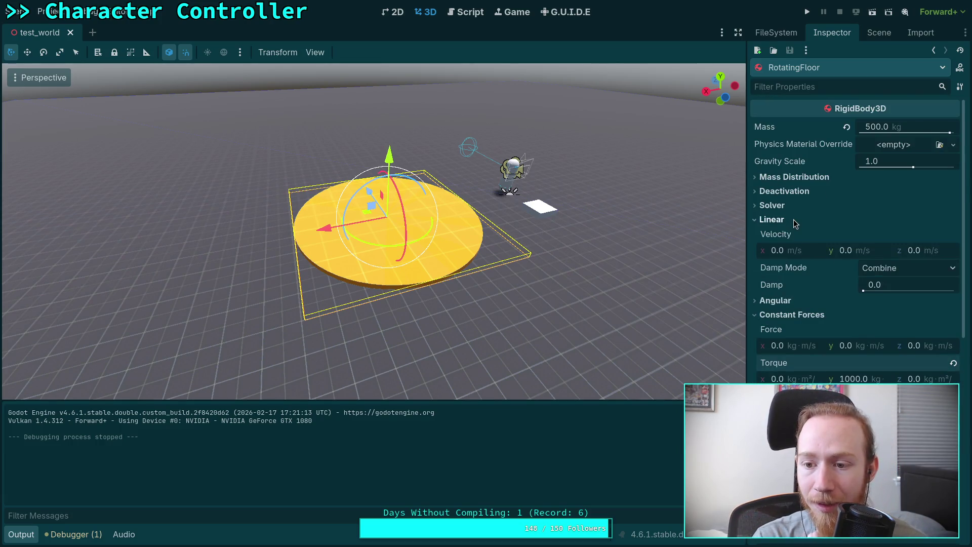
left_click(793, 222)
left_click(788, 235)
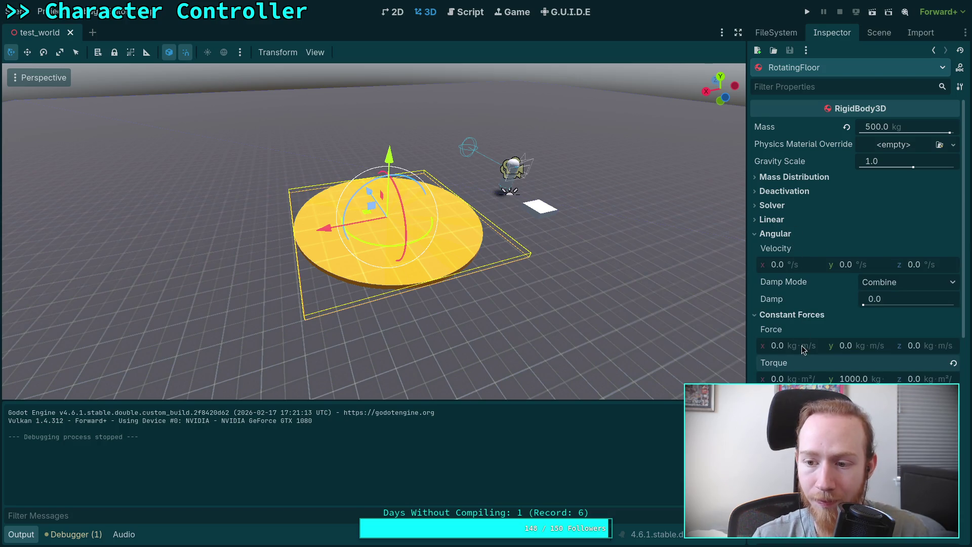
left_click(954, 363)
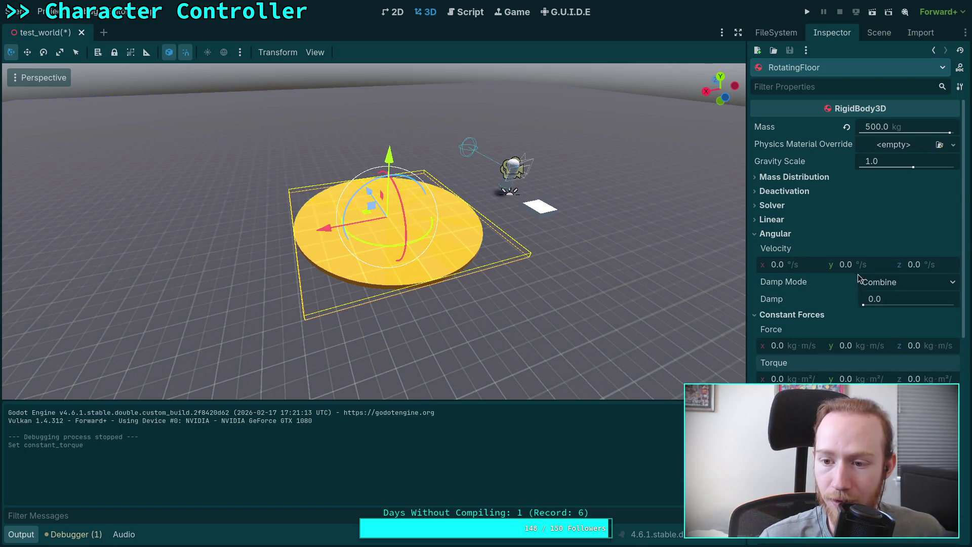
left_click(867, 270)
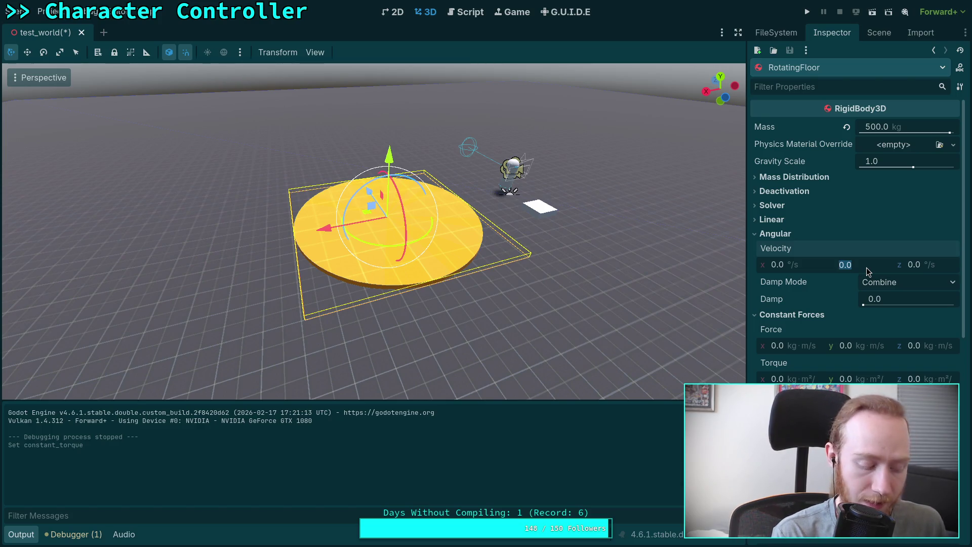
type("10")
key("Return")
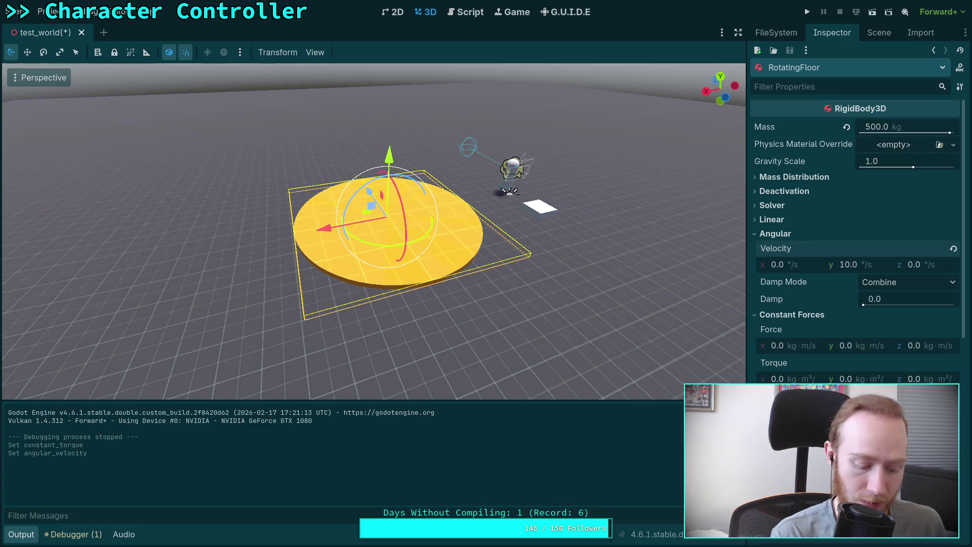
key("ctrl+s")
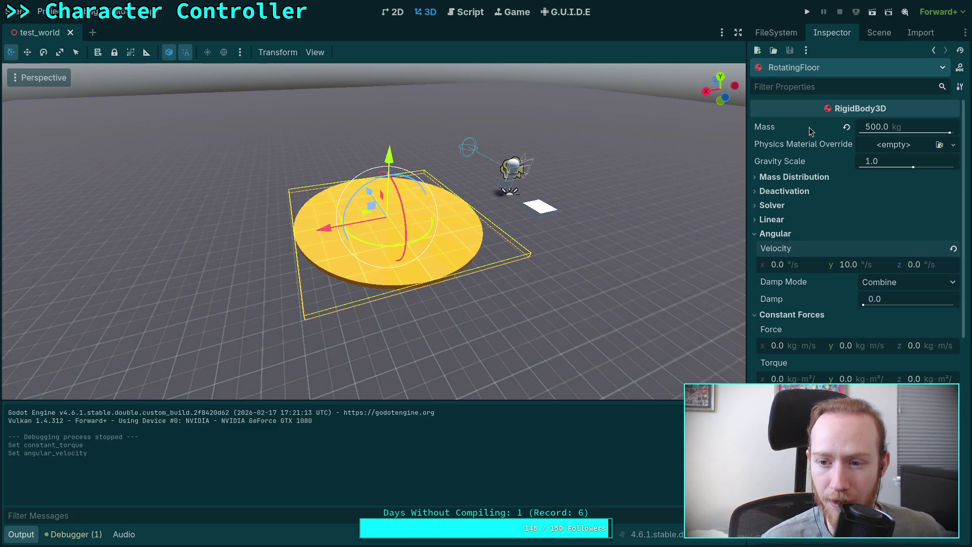
Step: Test-run the game, walk onto and off the spinning disc, then stop
left_click(807, 12)
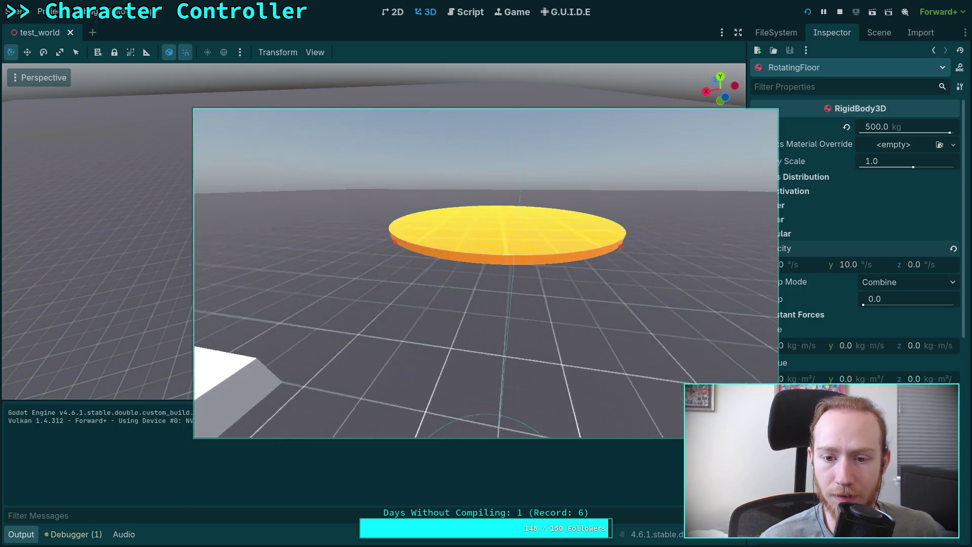
key("w")
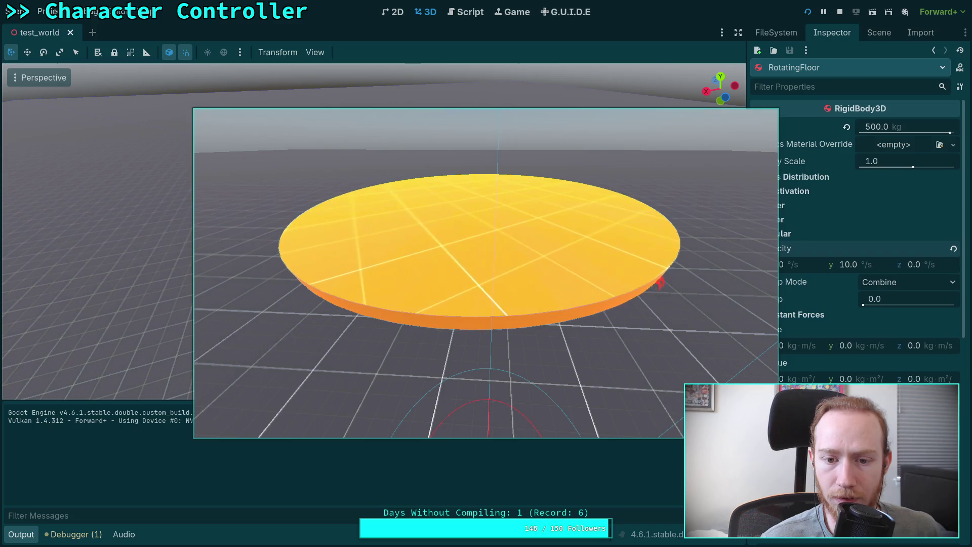
key("w")
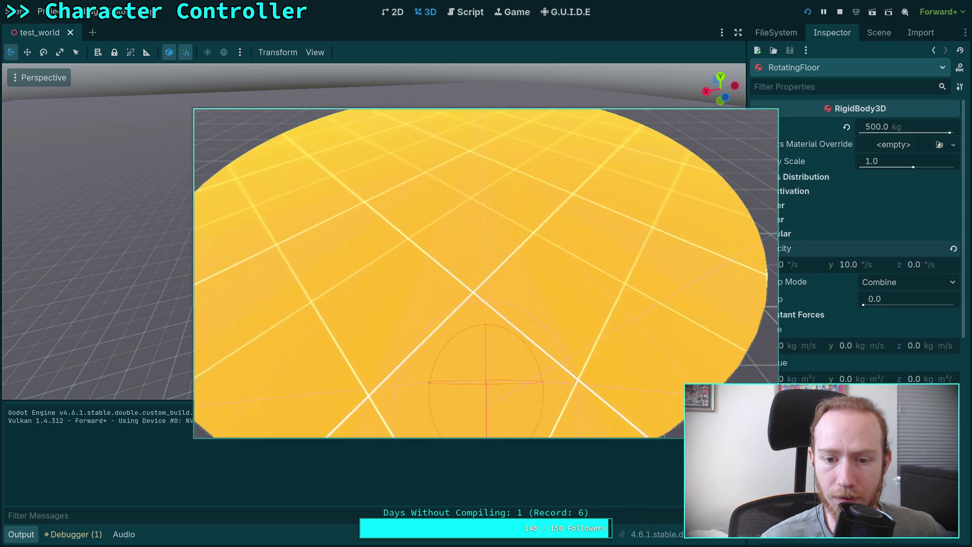
key("s")
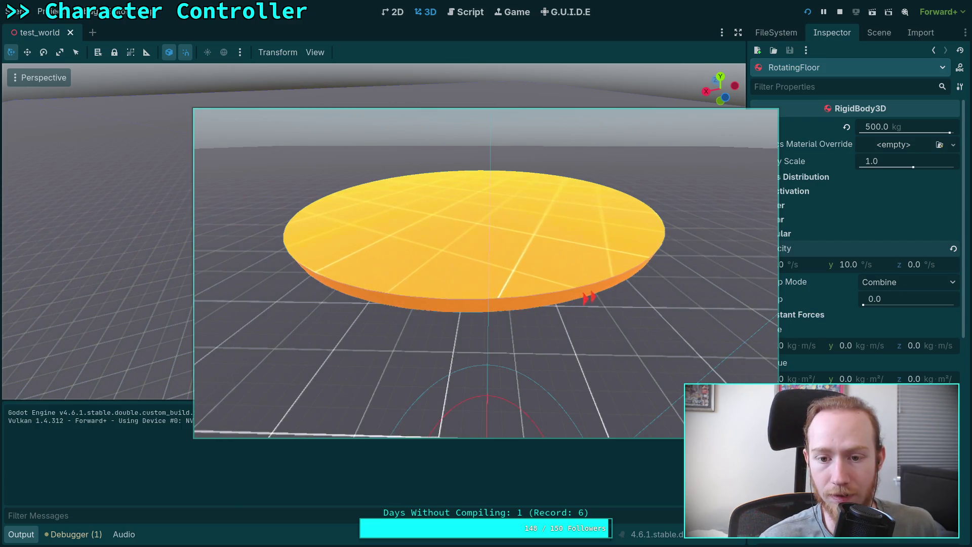
key("Escape")
left_click(816, 48)
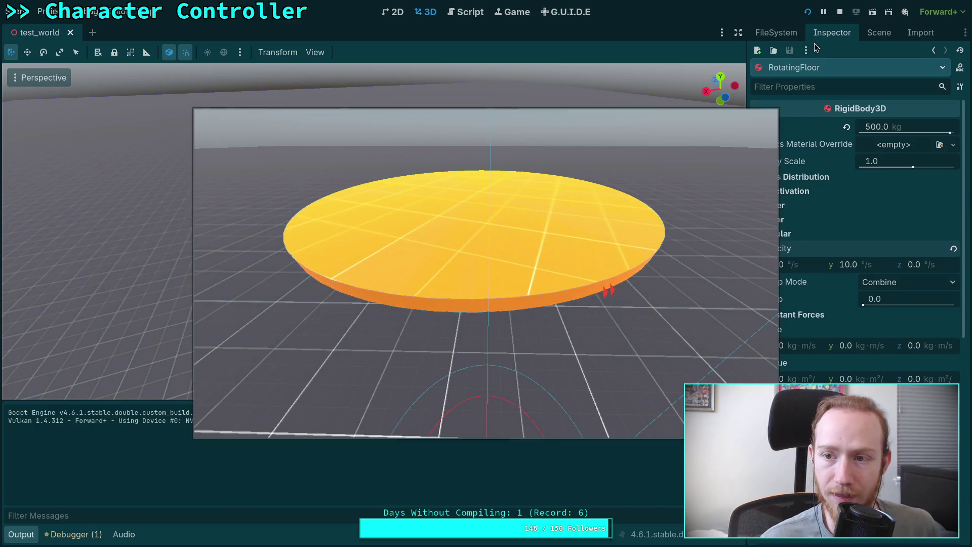
left_click(839, 12)
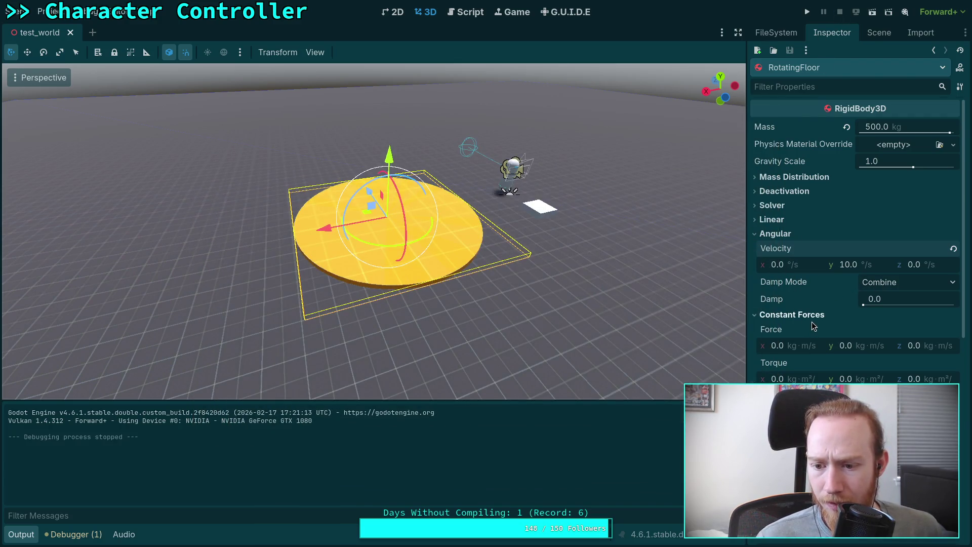
Step: Give RotatingFloor a new PhysicsMaterial override with Friction 0
scroll("down", 3)
scroll("down", 3)
scroll("up", 3)
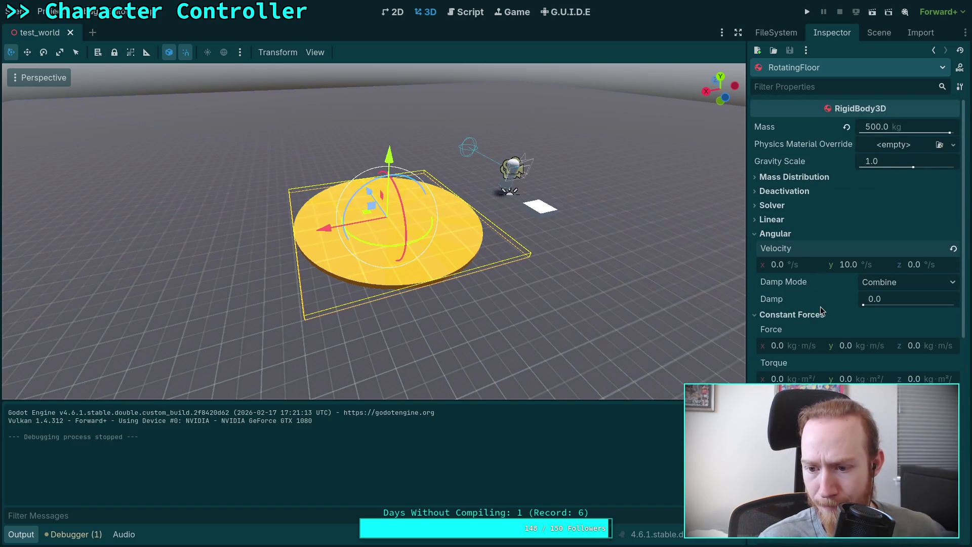
scroll("down", 3)
scroll("down", 3)
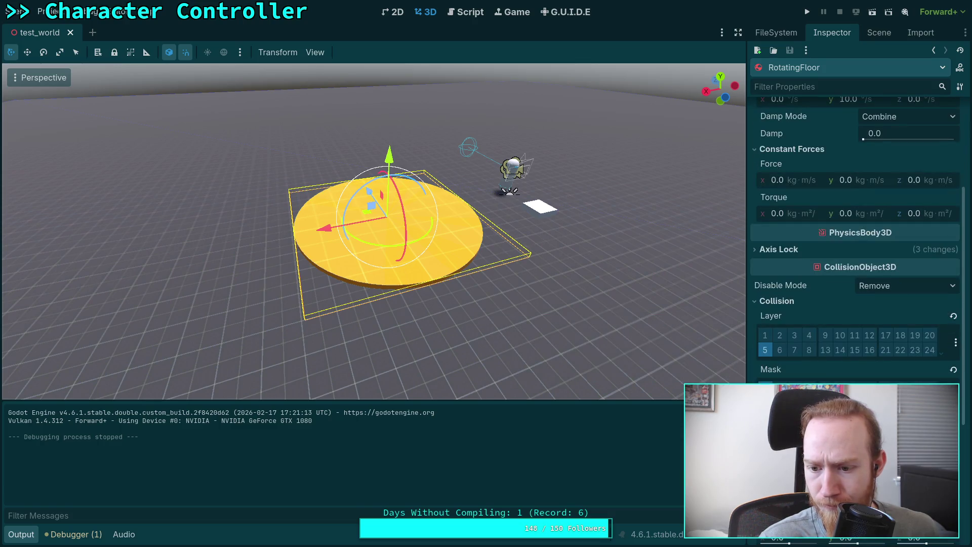
scroll("down", 3)
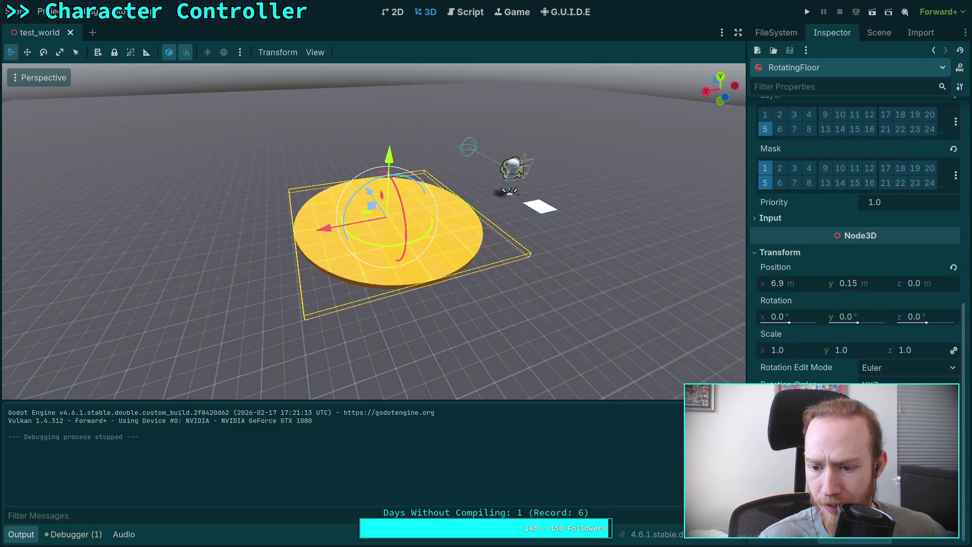
scroll("up", 3)
left_click(916, 144)
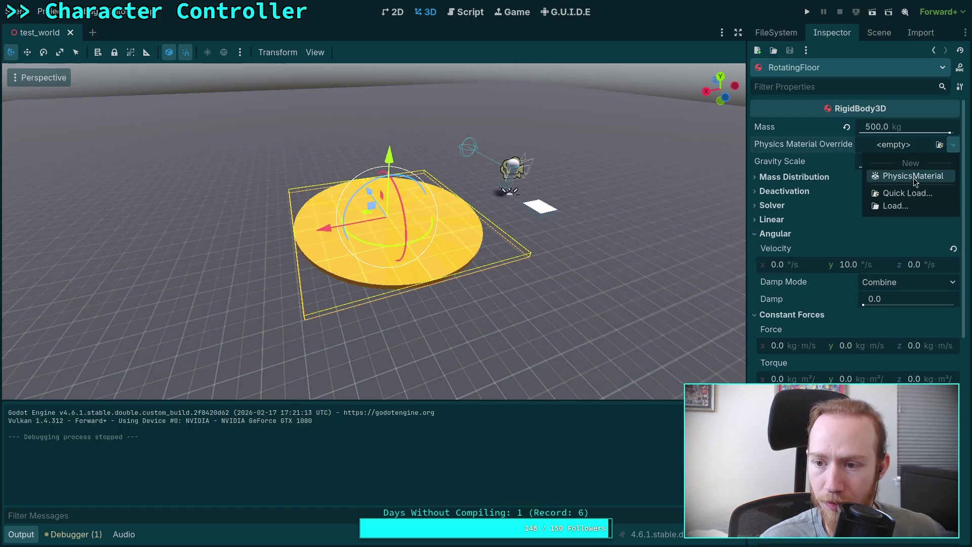
left_click(914, 176)
left_click(903, 145)
left_click_drag(875, 173, 860, 173)
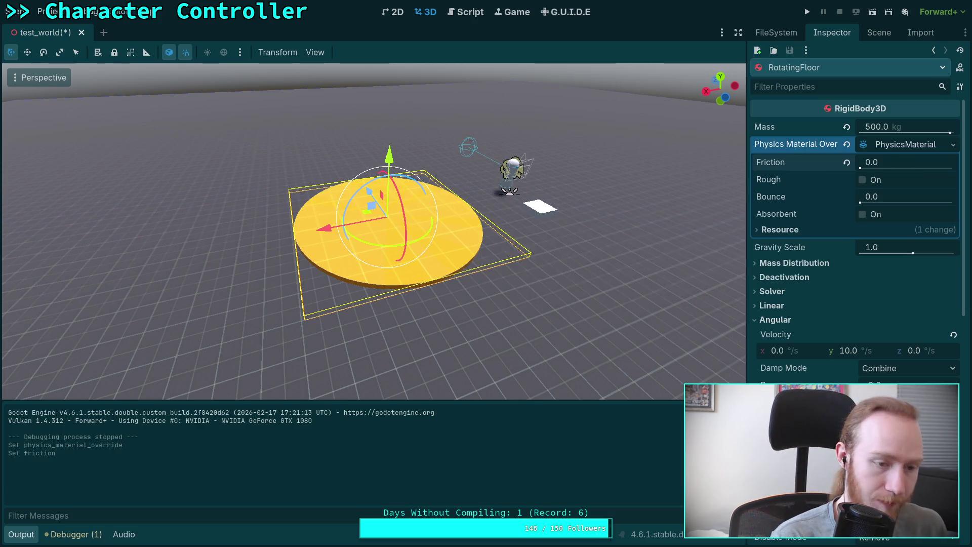
Step: Save and test-run the scene, then quit and open CharacterController.gd
key("ctrl+s")
left_click(808, 13)
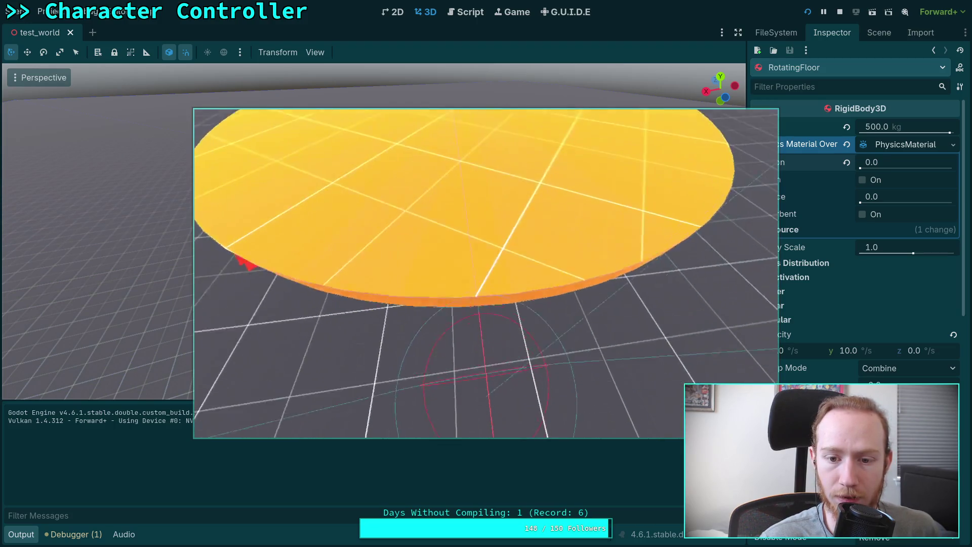
key("F8")
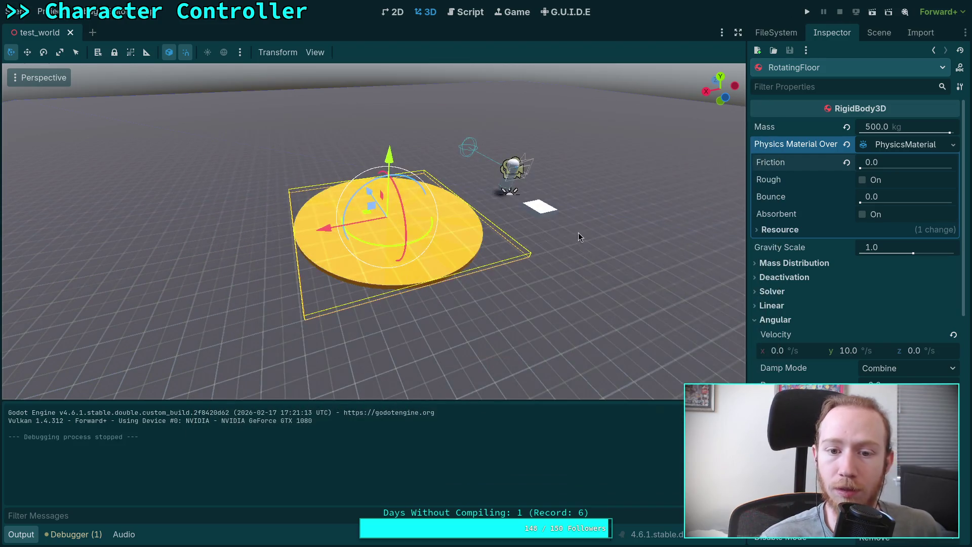
left_click(468, 12)
Step: Collapse the Output panel and scroll through the _integrate_forces code
scroll("down", 3)
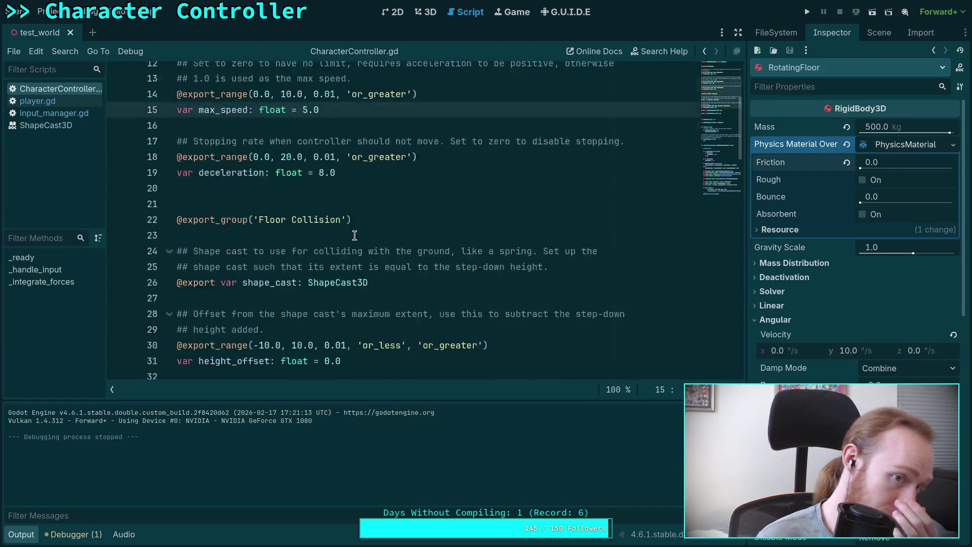
scroll("down", 3)
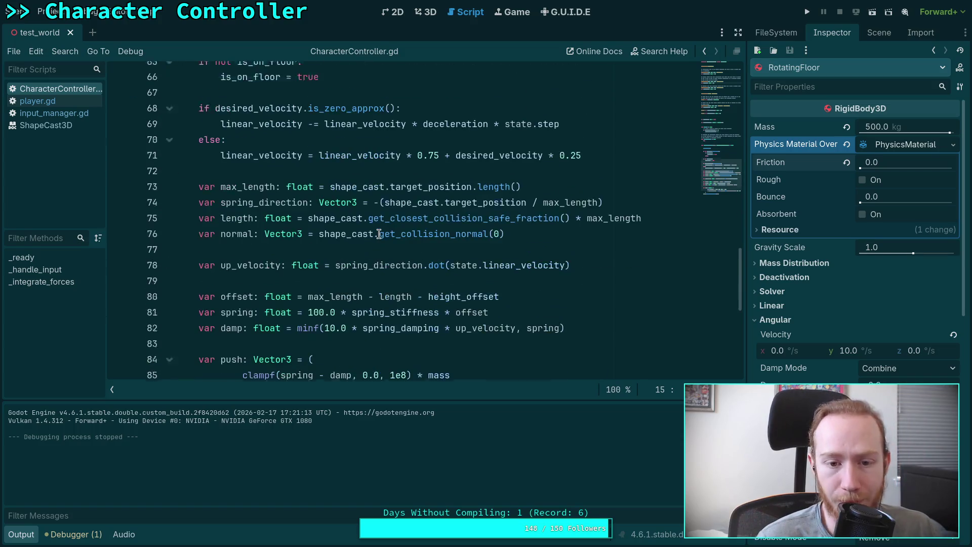
scroll("up", 3)
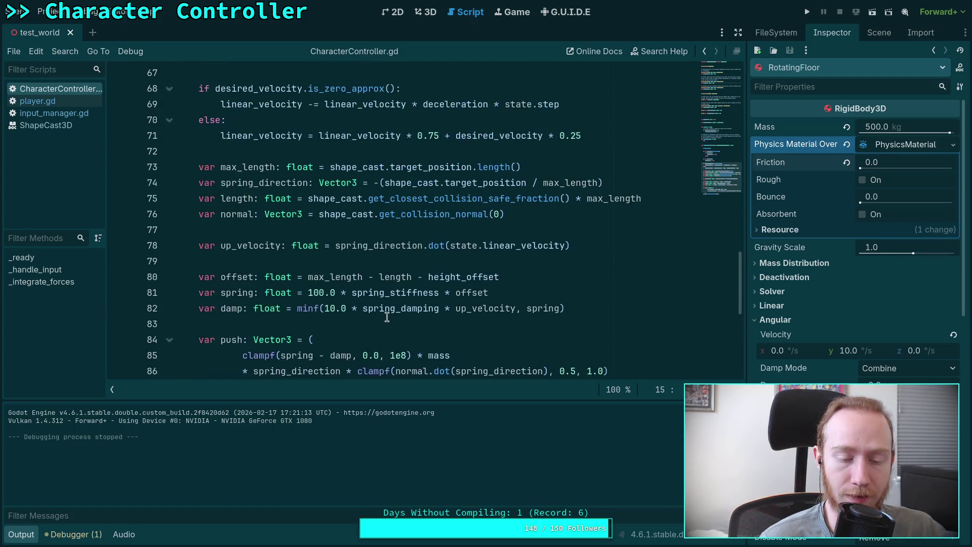
scroll("down", 3)
left_click(20, 534)
scroll("up", 3)
scroll("up", 3)
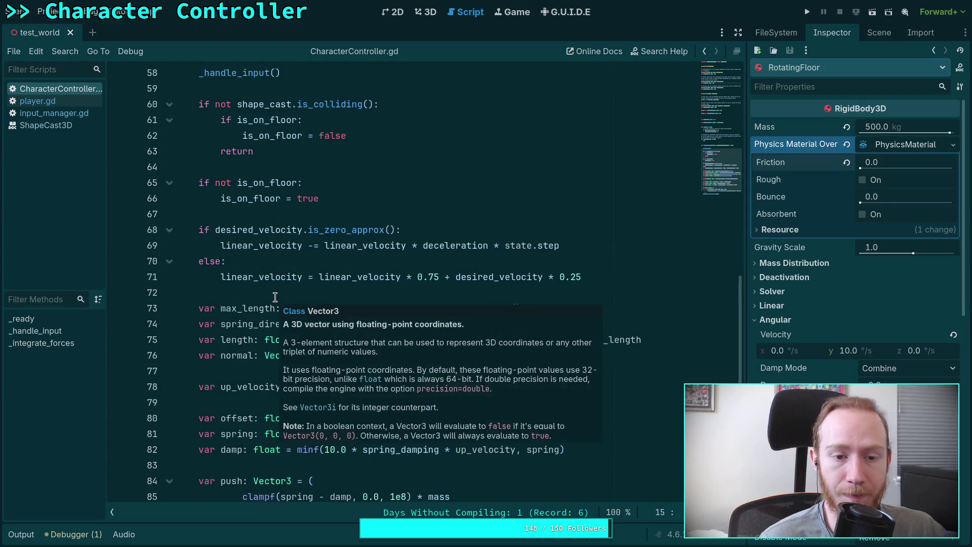
scroll("up", 3)
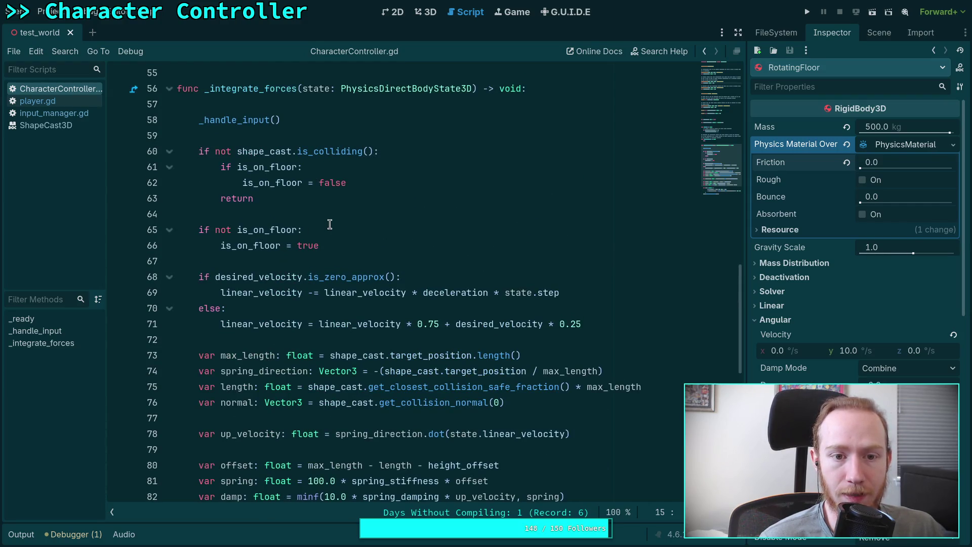
scroll("up", 3)
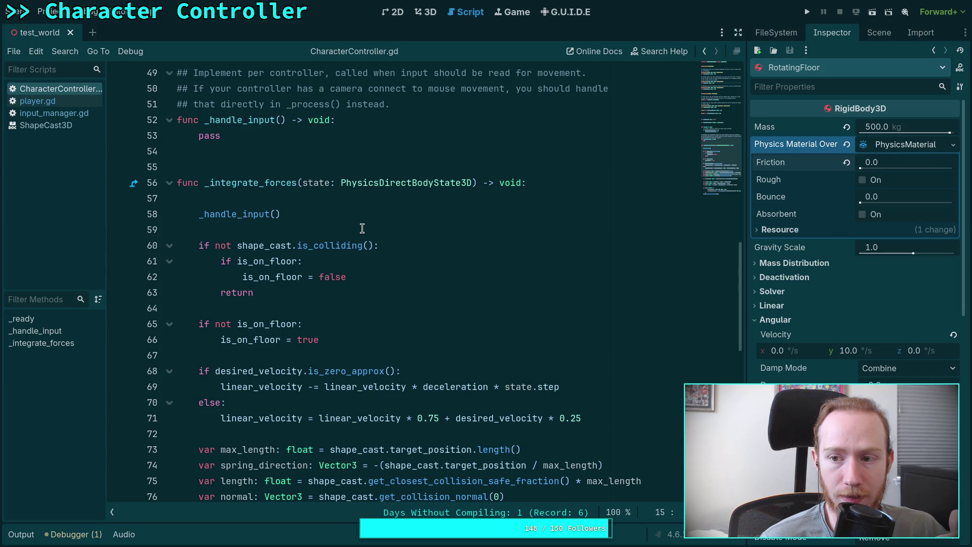
scroll("down", 3)
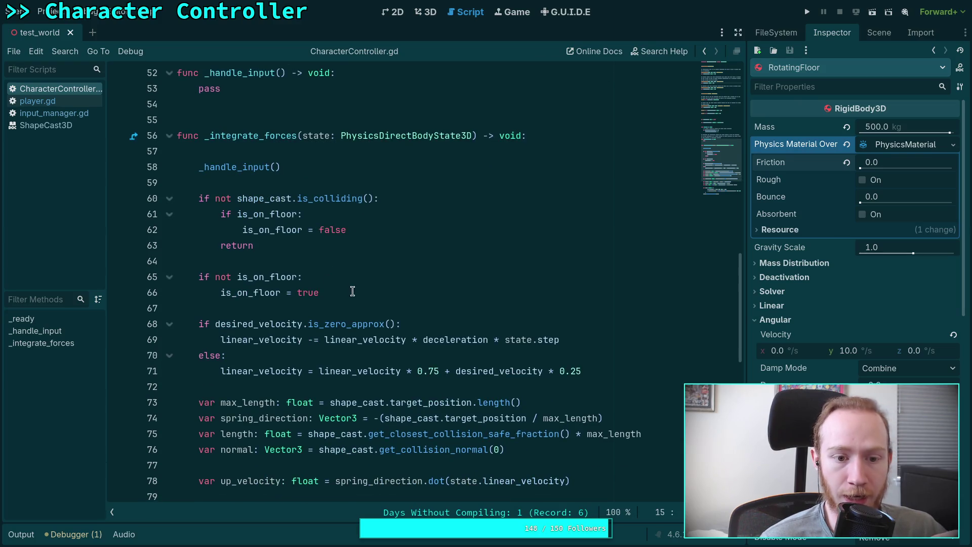
scroll("down", 3)
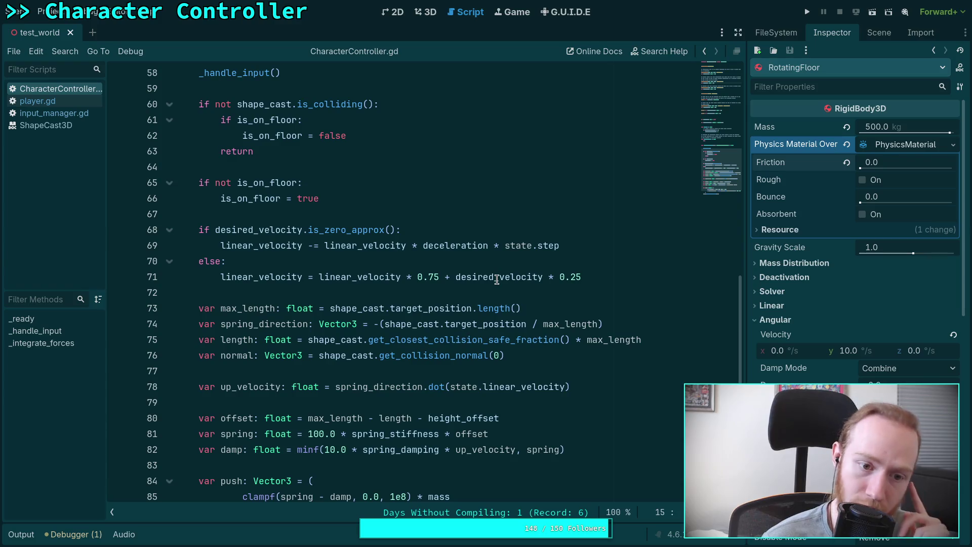
Step: Place the caret on lines 71 and 72, then at the end of line 88
left_click(601, 280)
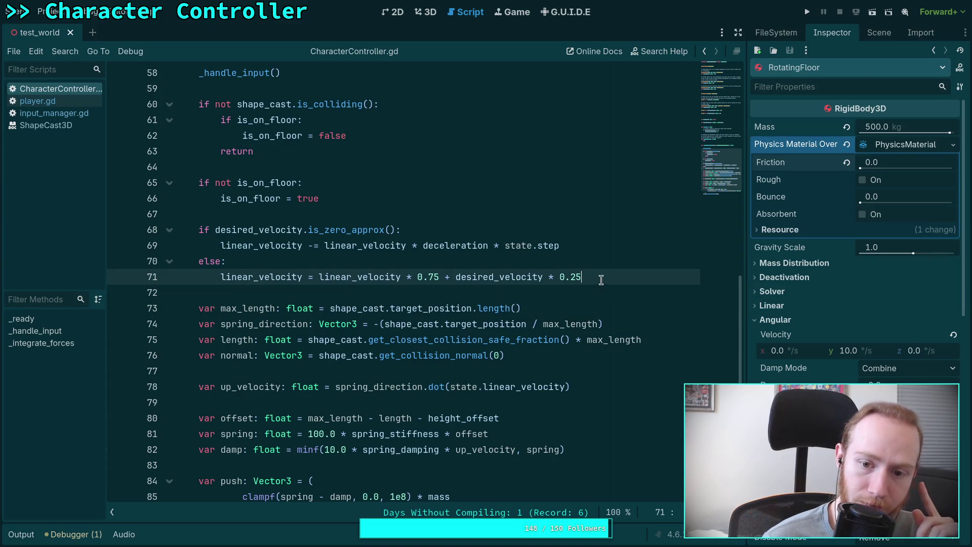
left_click(576, 290)
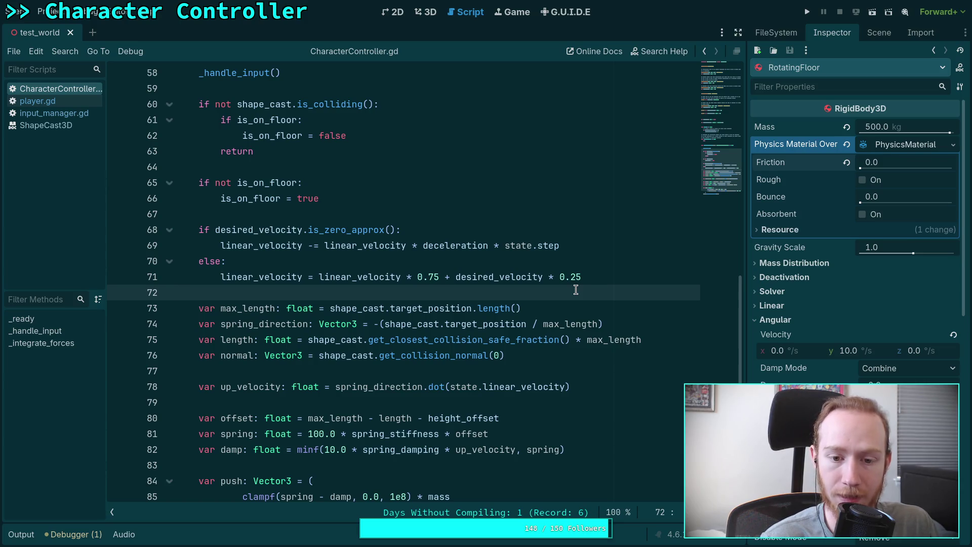
scroll("down", 3)
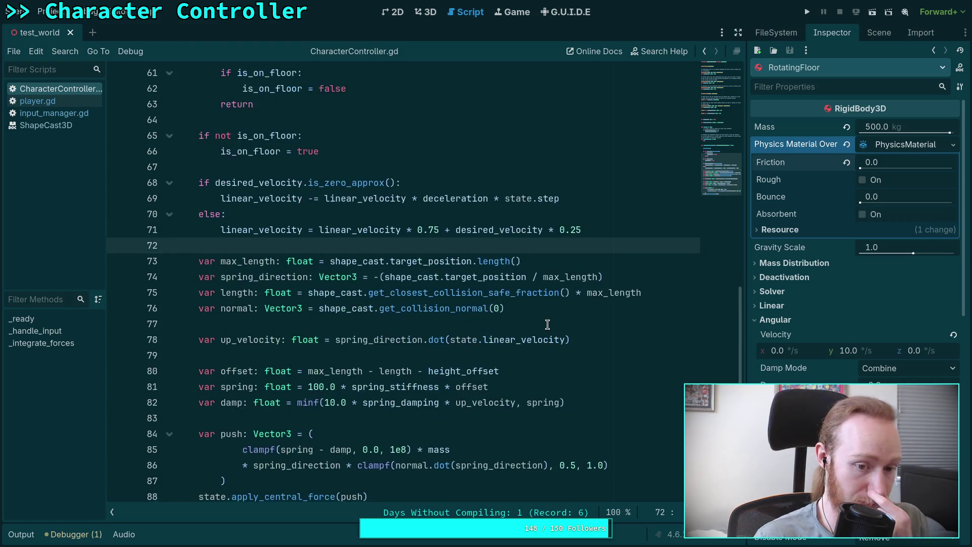
left_click(474, 408)
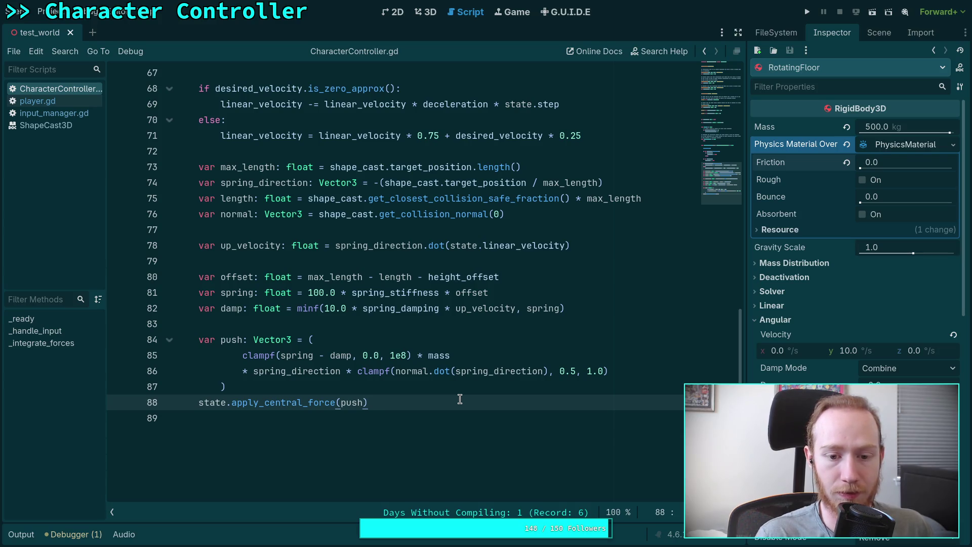
Step: Append shape_cast.get_collider() after the push expression, then remove it again
left_click(370, 385)
type("+ shape_c")
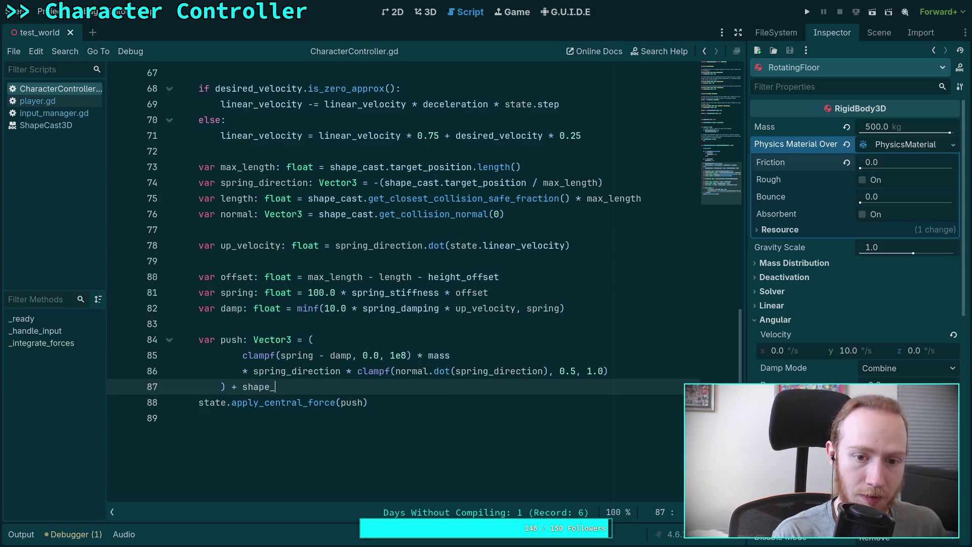
type("ast.get_c")
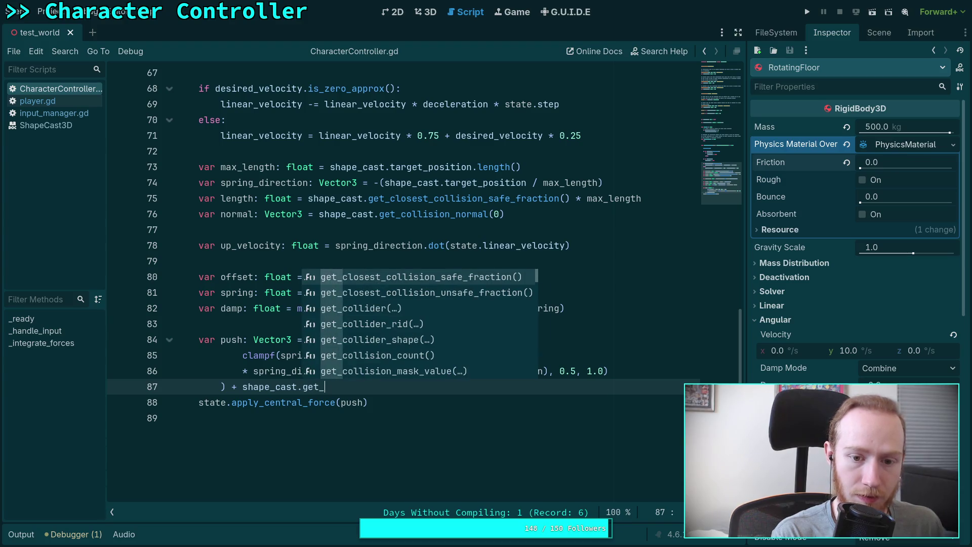
key("Down")
key("Down")
key("Down")
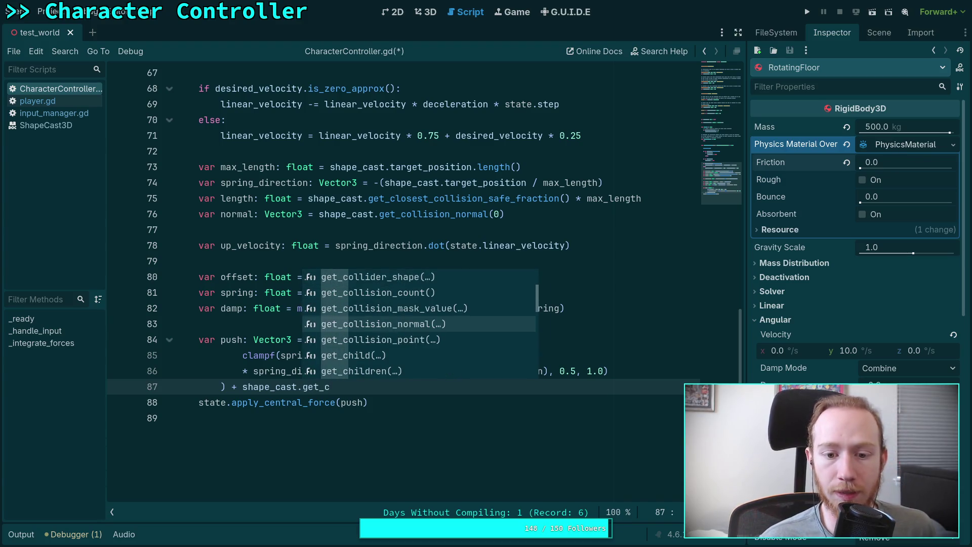
key("Down")
key("Down")
key("Down")
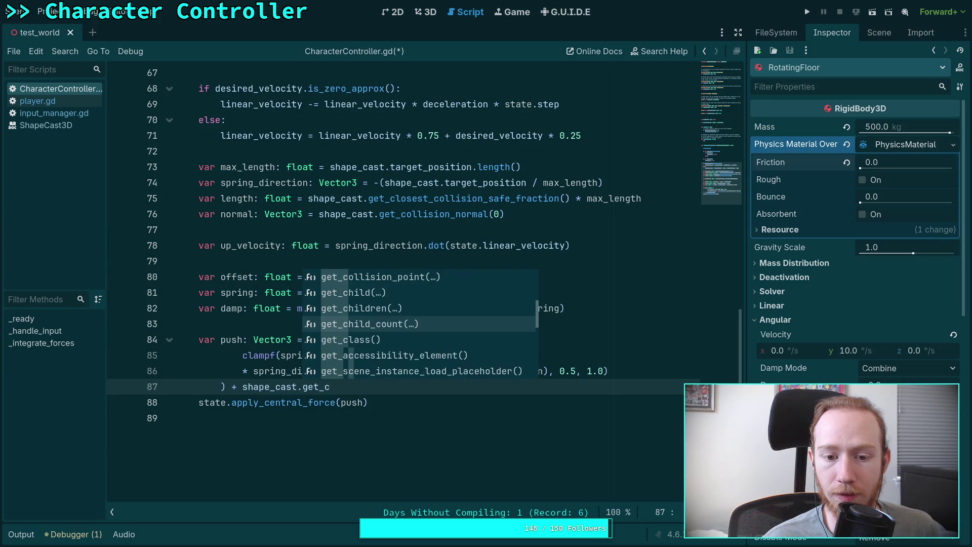
key("Up")
key("Up")
key("Up")
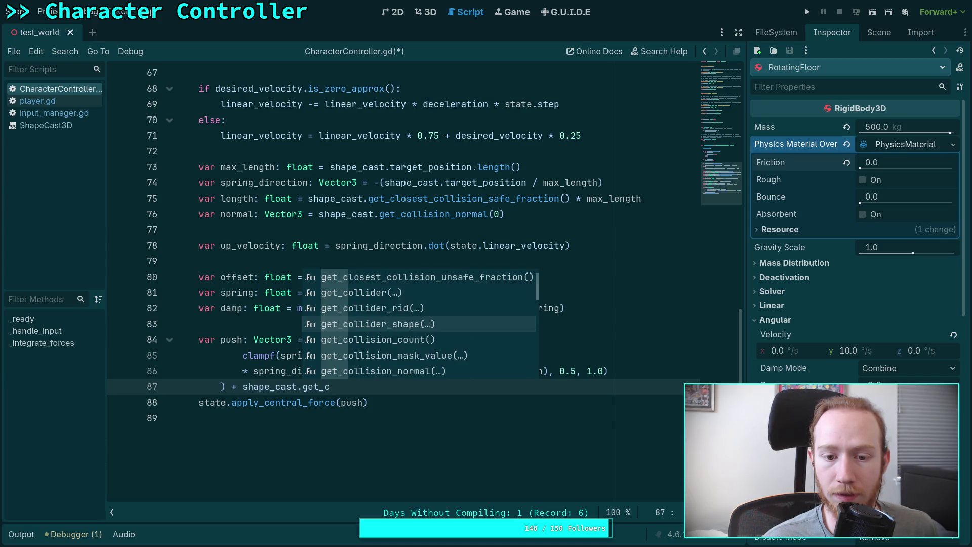
key("Up")
key("Up")
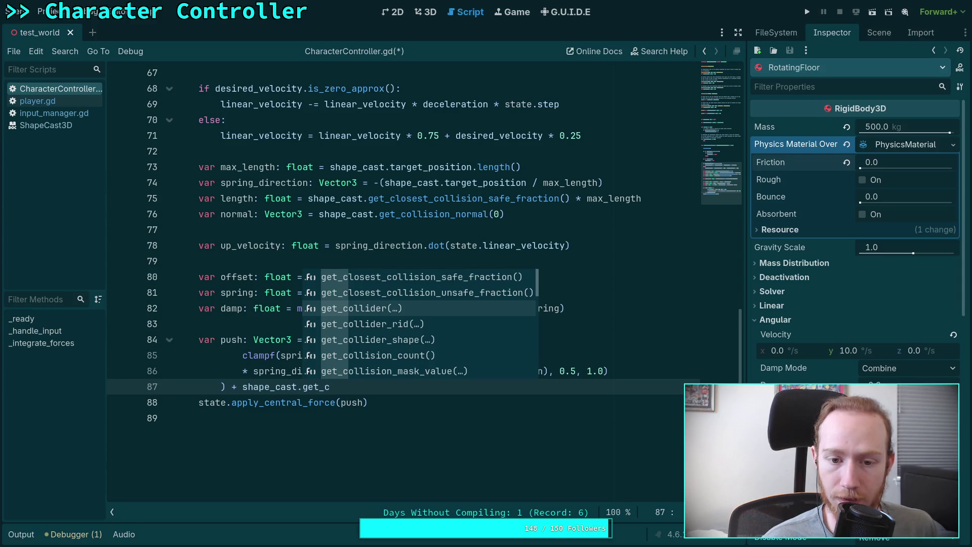
key("Return")
key("BackSpace")
key("BackSpace")
key("BackSpace")
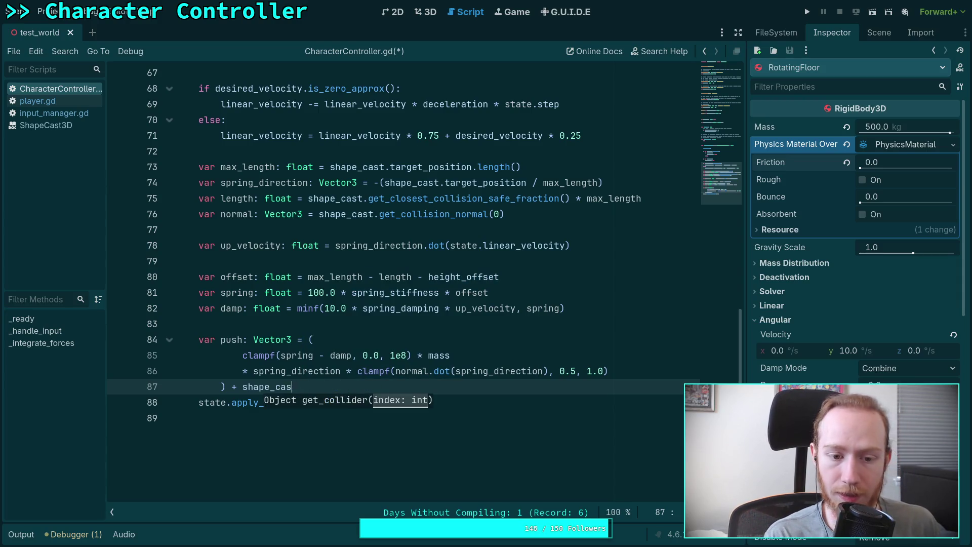
Step: Insert blank lines above state.apply_central_force(push)
key("Return")
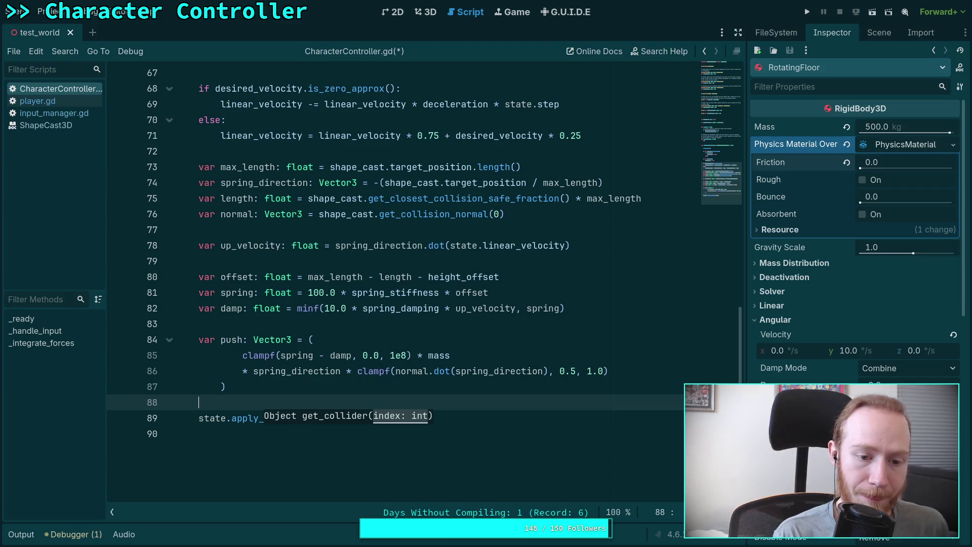
key("Return")
key("Return")
key("Up")
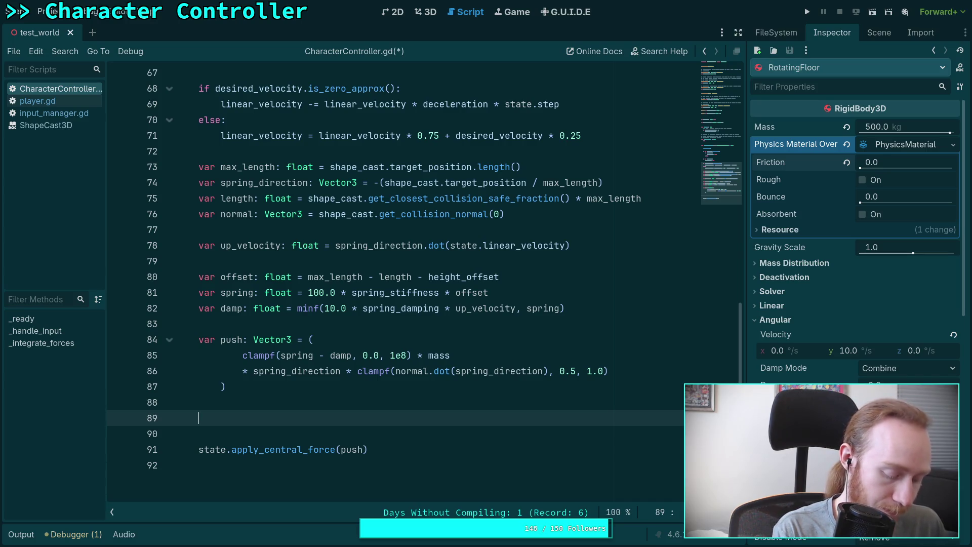
Step: Declare 'var ground: Object = shape_cast.get_collider(0)' on a new line
type("var ")
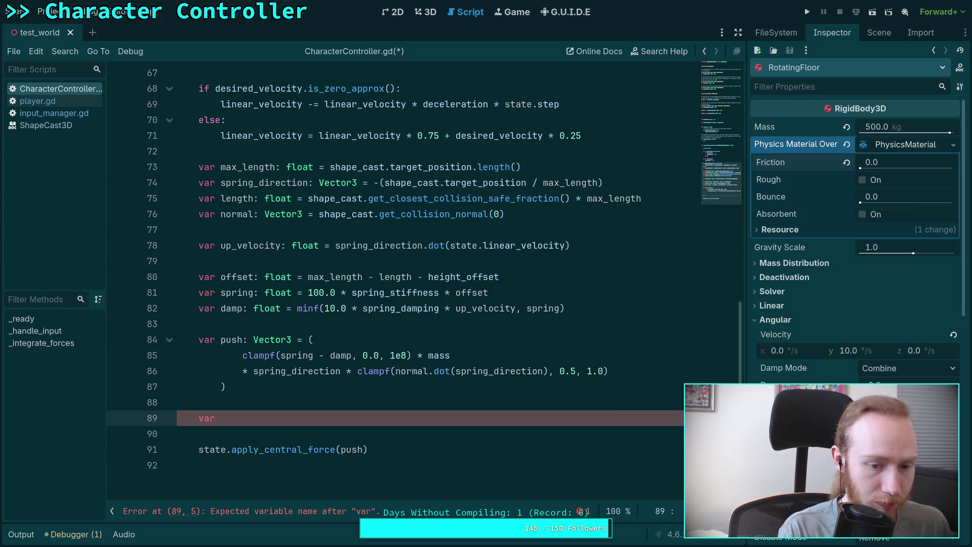
type("groud")
key("BackSpace")
type("nd:")
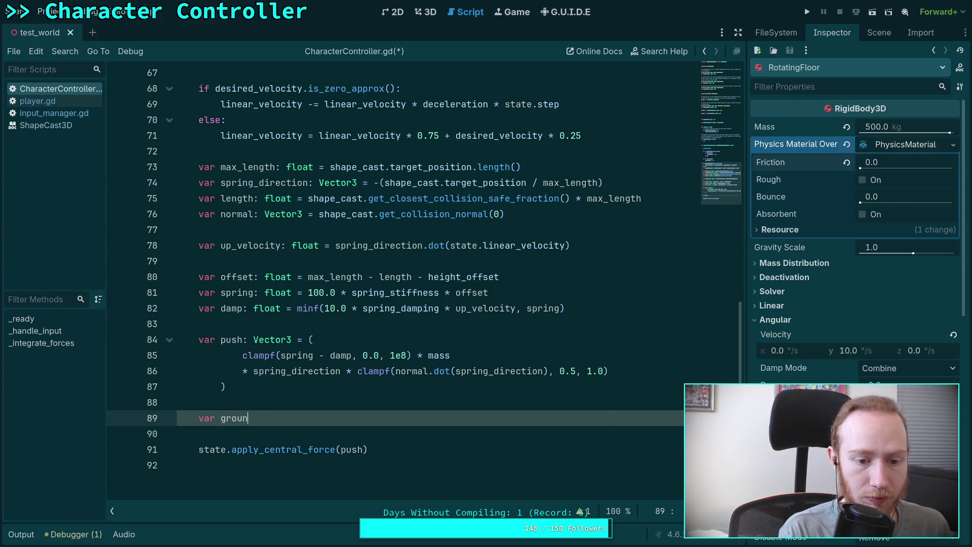
type(" Object = ")
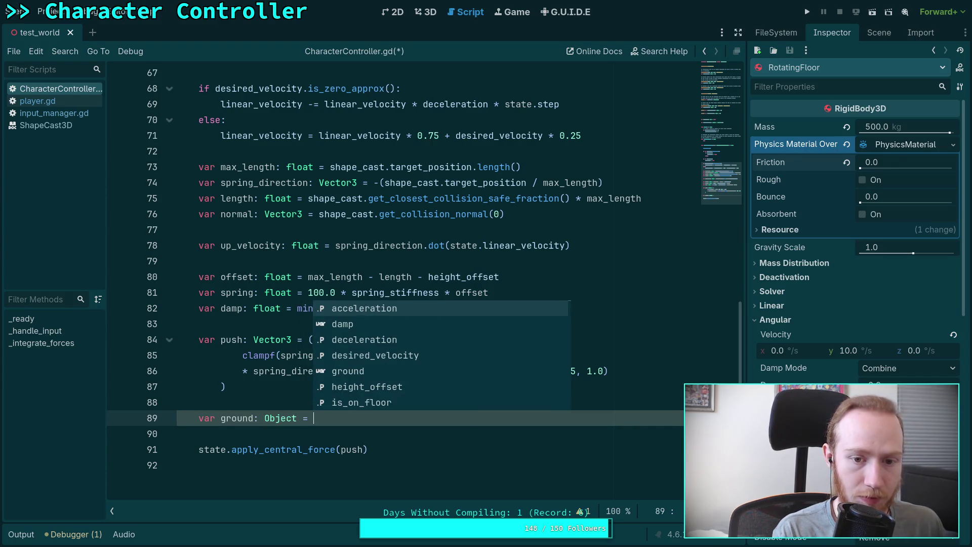
type("shape_cast.")
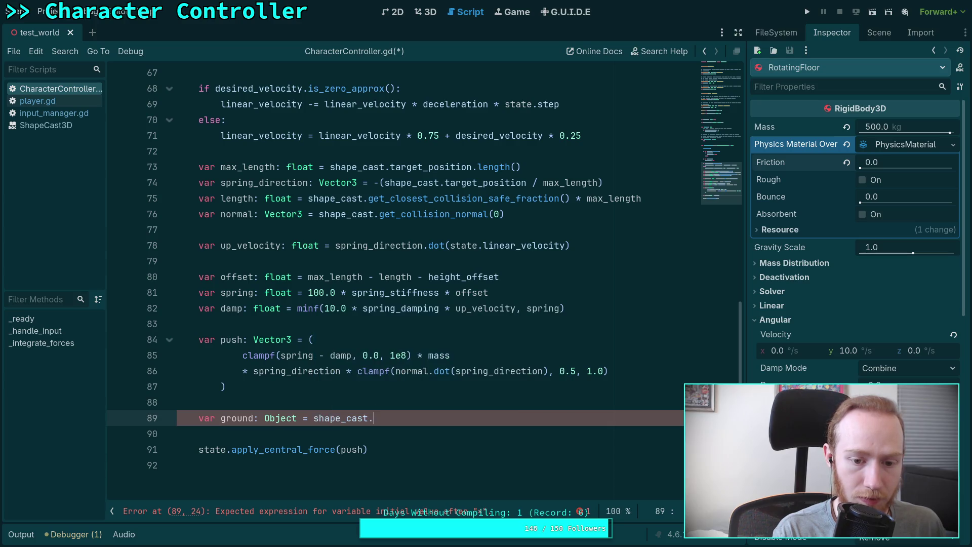
type("collider")
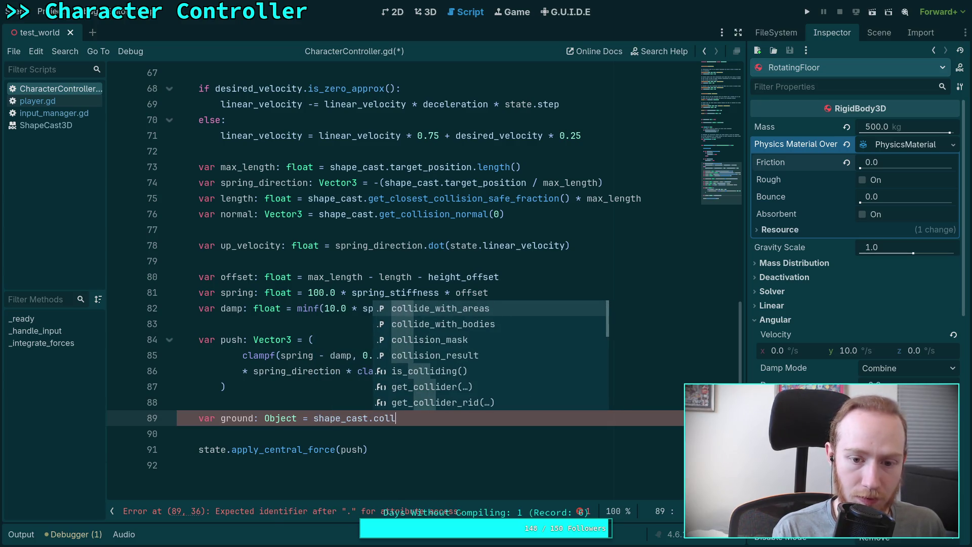
key("Return")
type("0)")
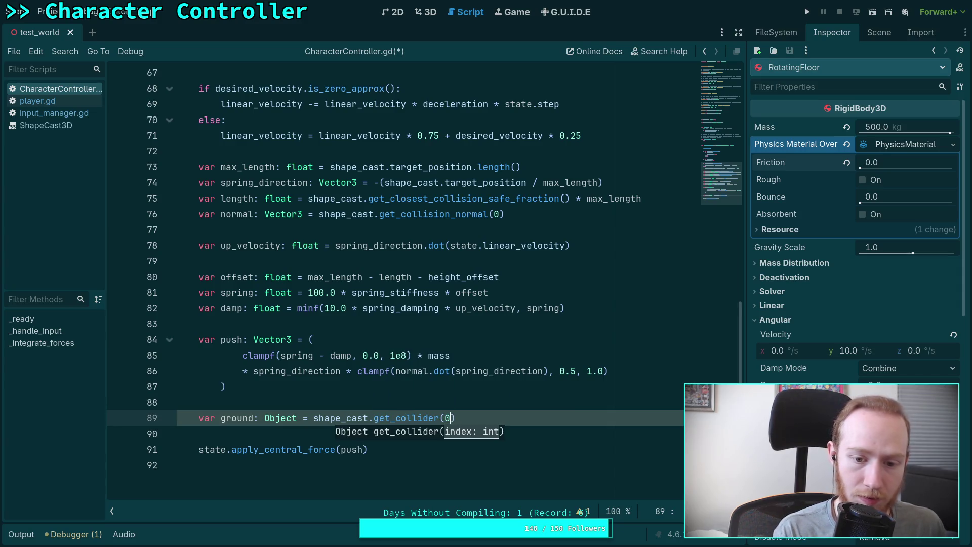
key("Return")
Step: Add an 'if ground is RigidBody3D:' check below the ground variable
type("if ground")
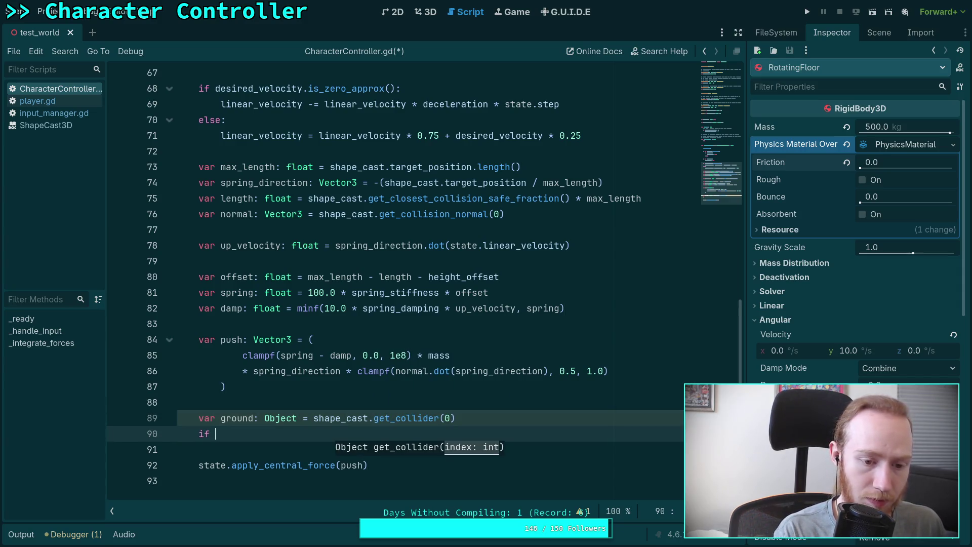
type(" is Ri")
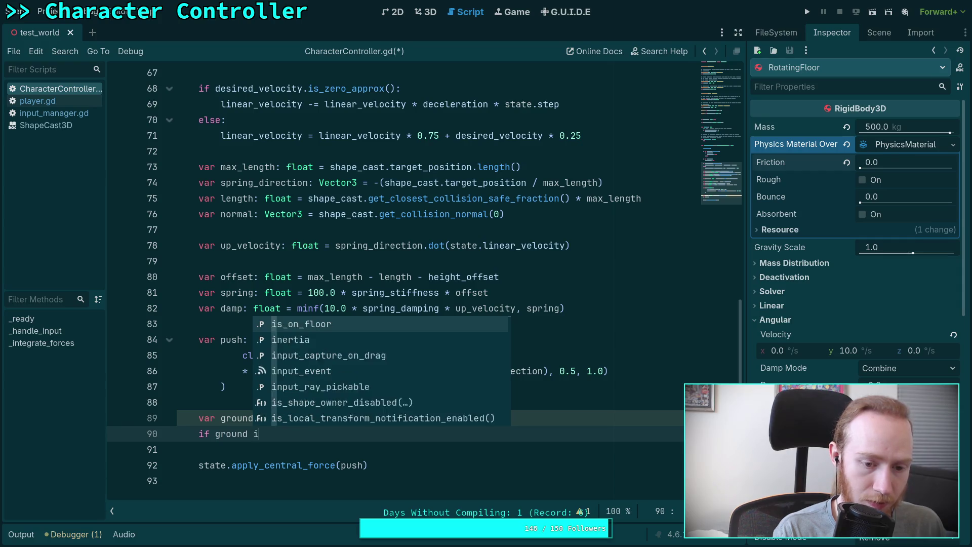
type("gi")
key("Down")
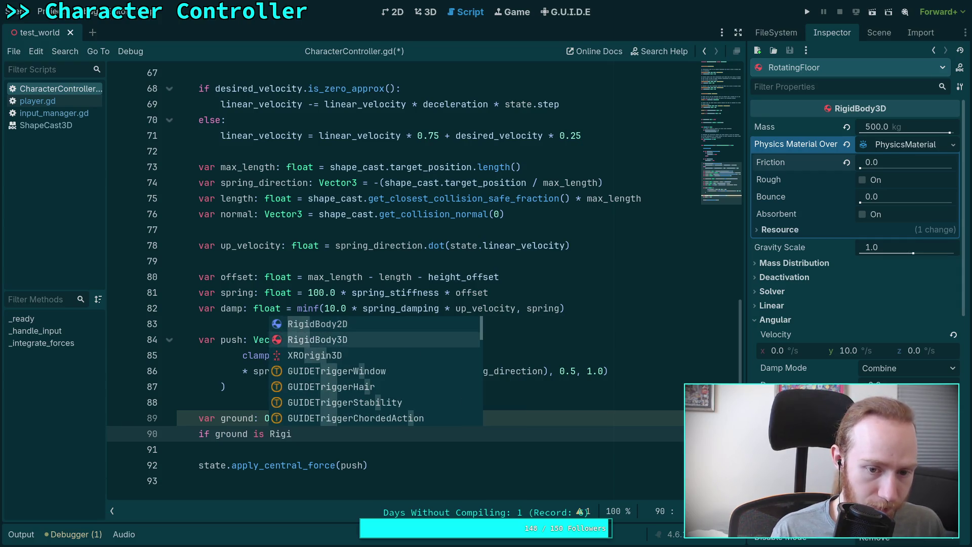
key("Return")
type(":")
key("Return")
Step: Start a 'push += ground.' line, browse velocity suggestions, revert to 'push +=', and look up RigidBody3D
type("push ")
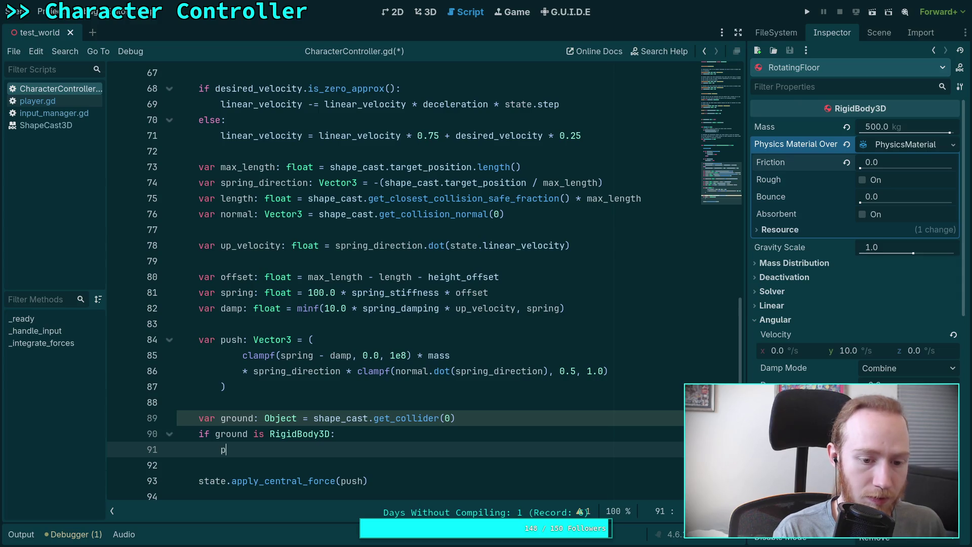
type("+= ground")
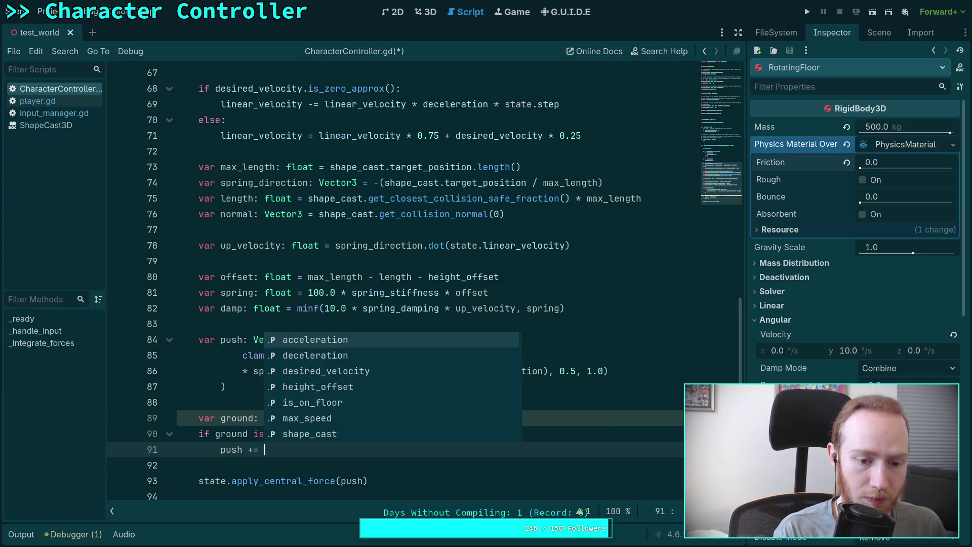
type(".")
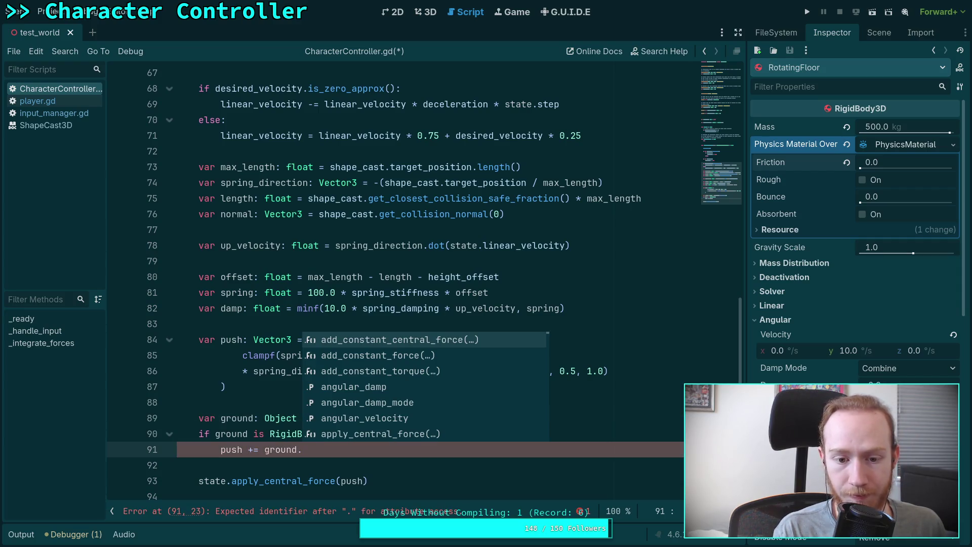
type("get")
key("Down")
key("Down")
key("Down")
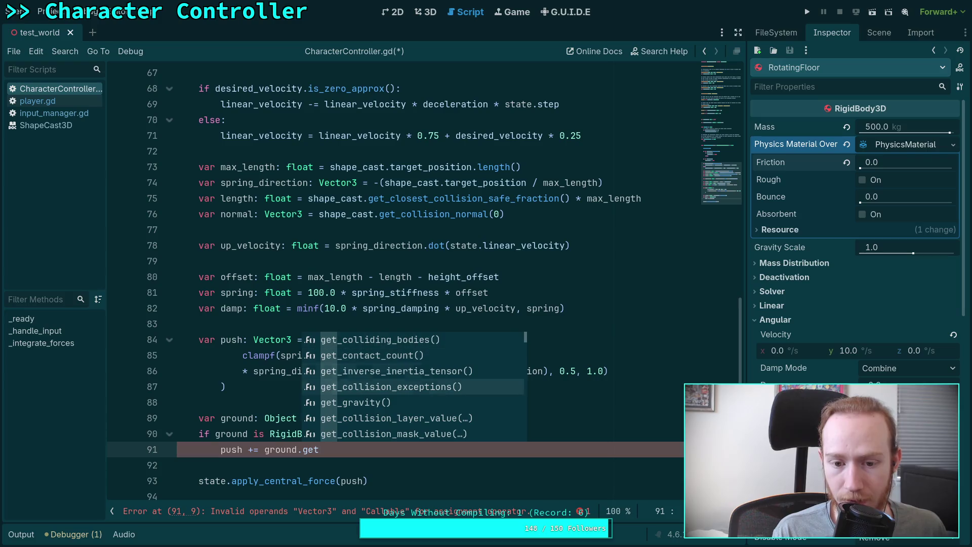
key("Down")
key("Down")
key("Down")
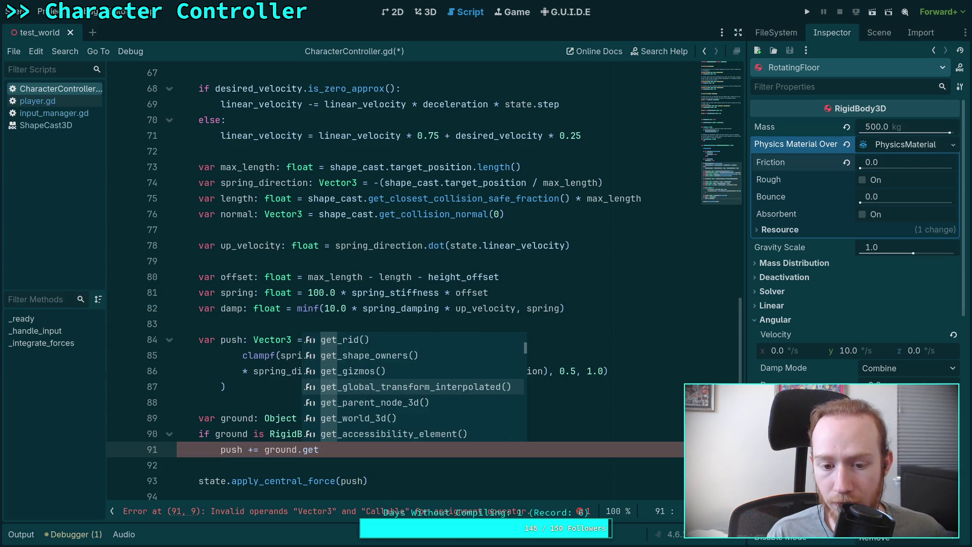
key("Down")
key("Down")
key("Down")
type("_")
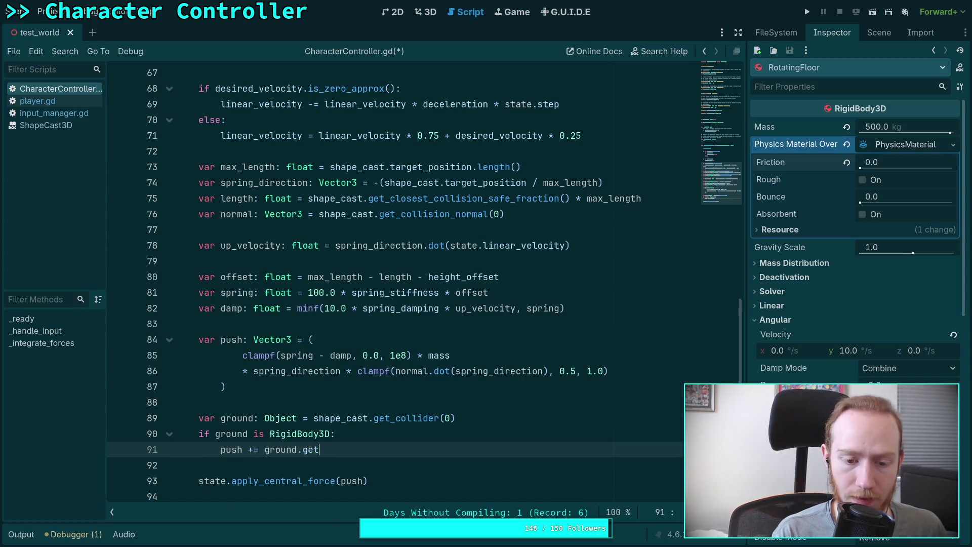
key("BackSpace")
key("BackSpace")
key("BackSpace")
type("ve")
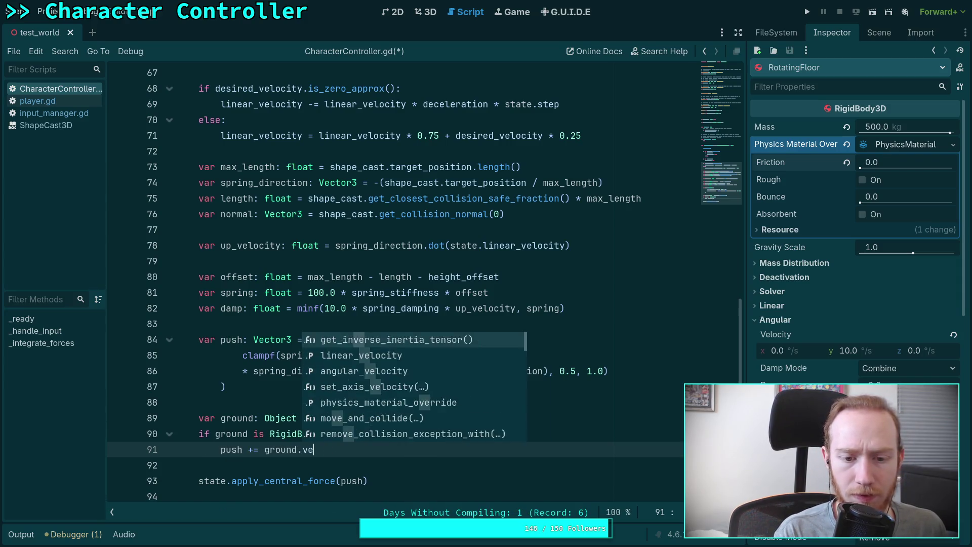
type("l")
key("Down")
key("Down")
key("Down")
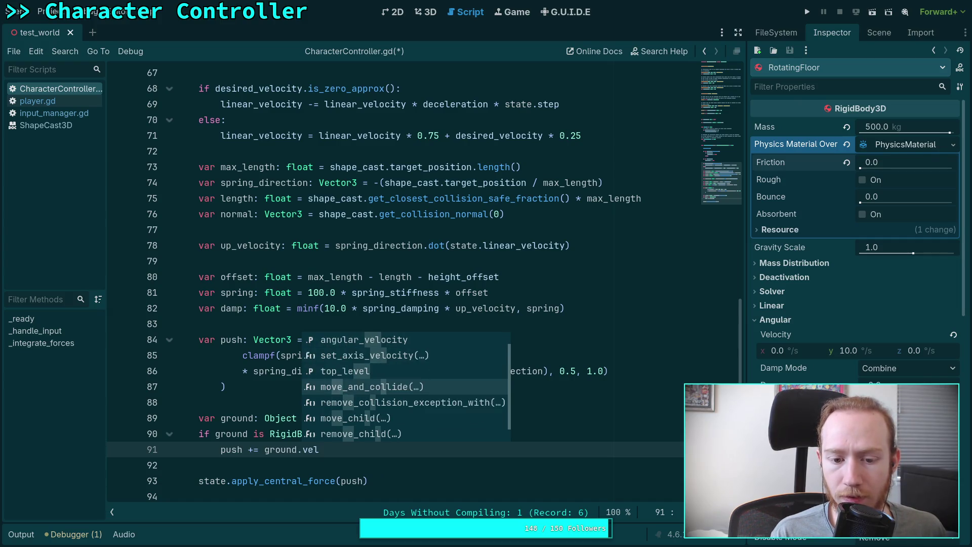
key("BackSpace")
key("BackSpace")
key("BackSpace")
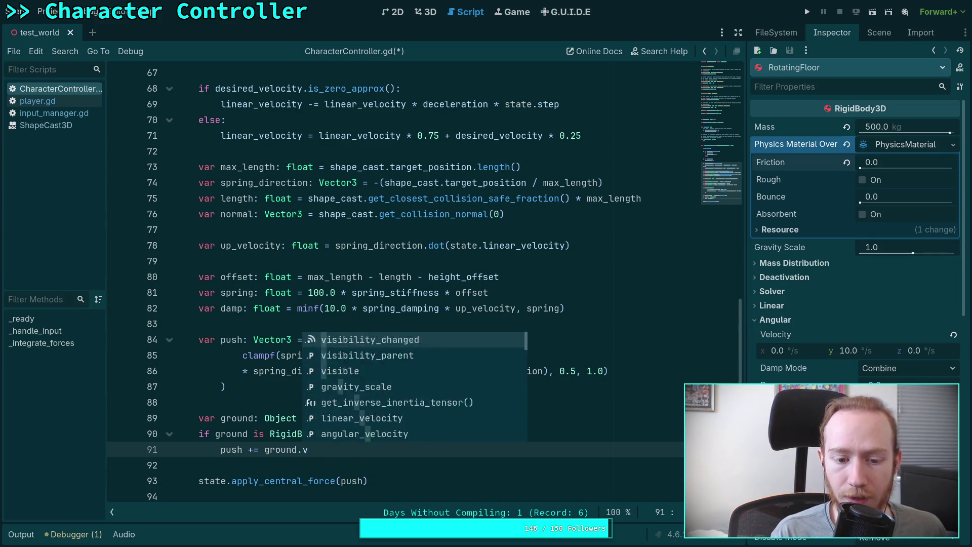
key("BackSpace")
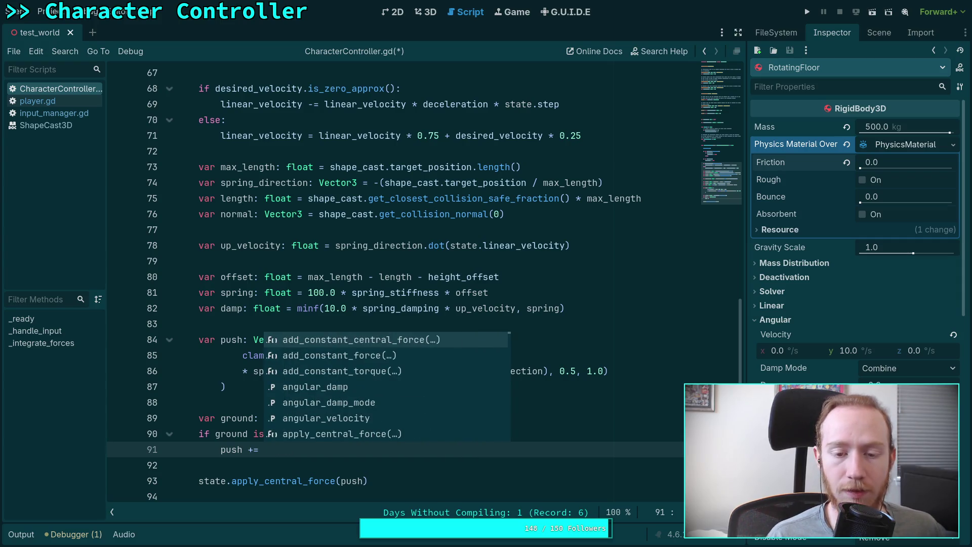
left_click(448, 304)
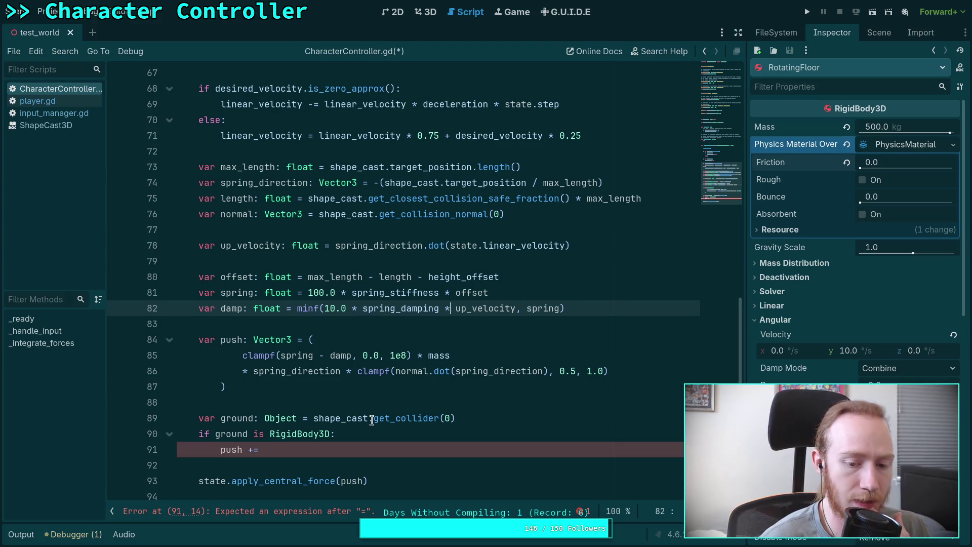
mouse_move(388, 418)
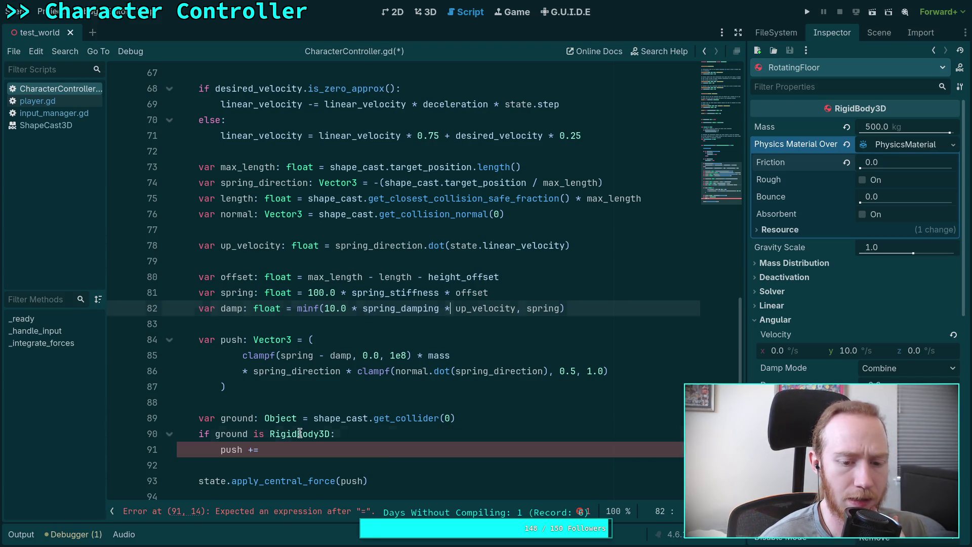
right_click(303, 433)
Step: Read the RigidBody3D help page, then its parent PhysicsBody3D
left_click(343, 517)
scroll("down", 3)
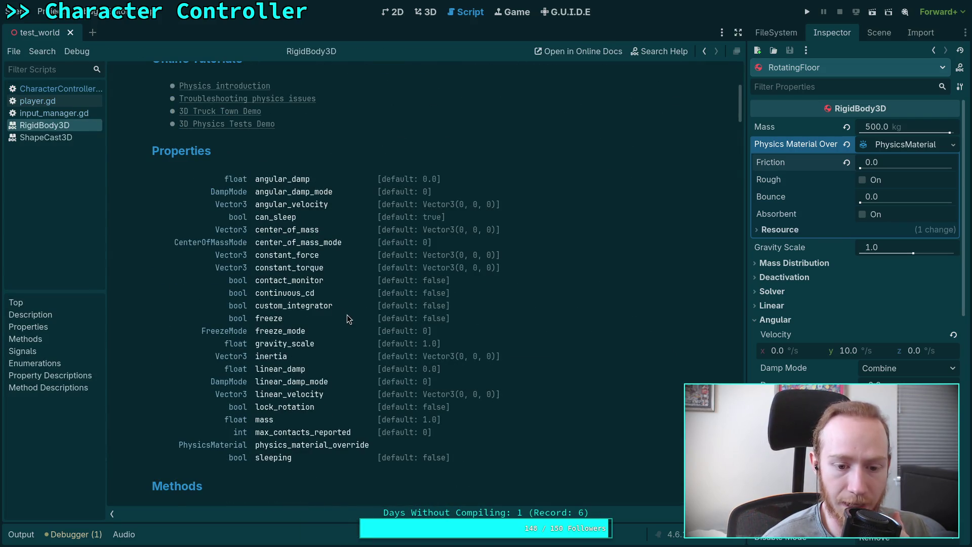
scroll("down", 3)
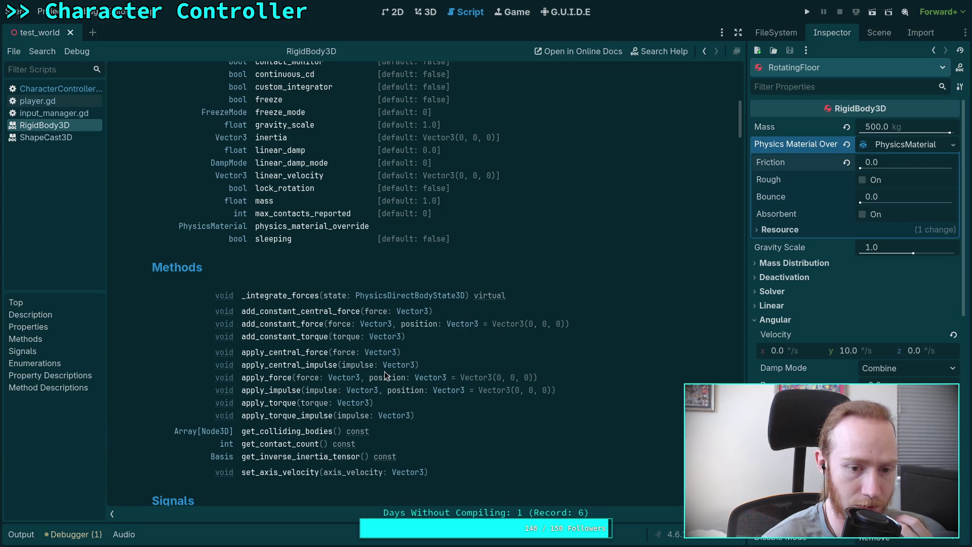
scroll("down", 3)
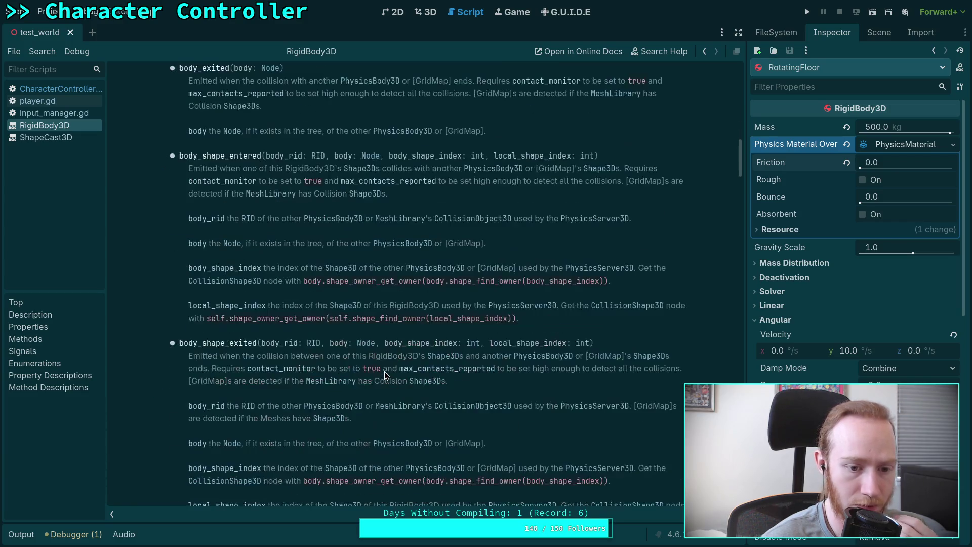
scroll("up", 3)
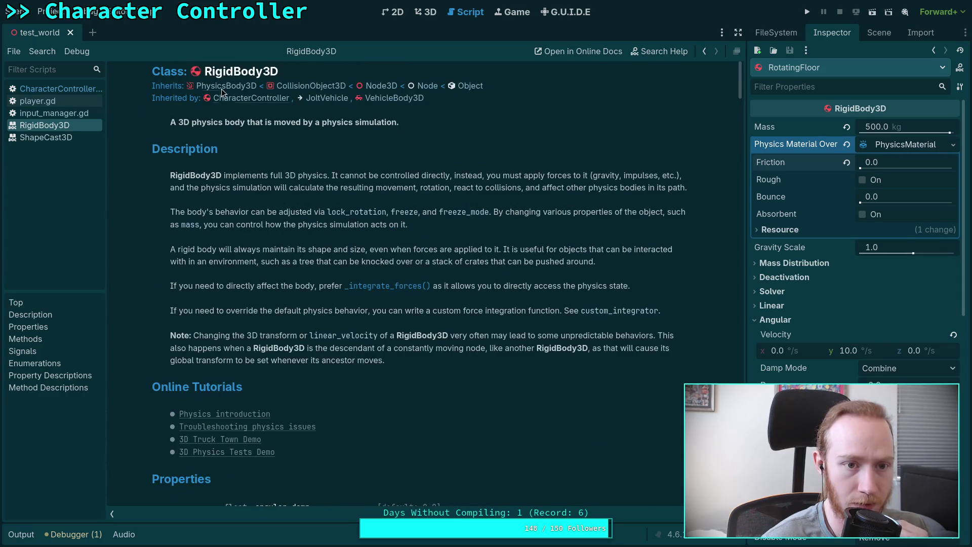
left_click(221, 90)
scroll("down", 3)
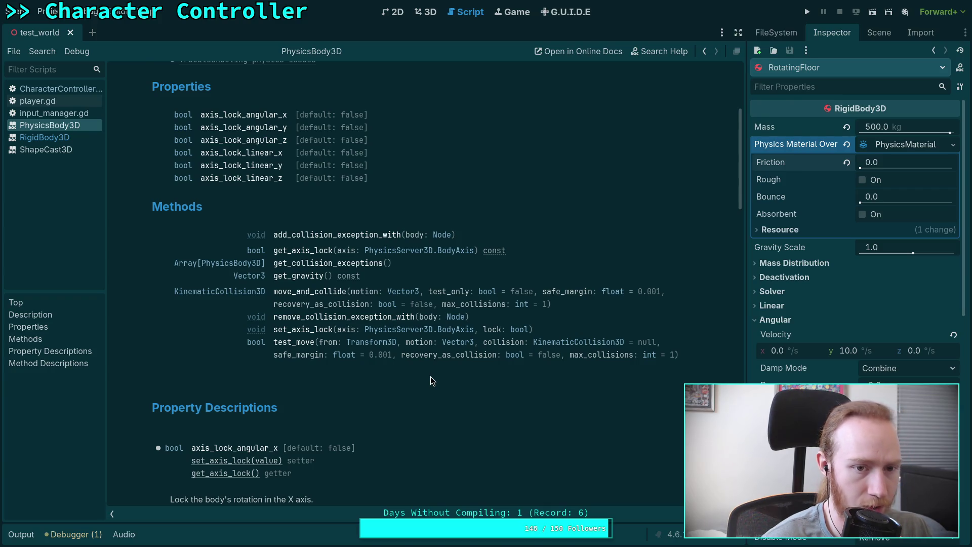
scroll("up", 3)
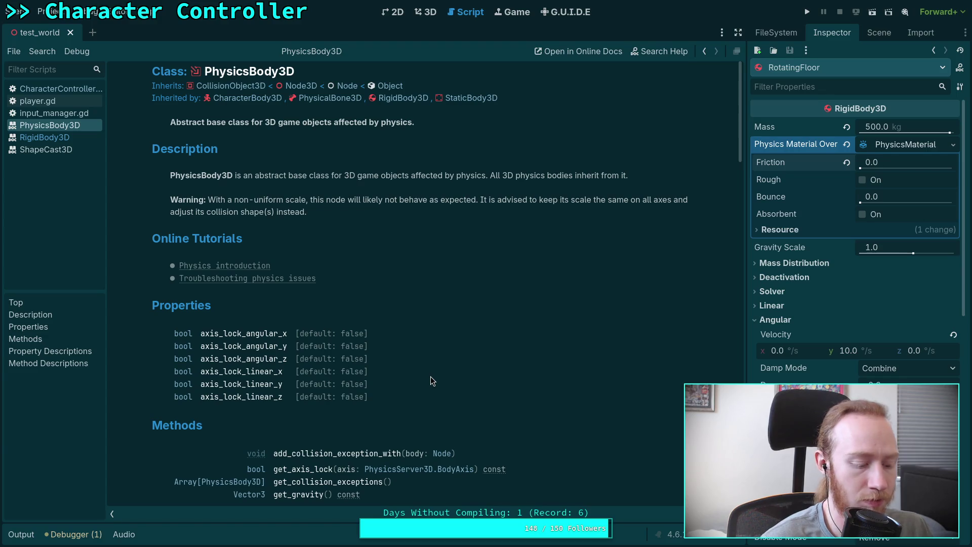
Step: Follow the inheritance to the CollisionObject3D docs, then the Shape3D docs
left_click(240, 91)
scroll("down", 3)
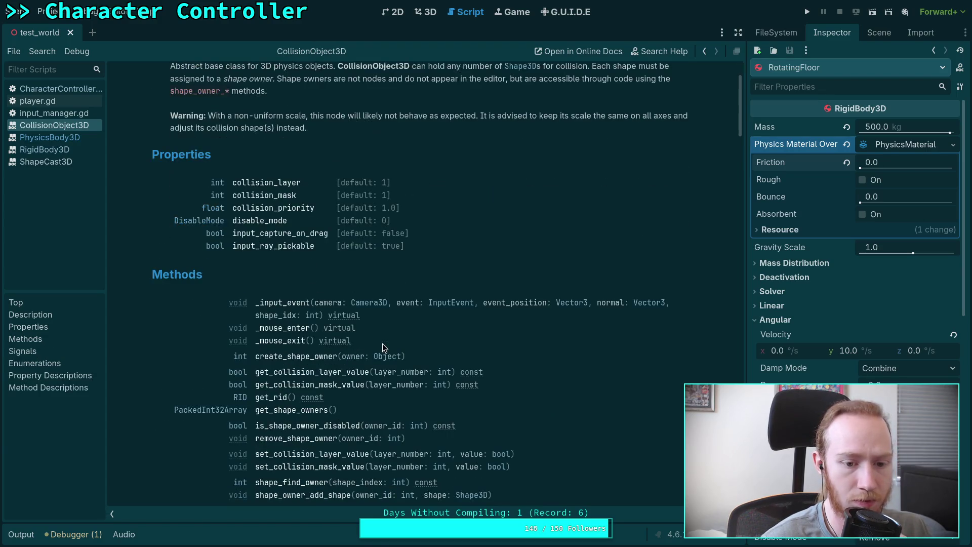
scroll("down", 3)
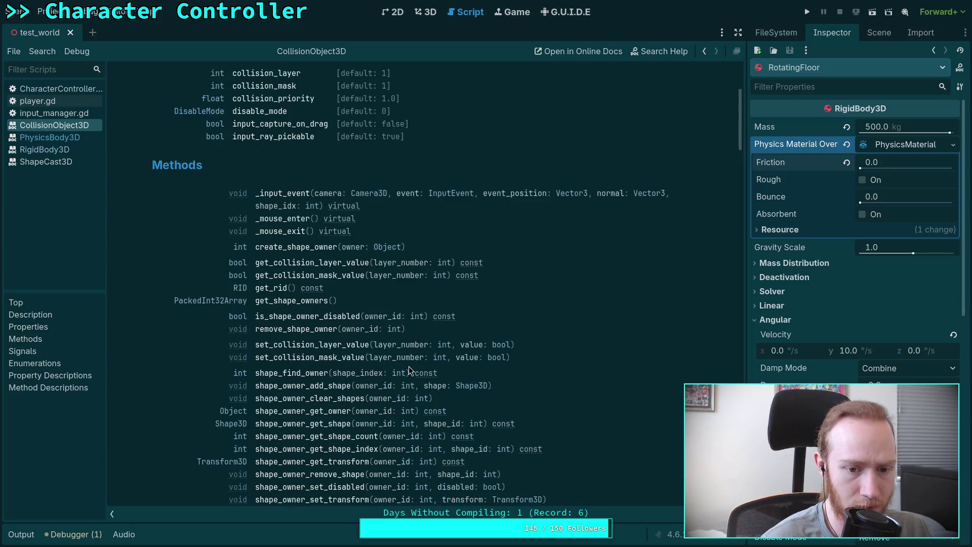
scroll("down", 3)
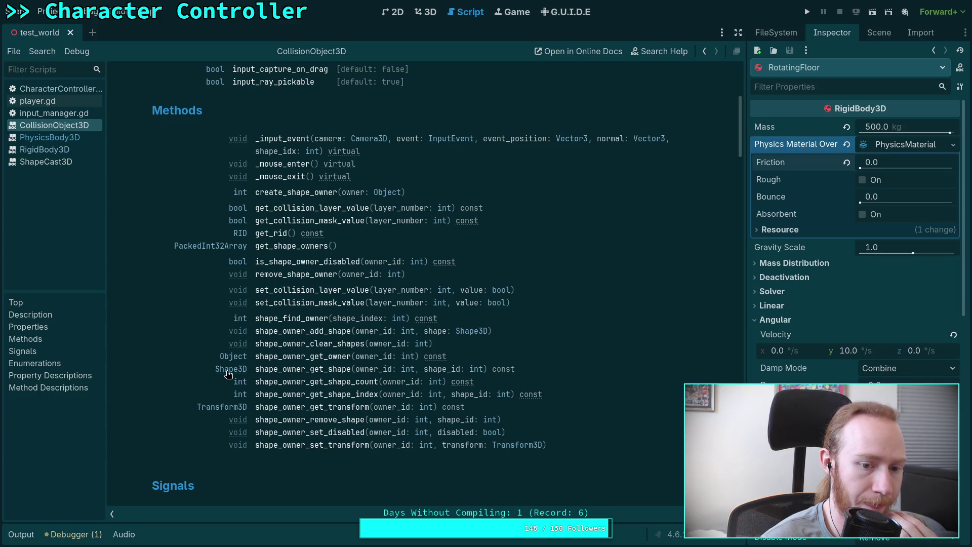
left_click(227, 373)
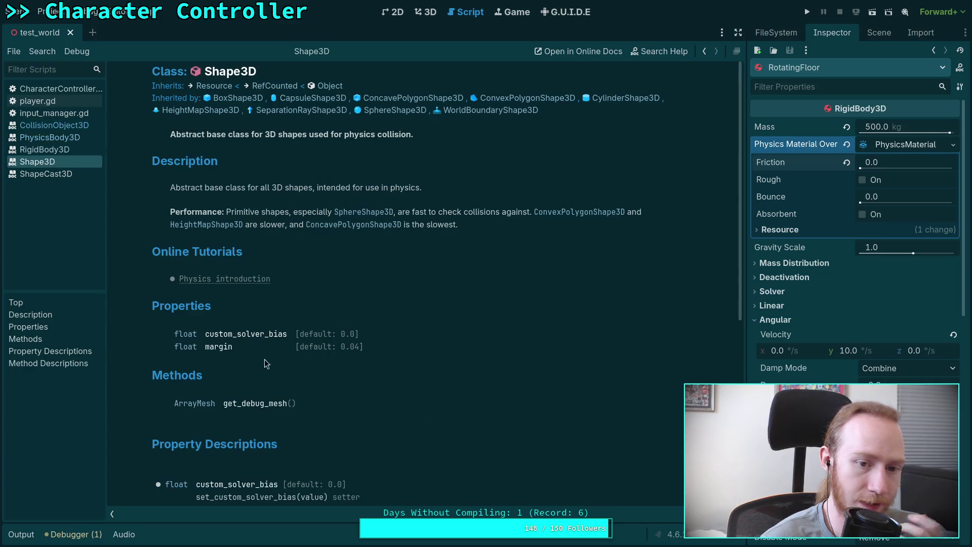
scroll("down", 3)
scroll("down", 3)
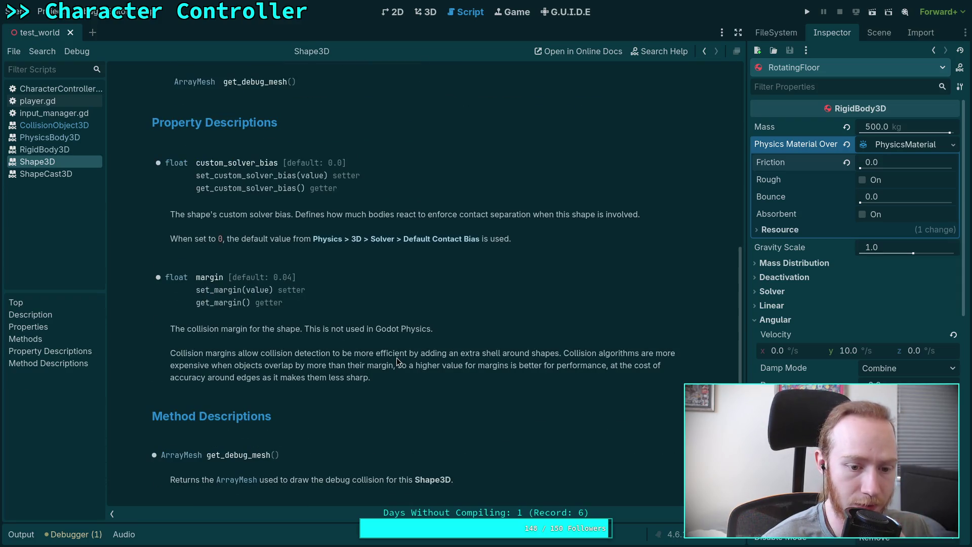
scroll("up", 3)
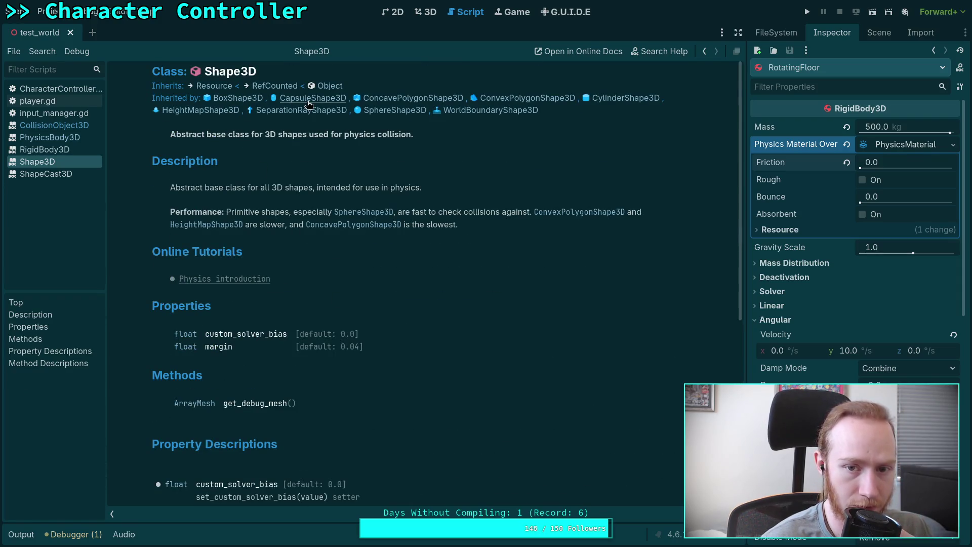
Step: View the CylinderShape3D docs, return to Shape3D, and close the Shape3D page
left_click(605, 102)
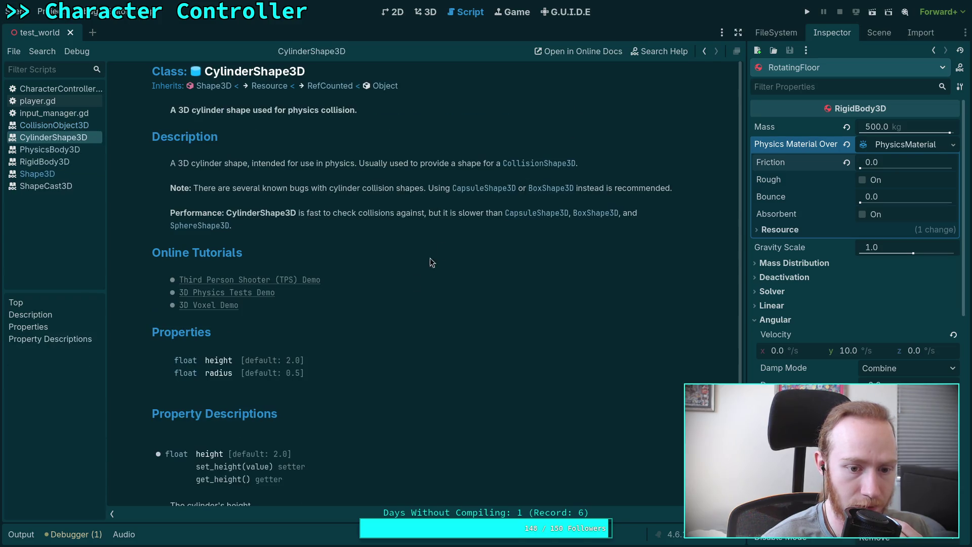
scroll("down", 3)
scroll("up", 3)
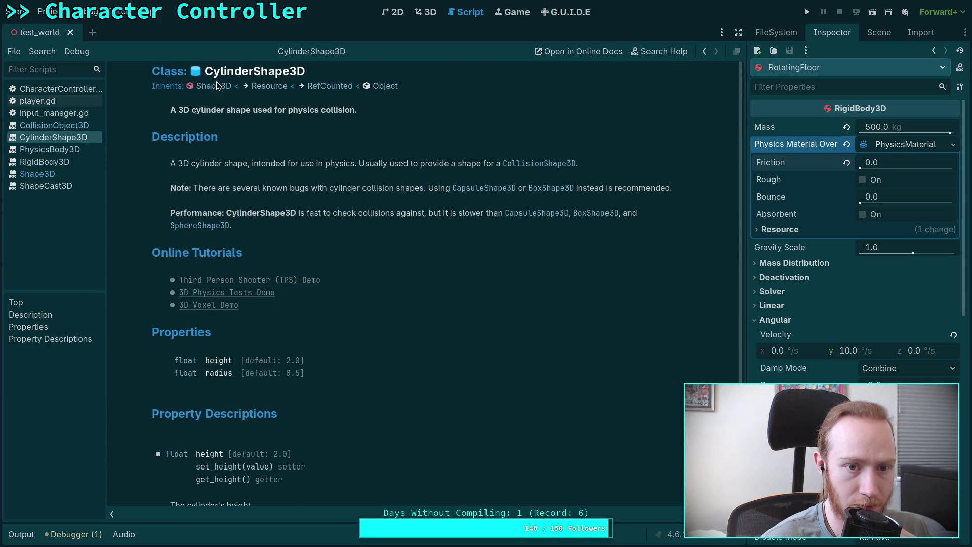
left_click(215, 86)
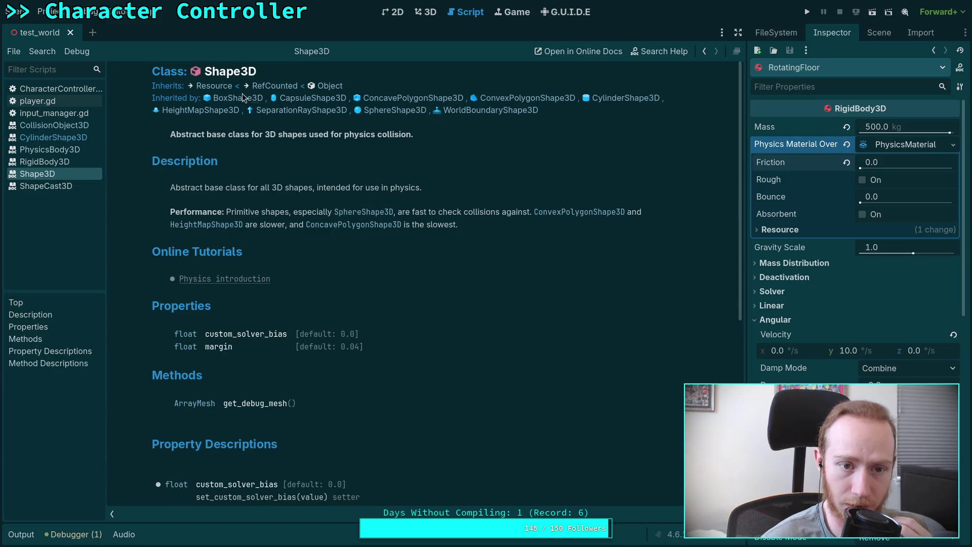
right_click(36, 179)
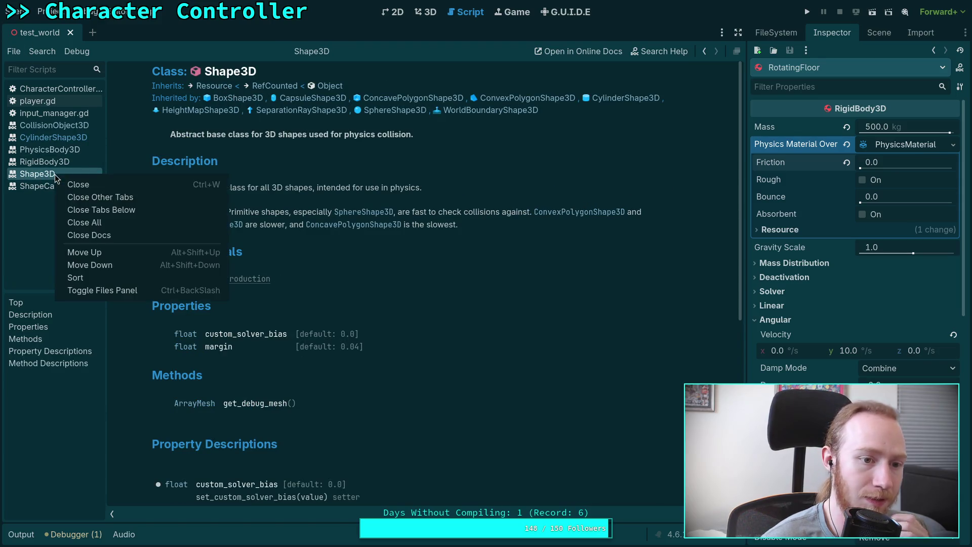
left_click(89, 186)
Step: Scroll RigidBody3D's Methods and follow the PhysicsDirectBodyState3D link in _integrate_forces
left_click(73, 165)
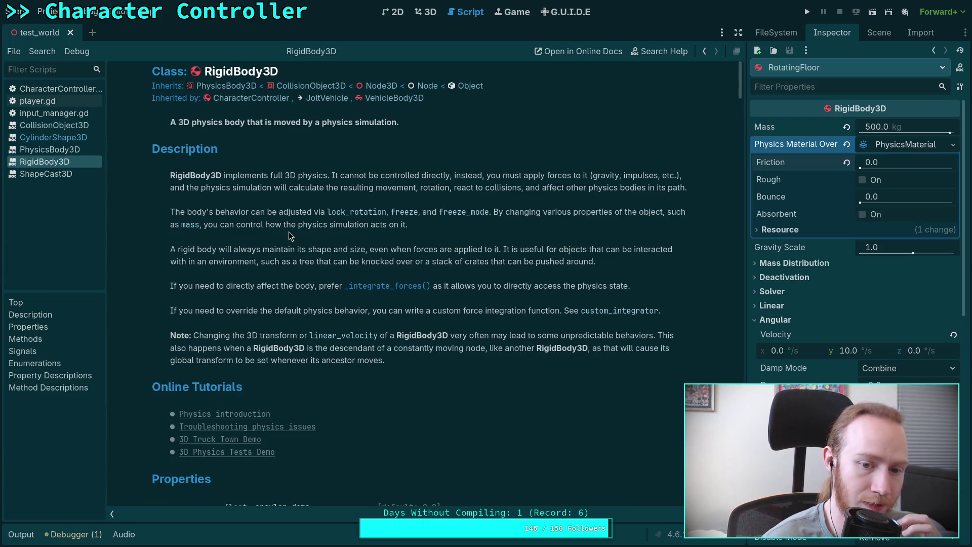
scroll("down", 3)
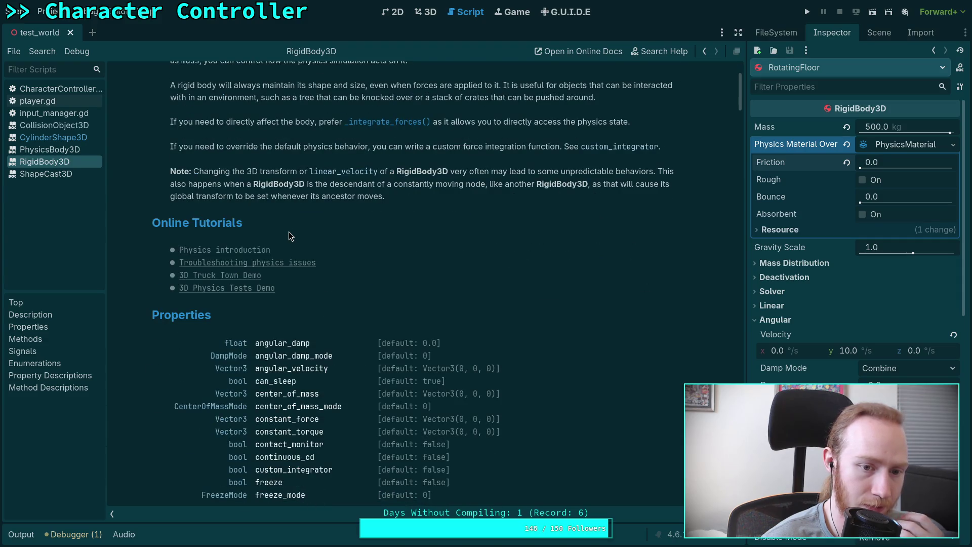
scroll("down", 3)
scroll("down", 3)
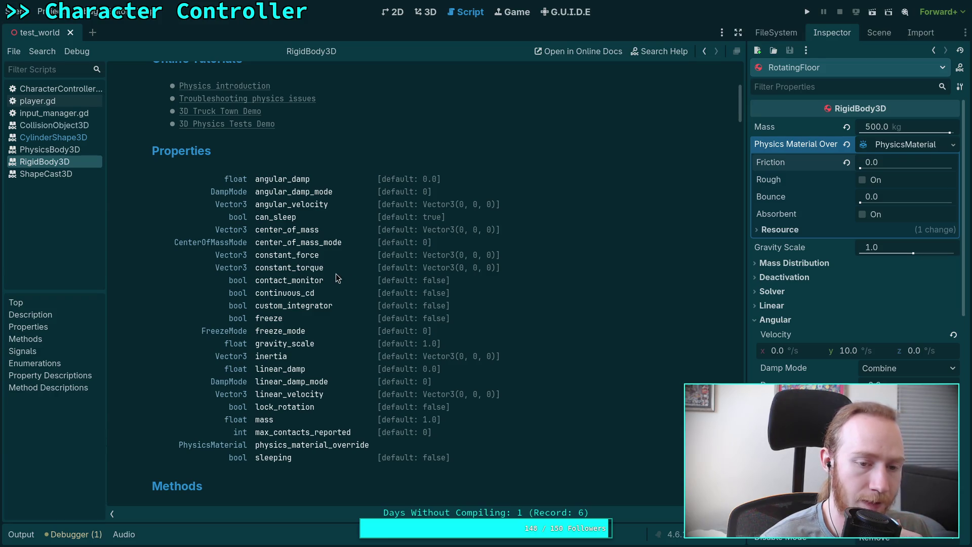
scroll("down", 3)
scroll("down", 3)
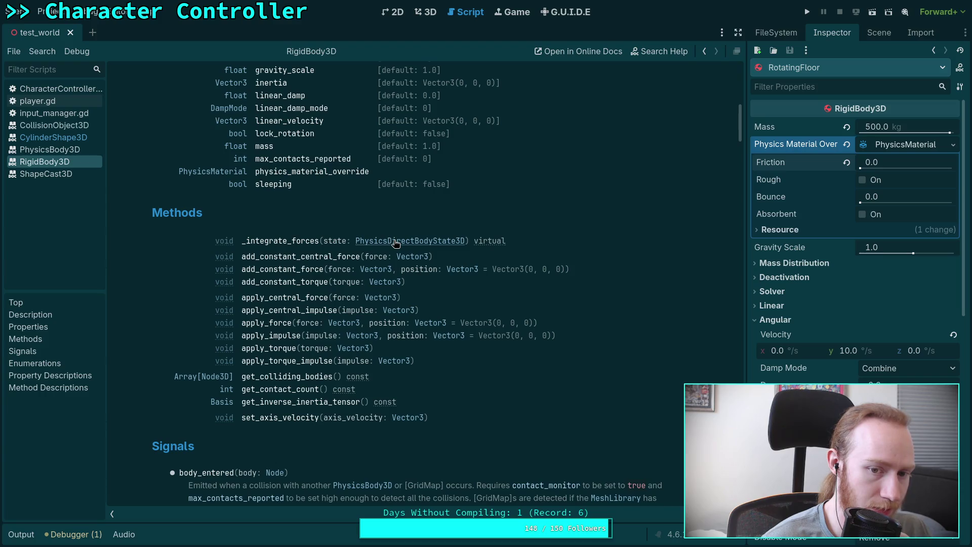
scroll("up", 3)
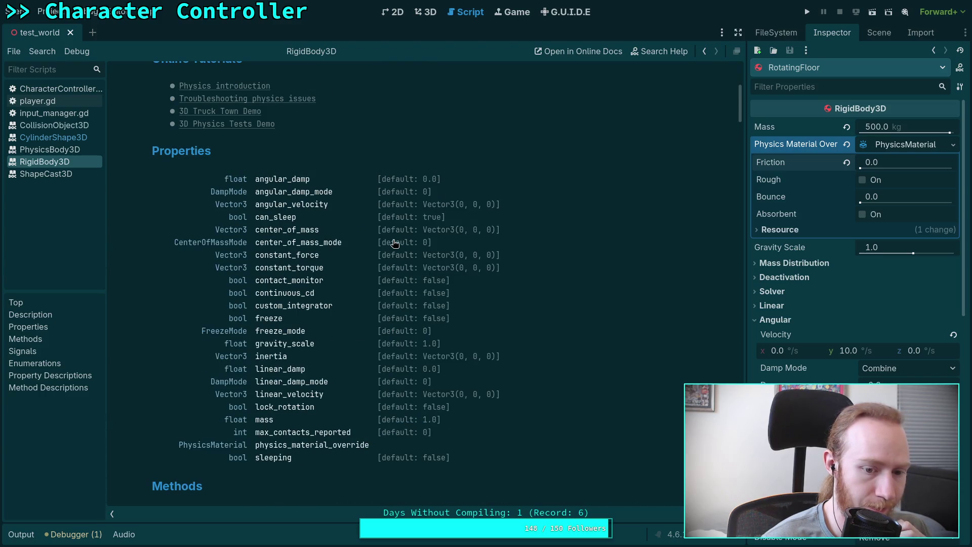
scroll("down", 3)
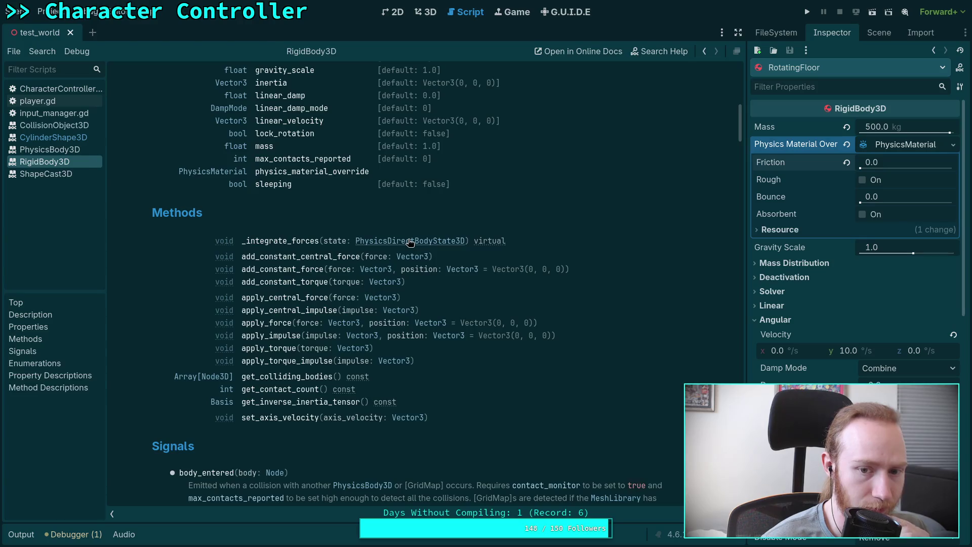
left_click(389, 243)
scroll("down", 3)
Step: Look up body_get_direct_state in the PhysicsServer3D reference, then return to CharacterController.gd
scroll("down", 3)
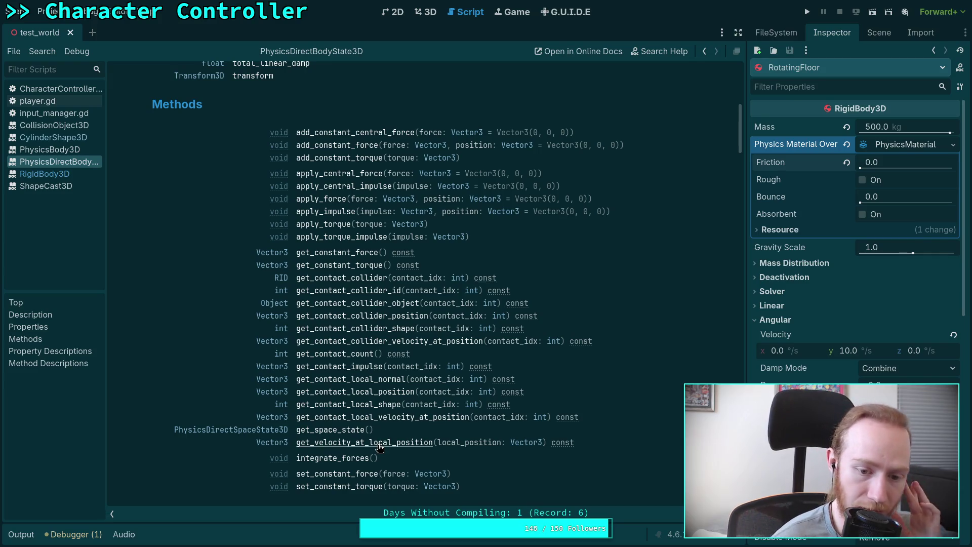
scroll("up", 3)
scroll("up", 3)
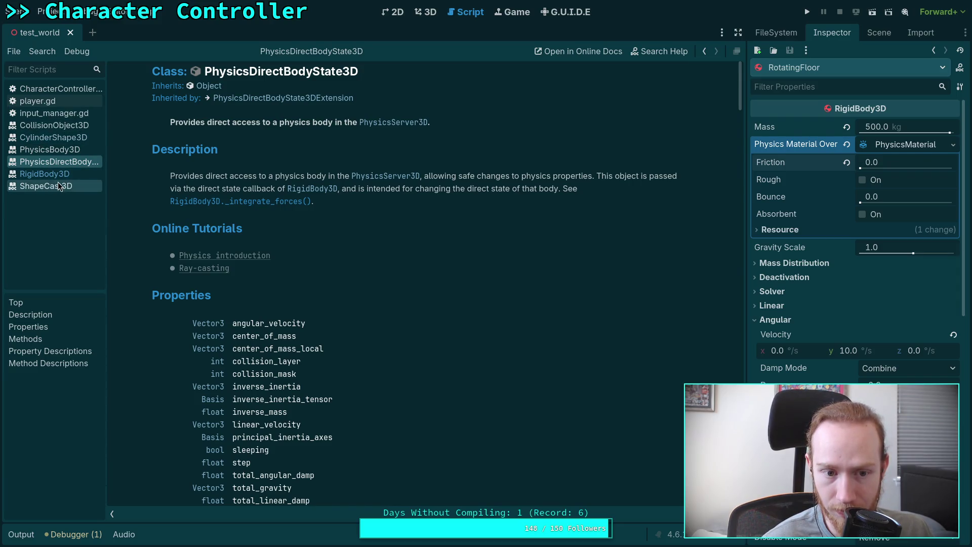
left_click(393, 176)
scroll("down", 3)
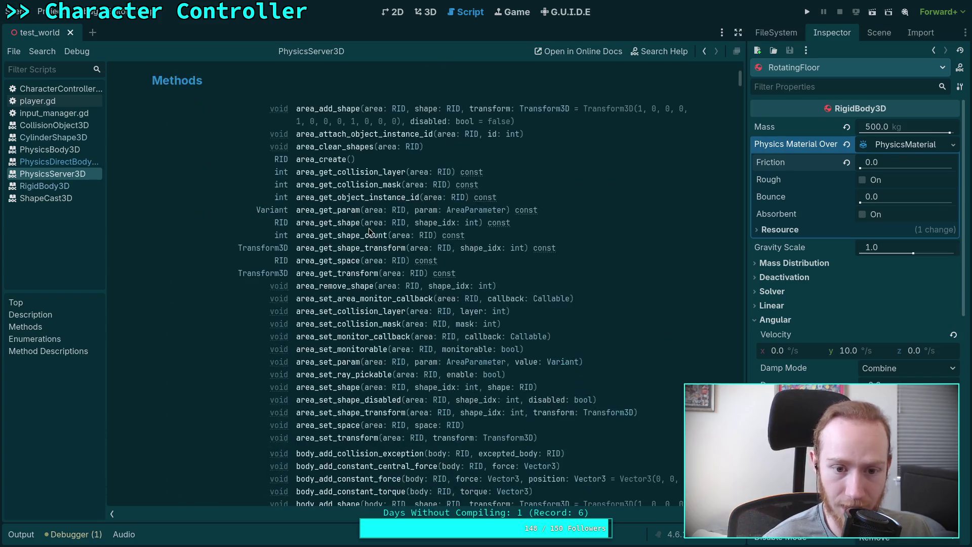
scroll("down", 3)
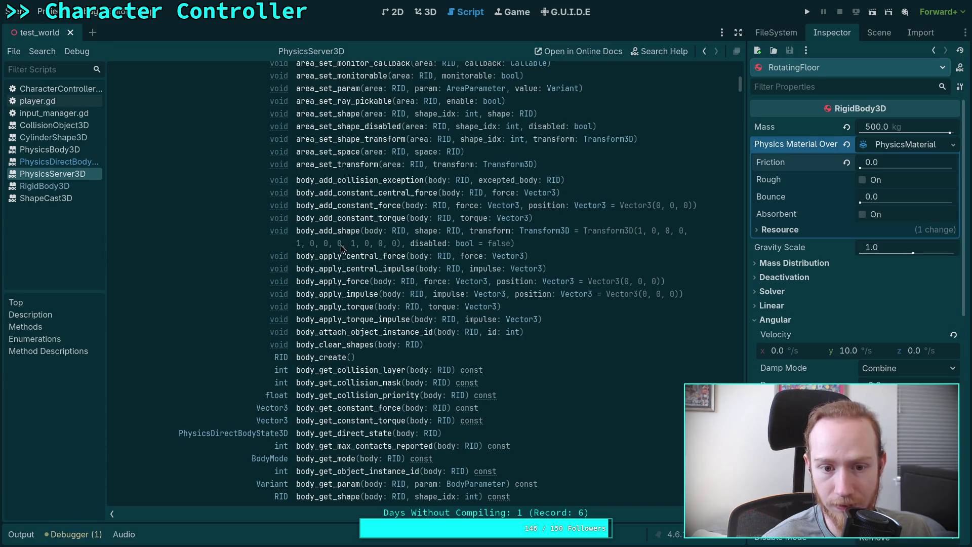
scroll("down", 3)
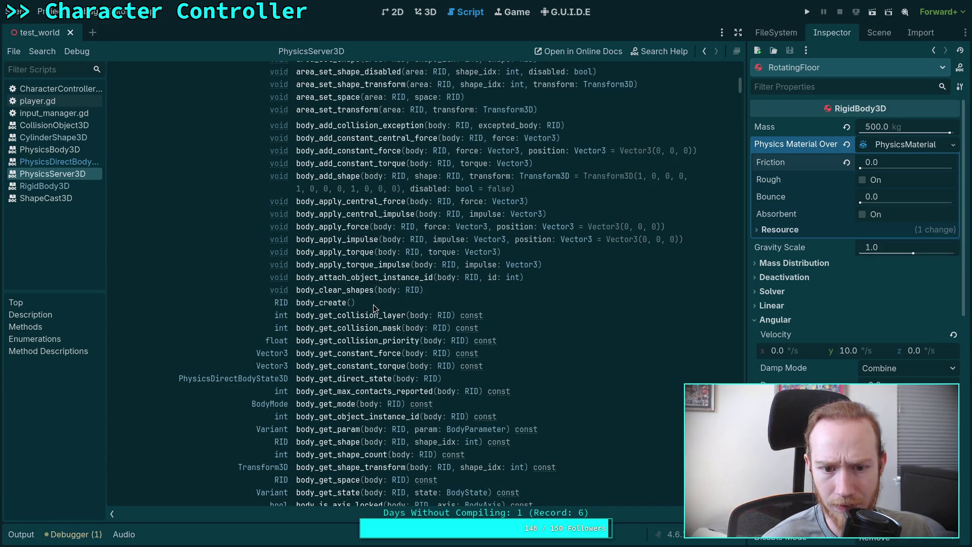
scroll("down", 3)
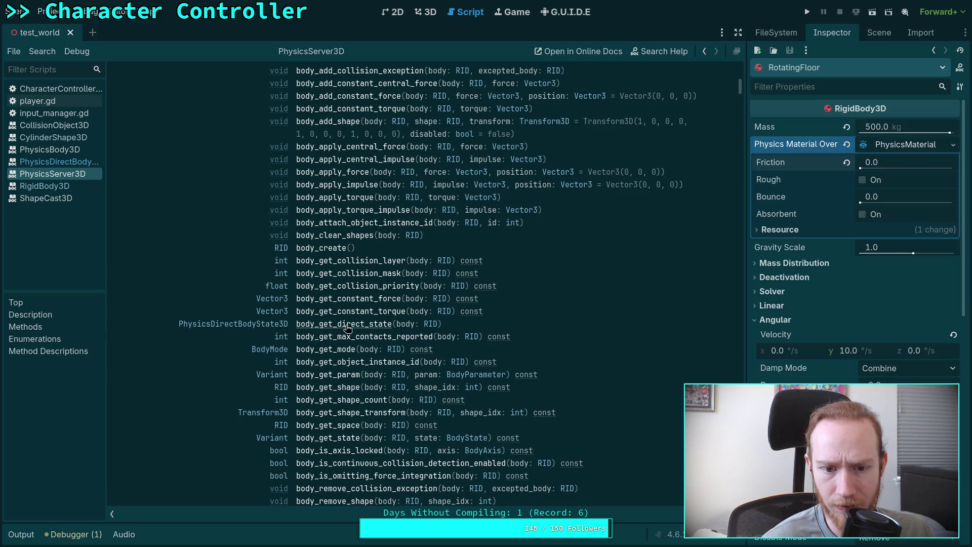
left_click(75, 88)
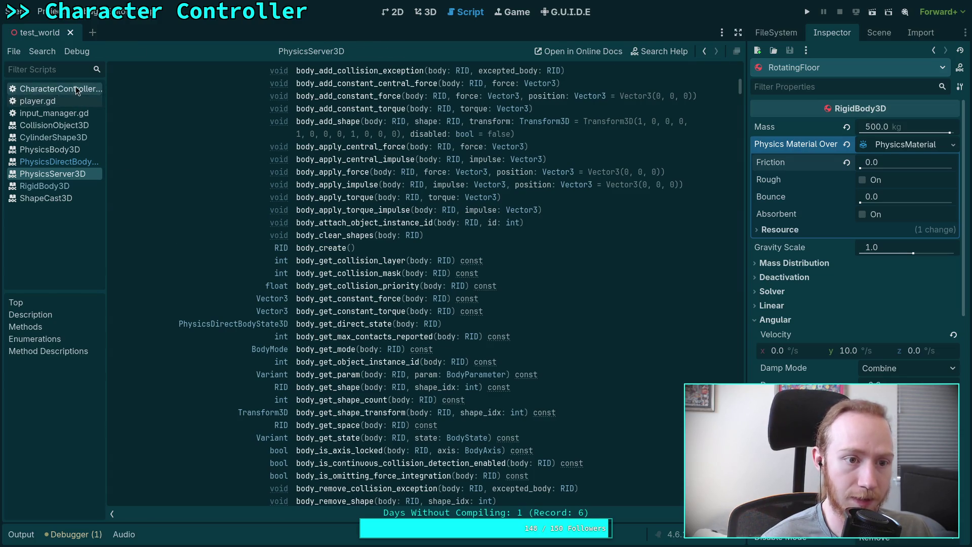
Step: Replace line 91 with var body_state := PhysicsServer3D.body_get_direct_state(ground.get_rid())
scroll("down", 3)
double_click(223, 308)
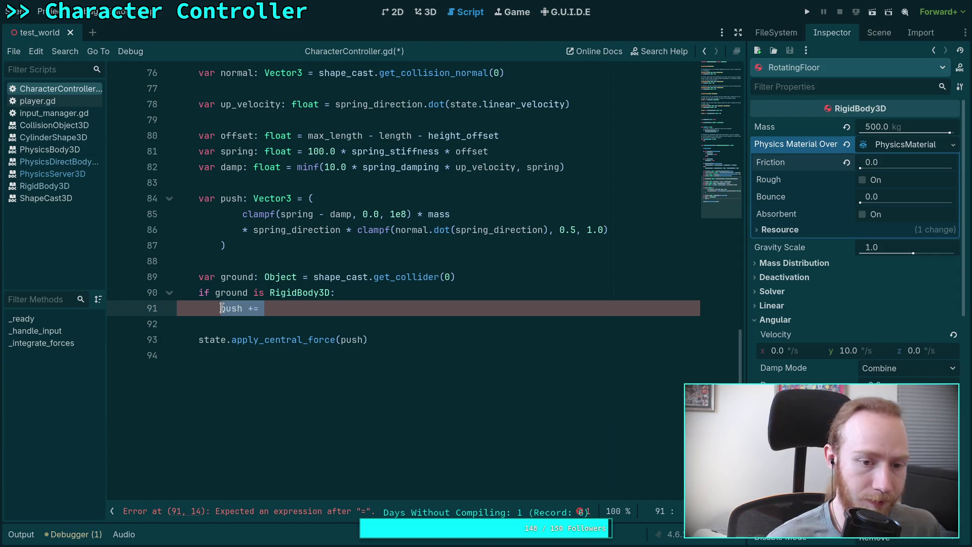
key("shift+End")
type("var bo")
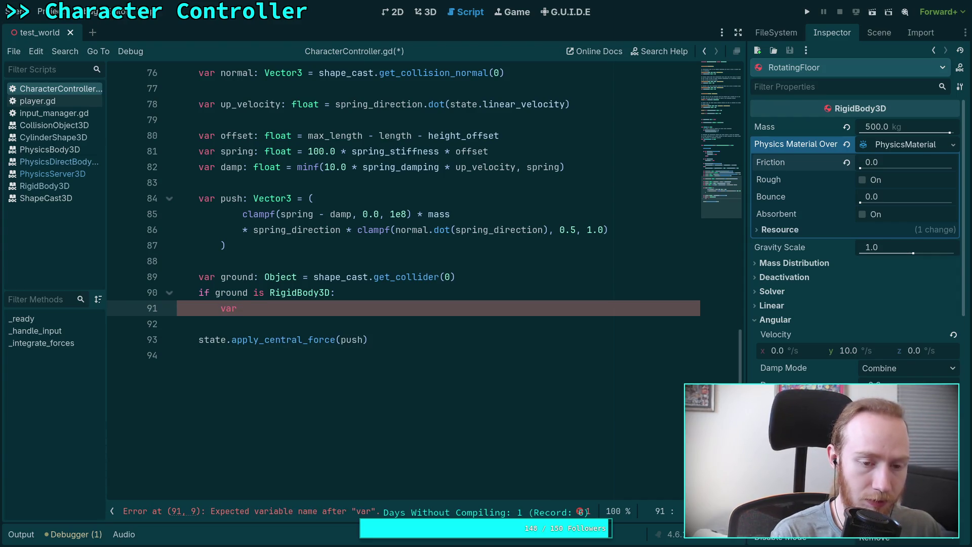
type("dy_state:")
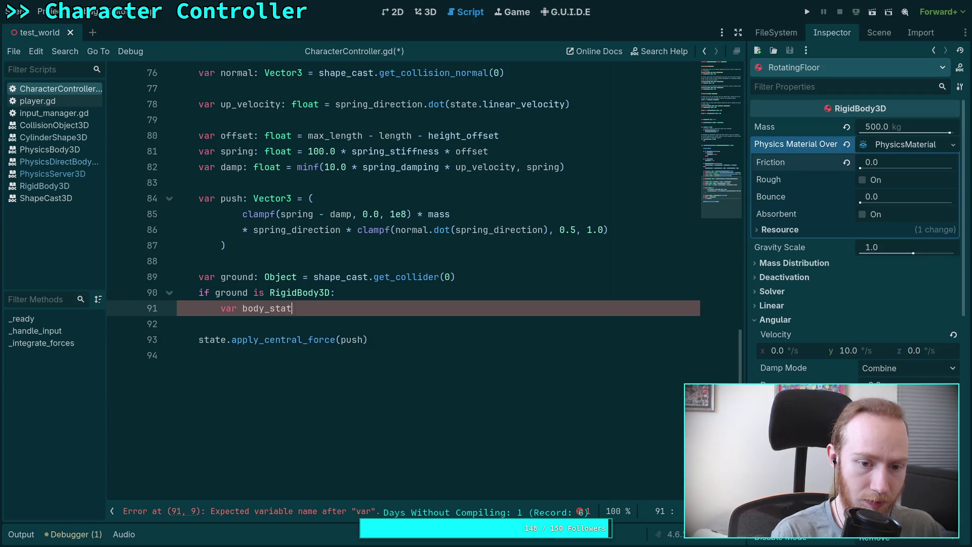
type(" := Physics")
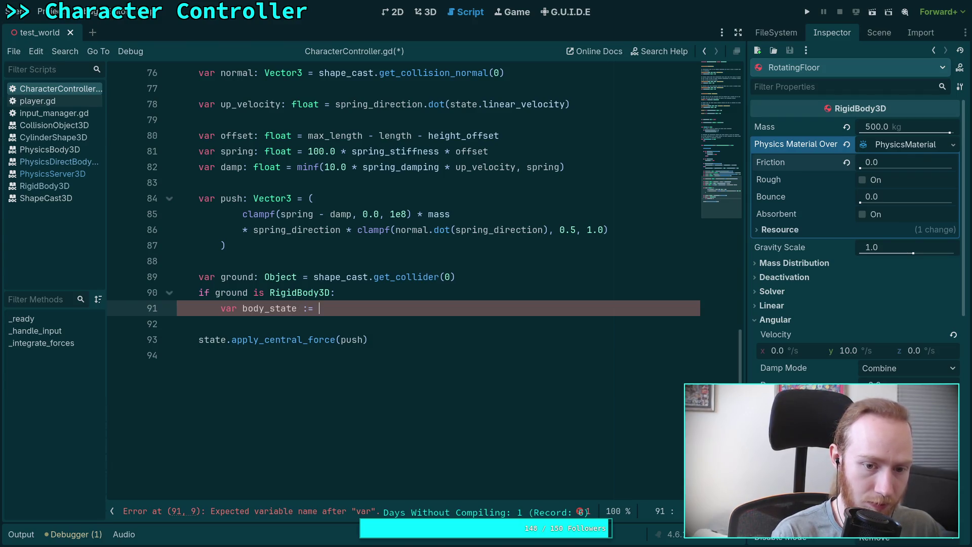
type("Ser")
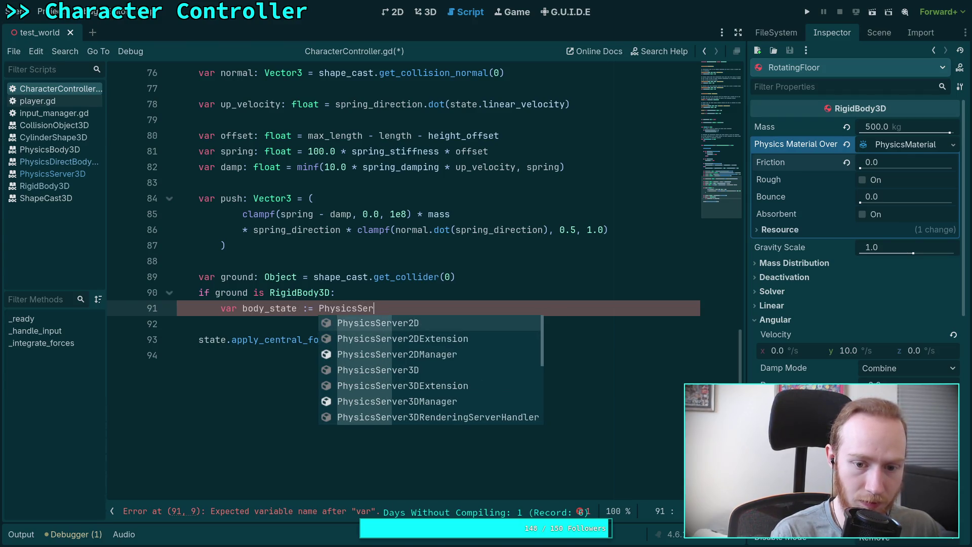
key("Return")
type(".body_get")
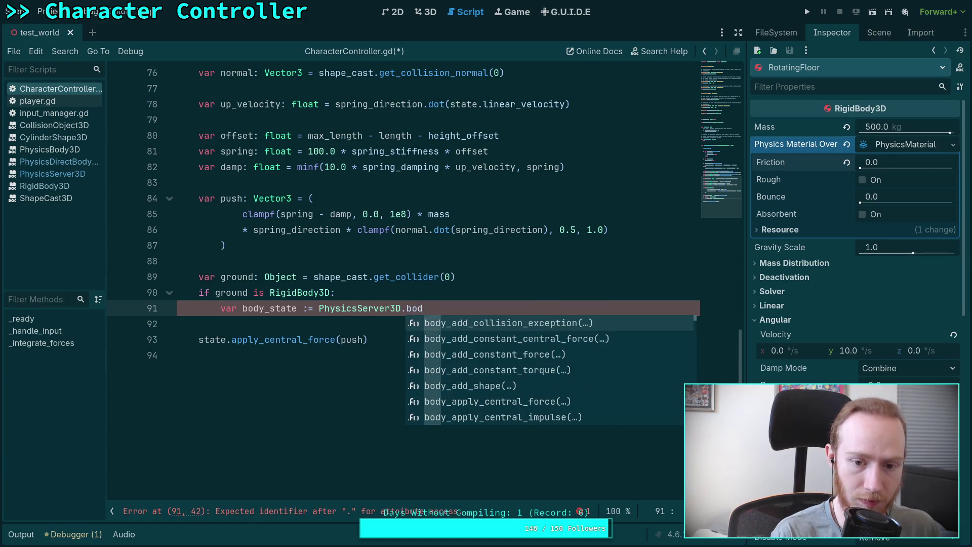
type("_dir")
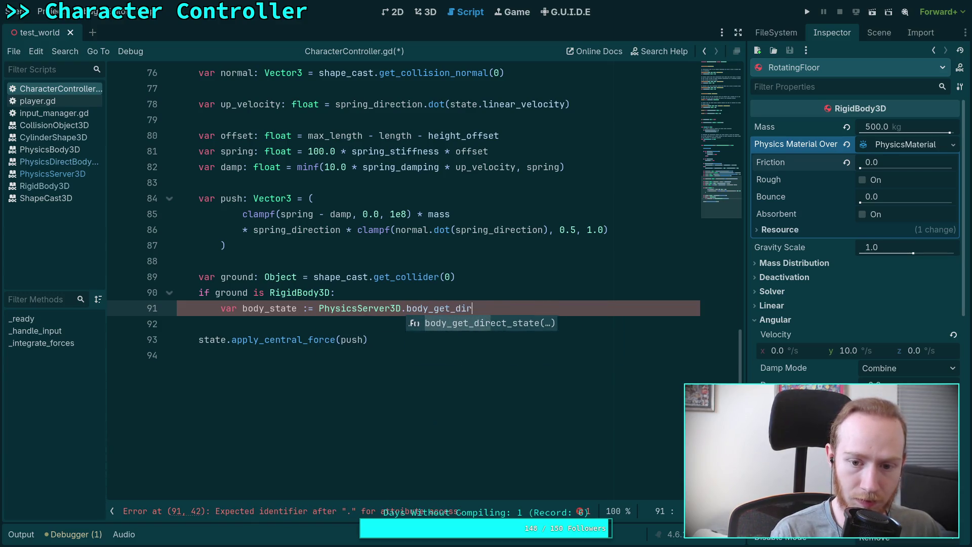
key("Return")
type("ground.get")
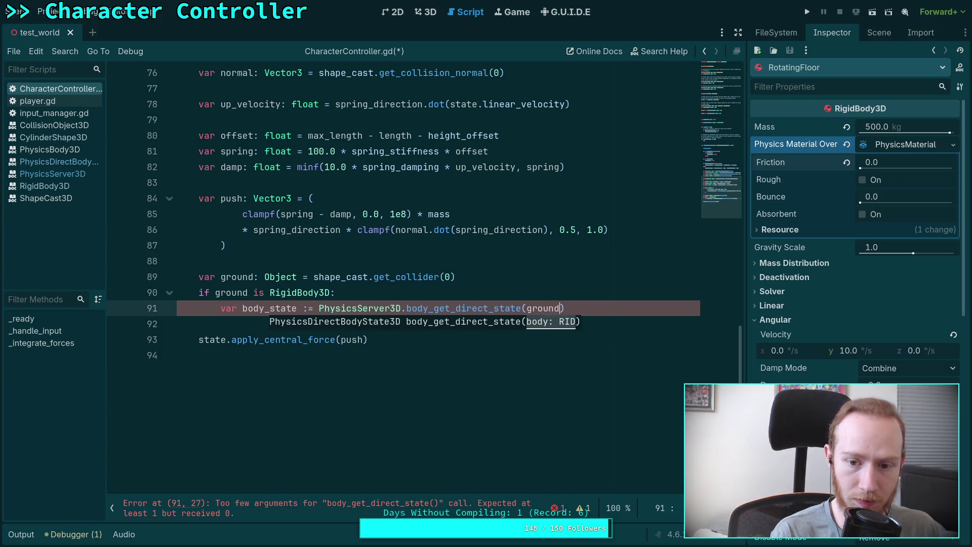
type("_ri")
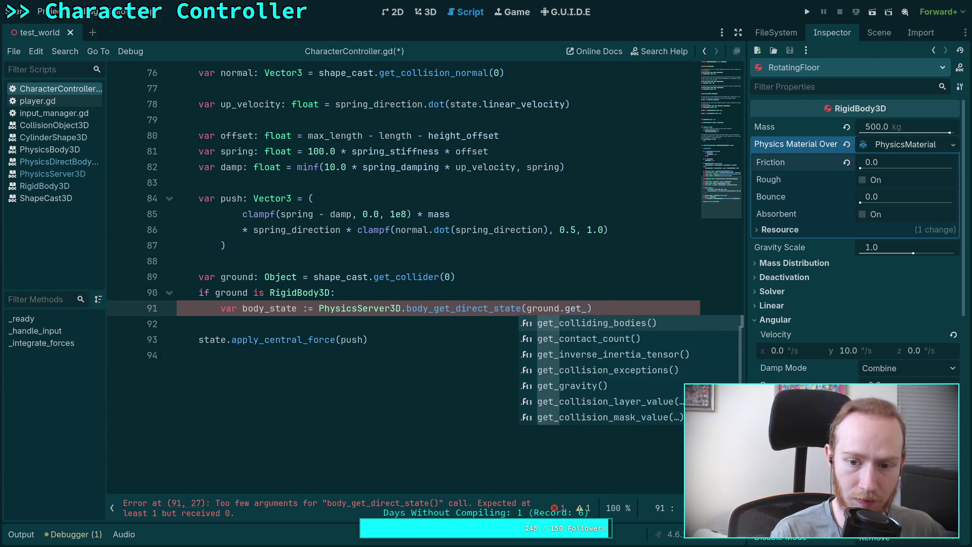
key("Return")
key("End")
Step: Add a new line: push += body_state.get_velocity_at_local_position()
key("Return")
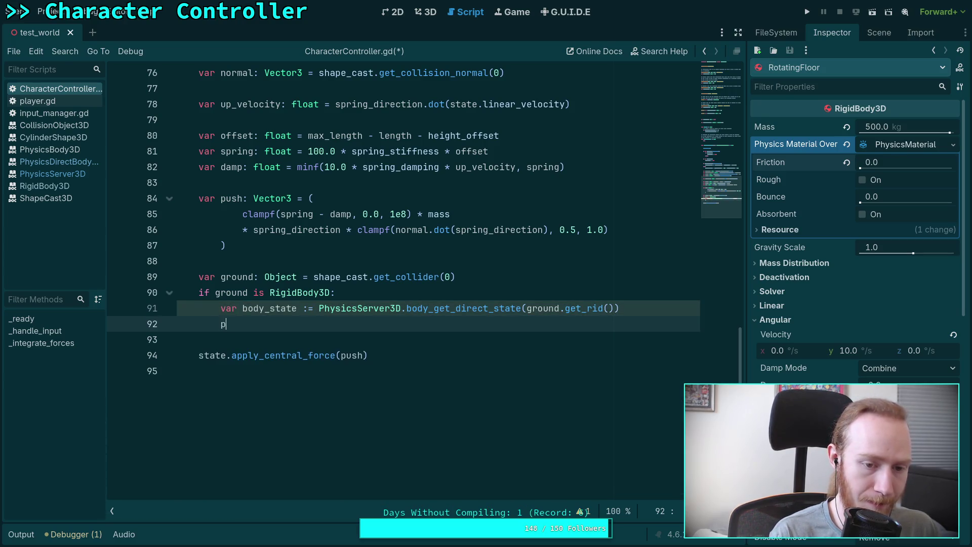
type("ush +")
type("= ")
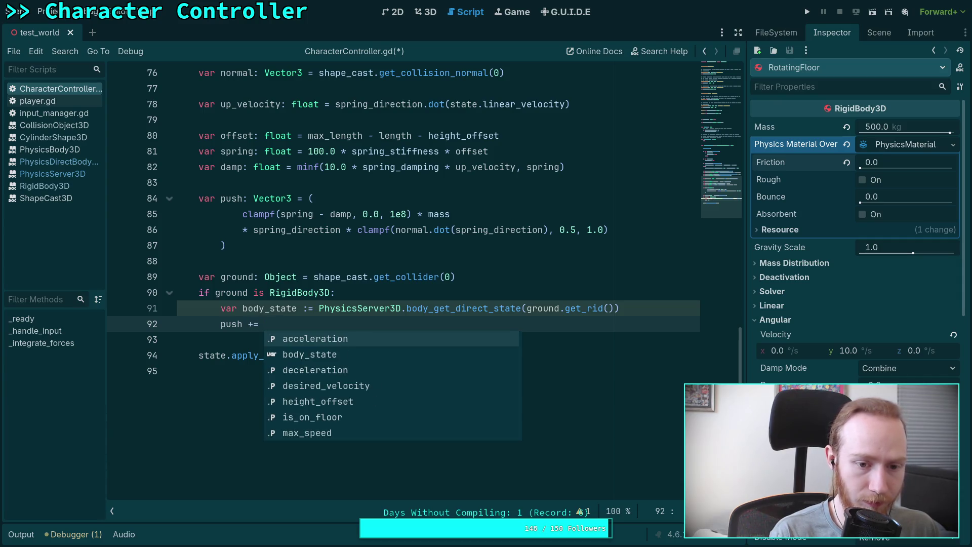
type("body")
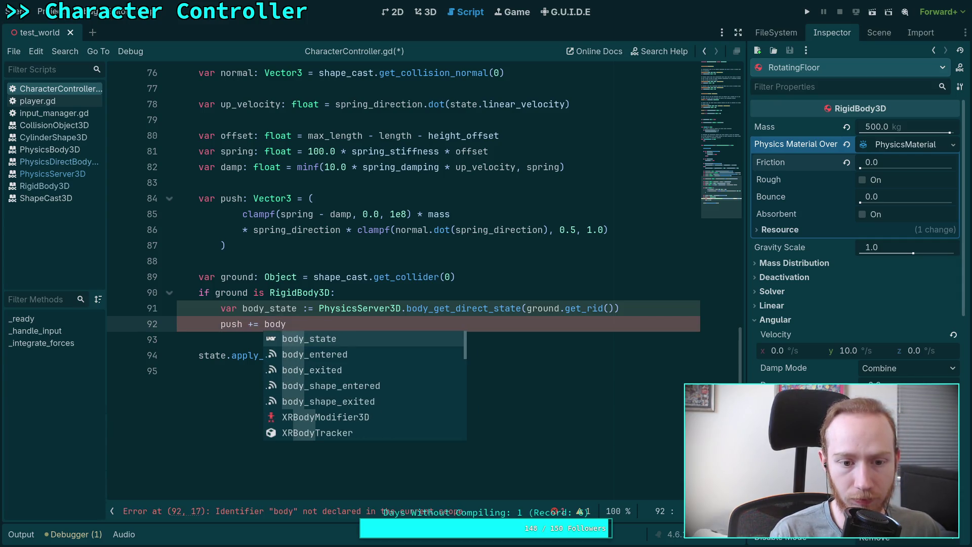
key("Return")
type(".get_locat")
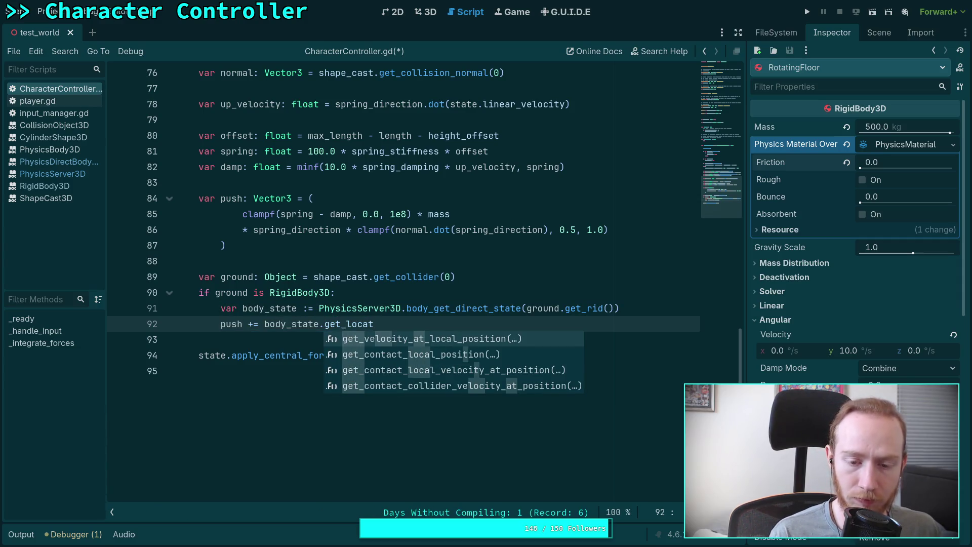
key("Return")
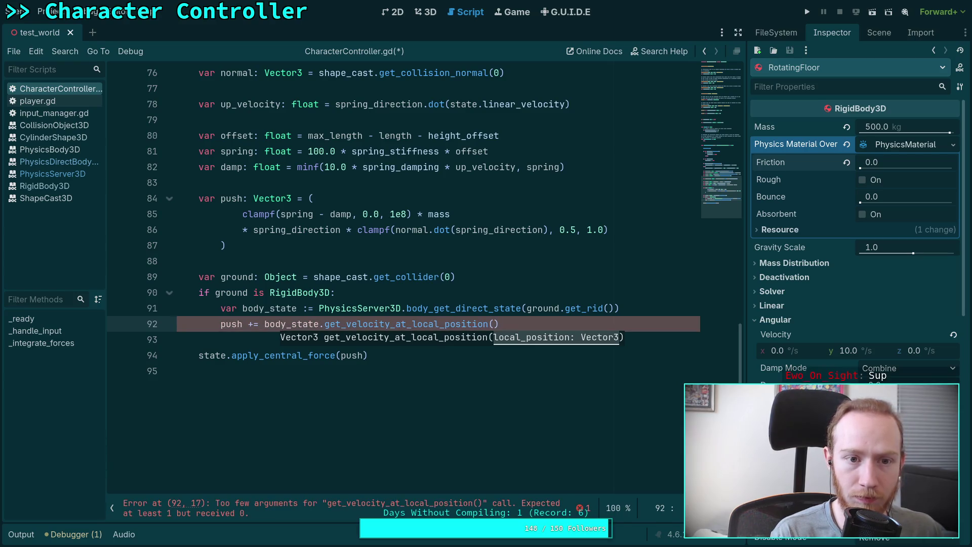
Step: Add and then discard a stray line after line 91, returning to the push line
scroll("up", 3)
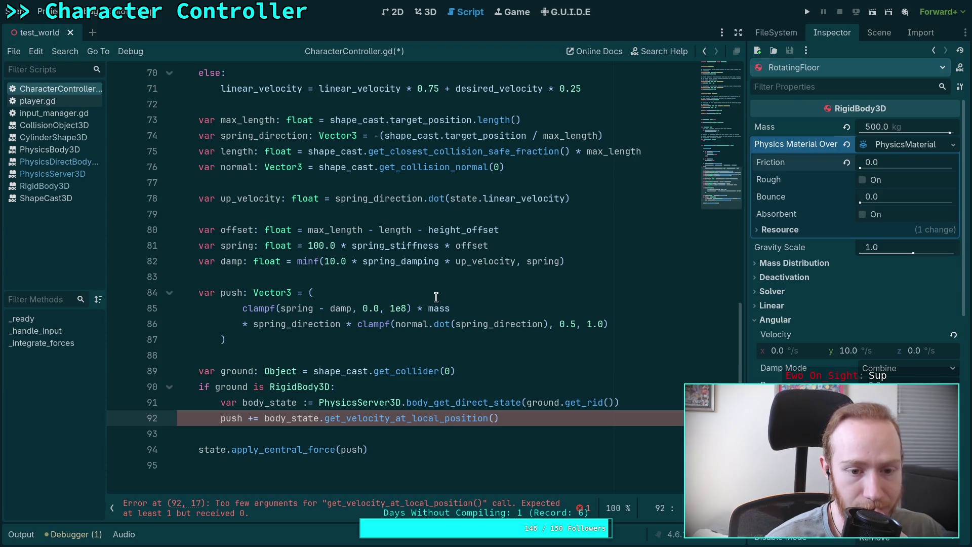
scroll("up", 3)
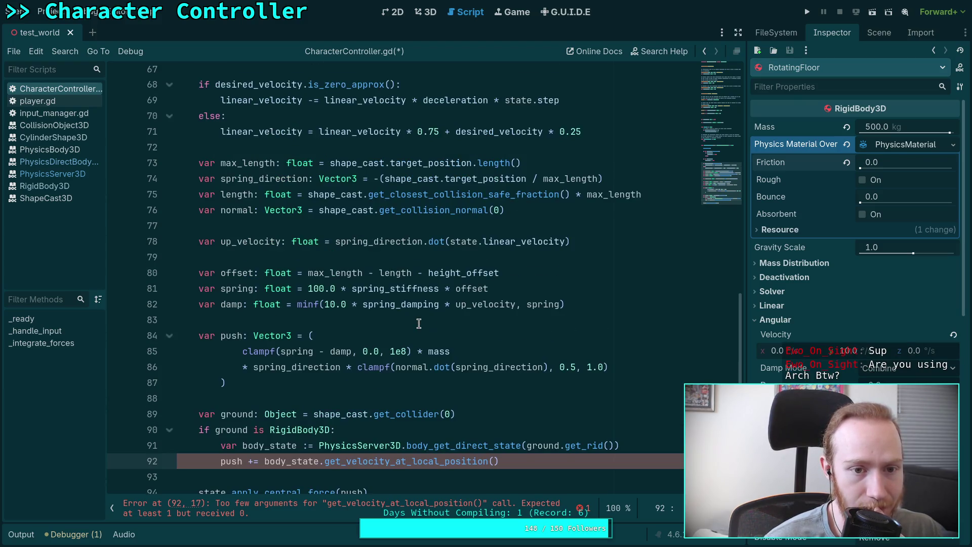
scroll("up", 3)
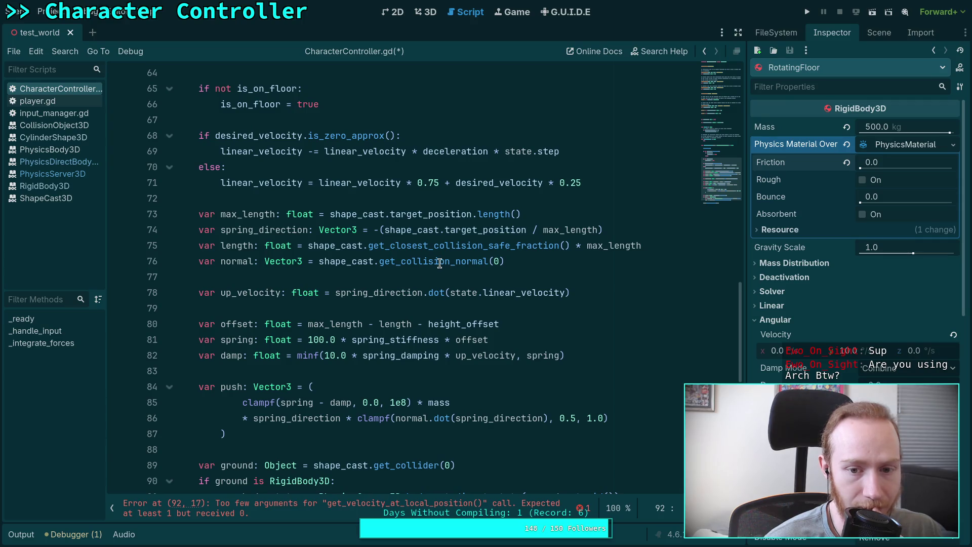
scroll("down", 3)
left_click(658, 360)
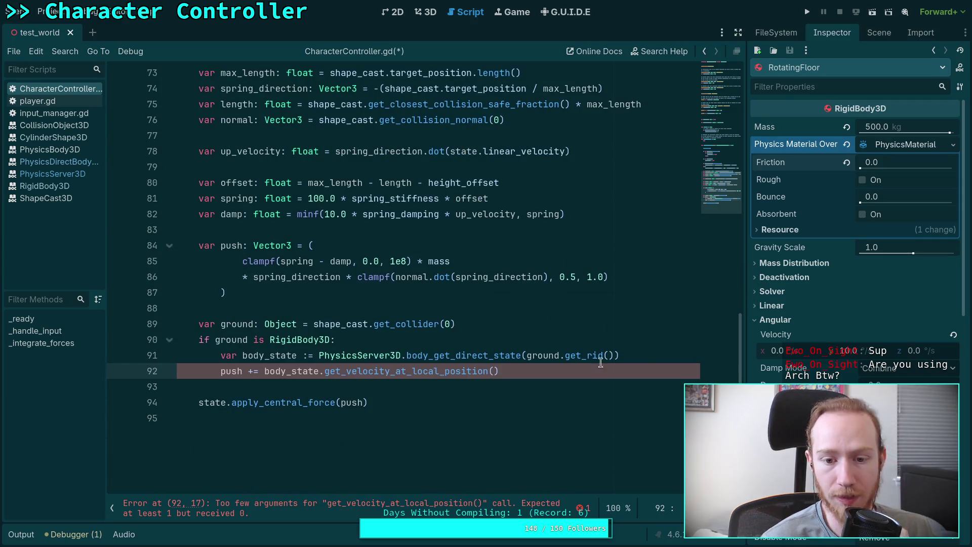
key("Return")
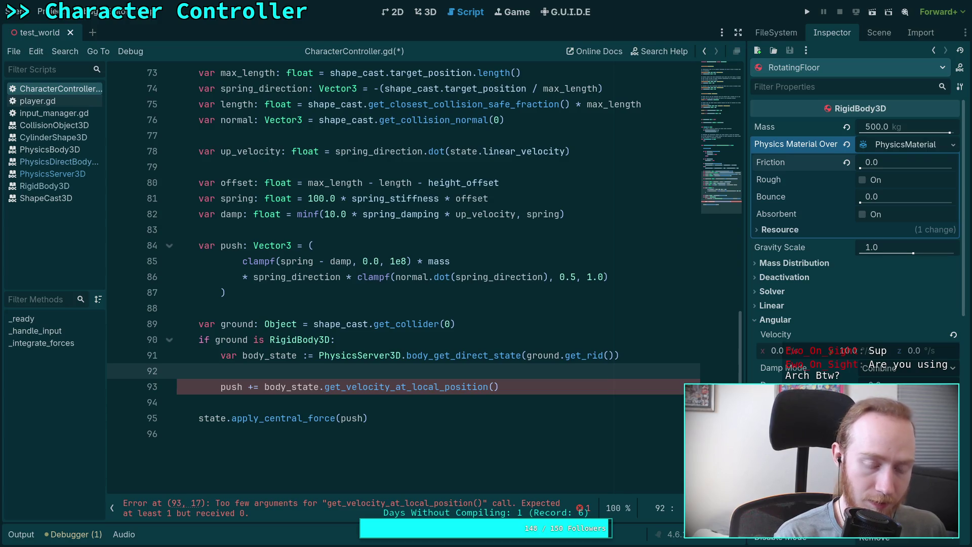
type("var")
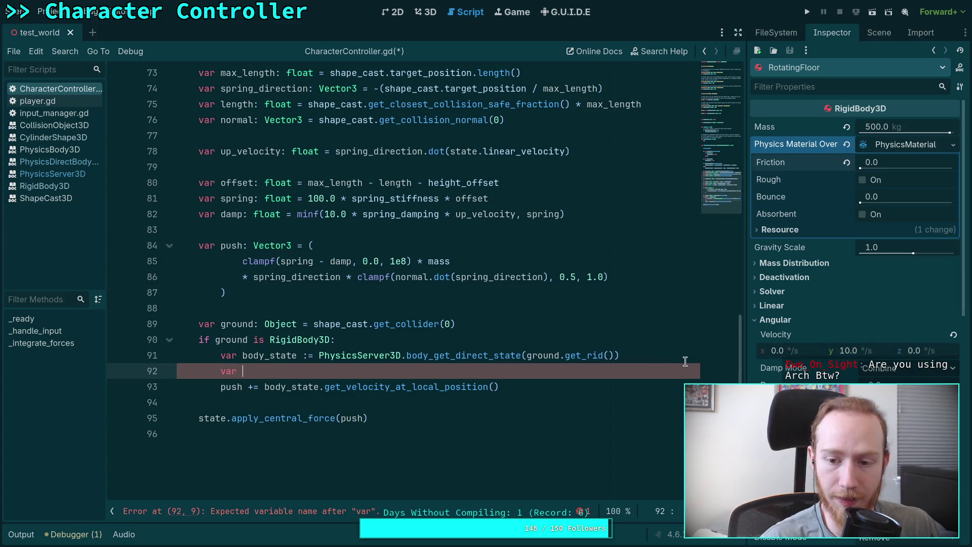
key("BackSpace")
key("BackSpace")
key("BackSpace")
left_click(495, 371)
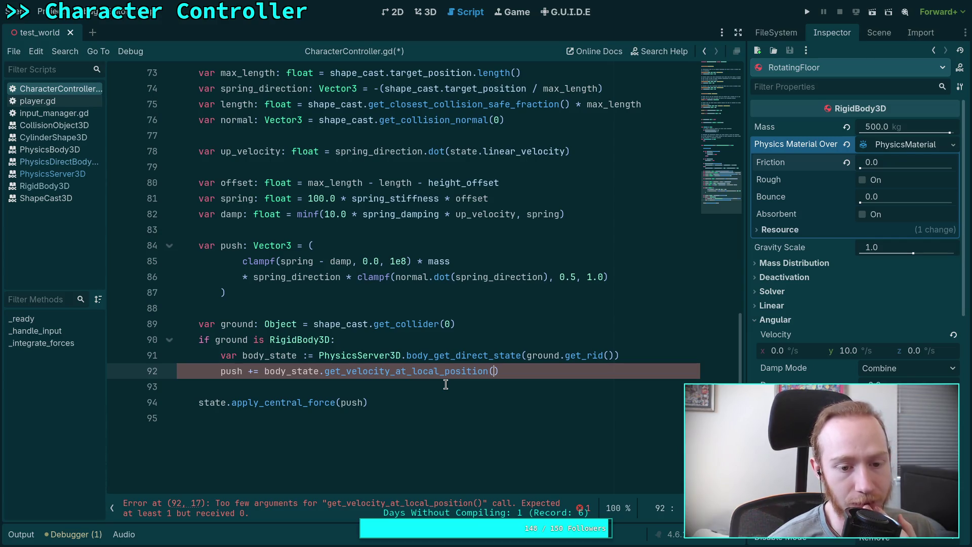
Step: Retype line 92's target so it reads push += body_state.get_velocity_at_local_position()
double_click(230, 372)
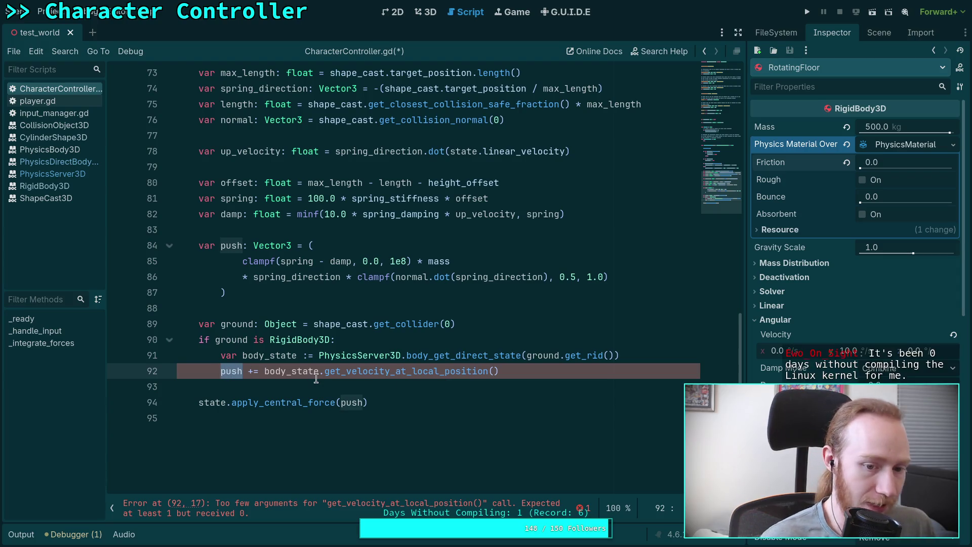
type("liner")
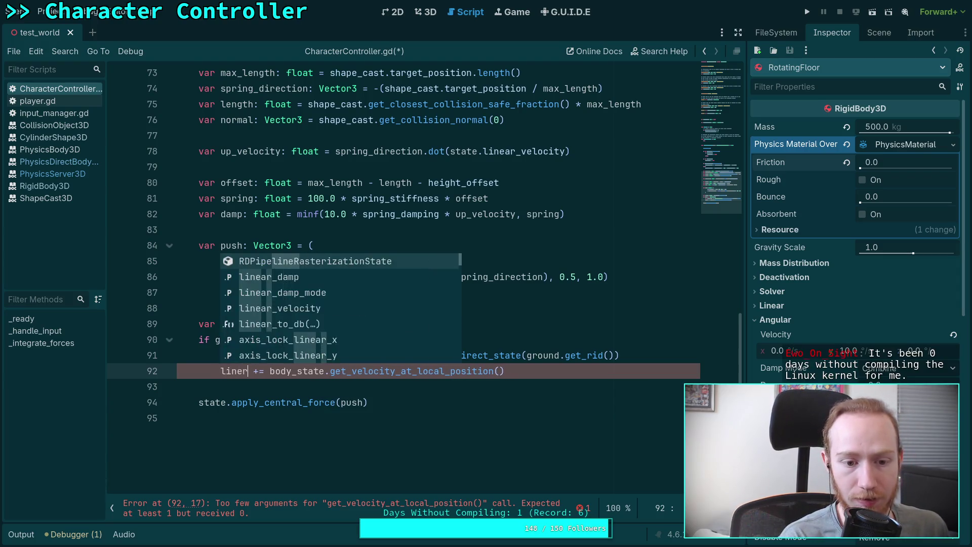
type("a")
key("Down")
key("Down")
key("Return")
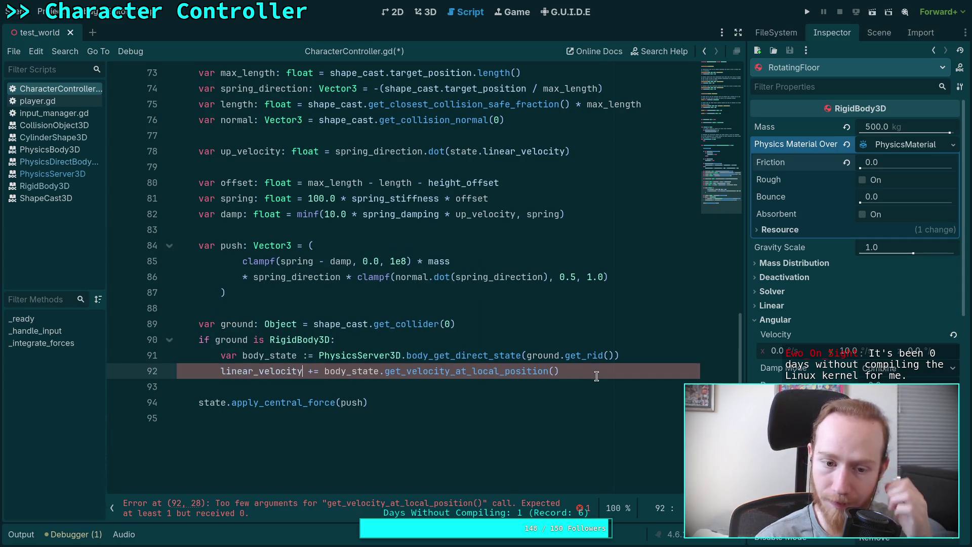
key("BackSpace")
key("BackSpace")
key("BackSpace")
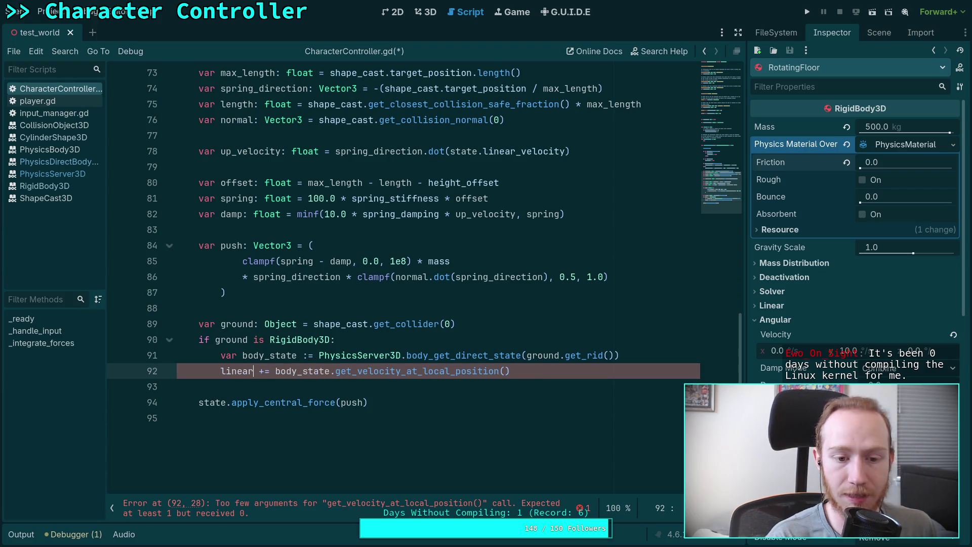
key("BackSpace")
key("BackSpace")
key("BackSpace")
type("push")
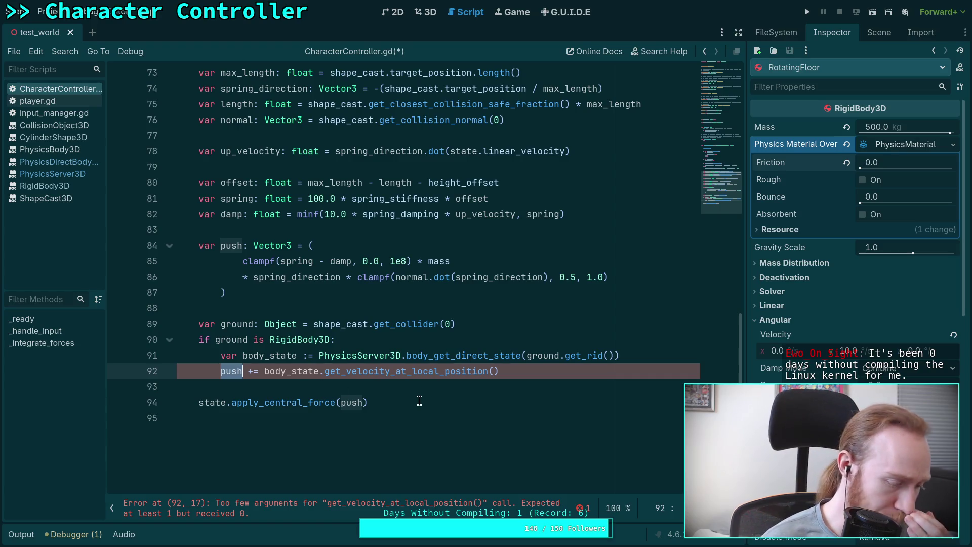
Step: Append * (1.0 / body_state.inverse_mass) to the ground velocity line
left_click(505, 374)
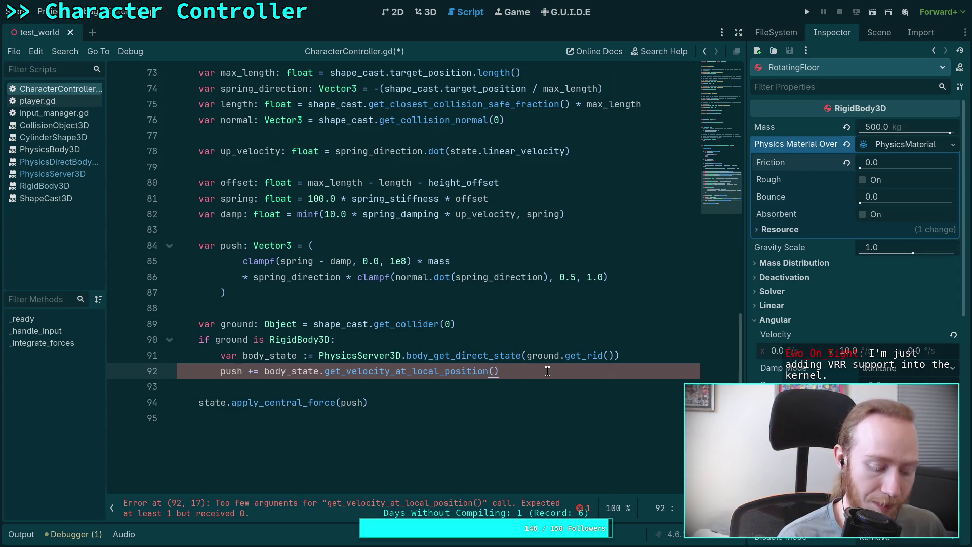
type(" * body_state.")
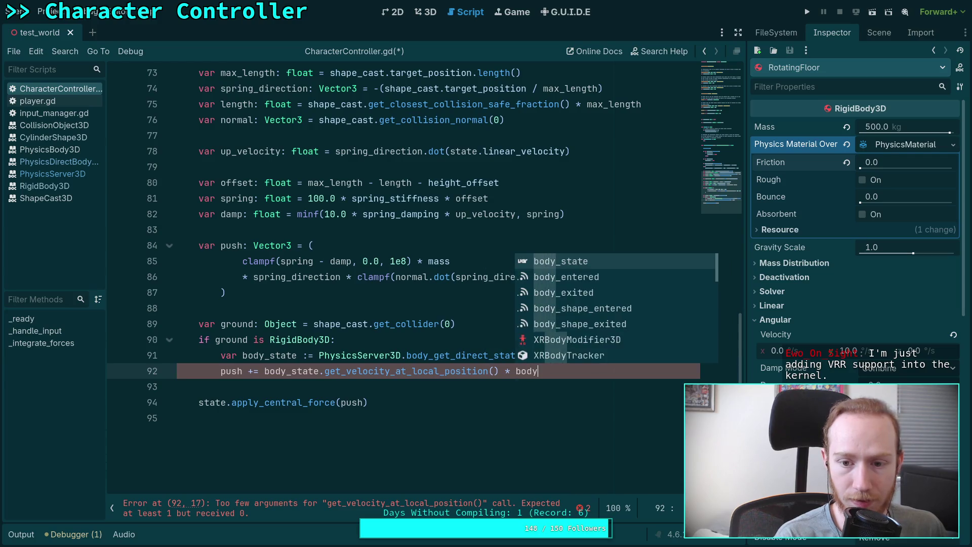
type("mass")
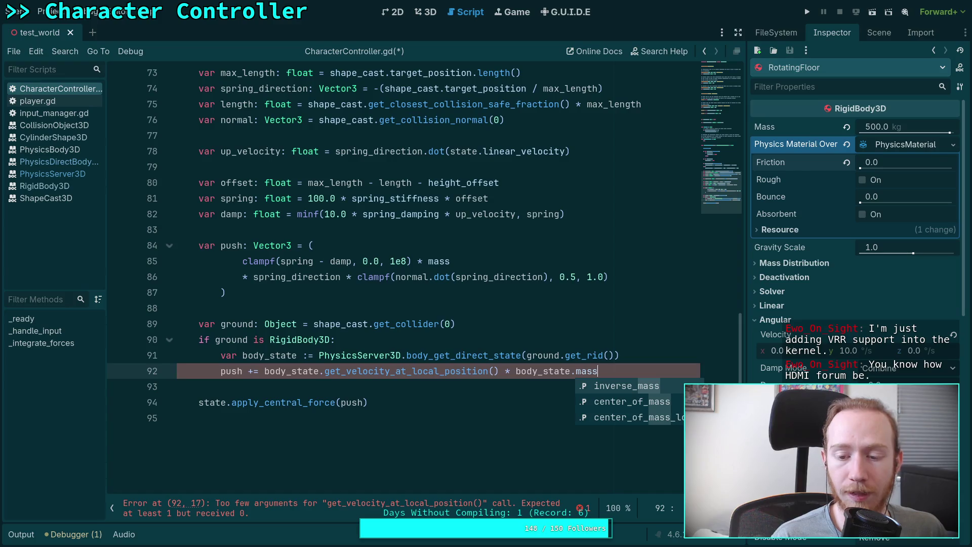
key("Return")
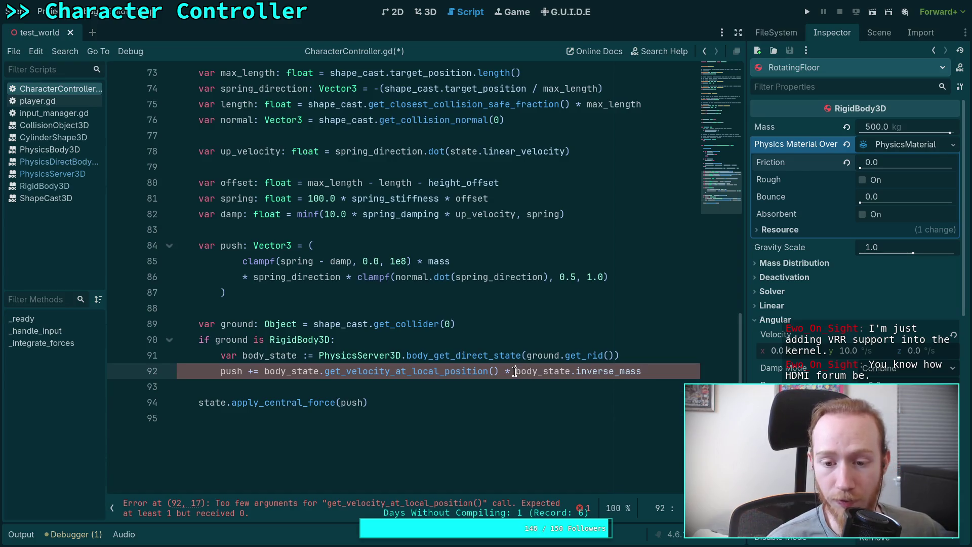
left_click(515, 372)
type("( 1")
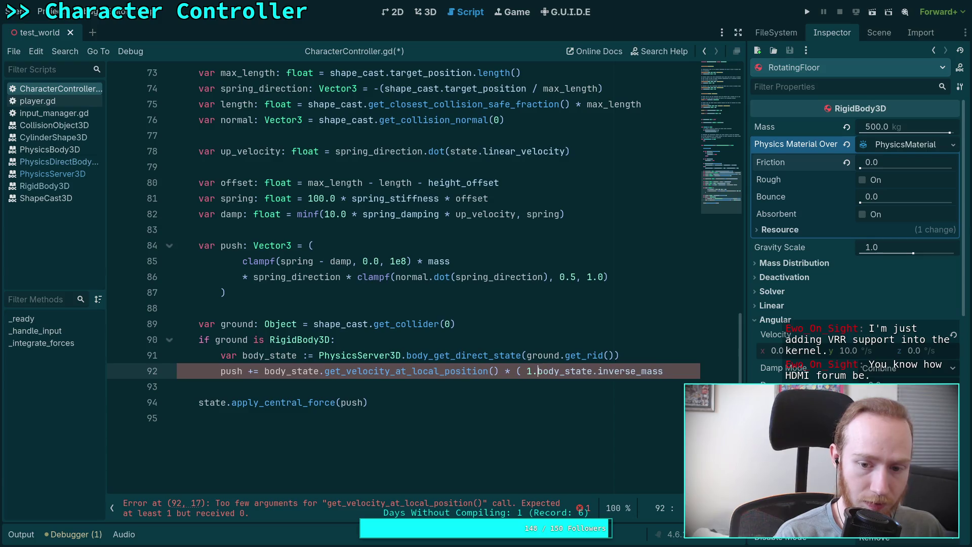
key("Left")
key("BackSpace")
key("Right")
type(".0 /")
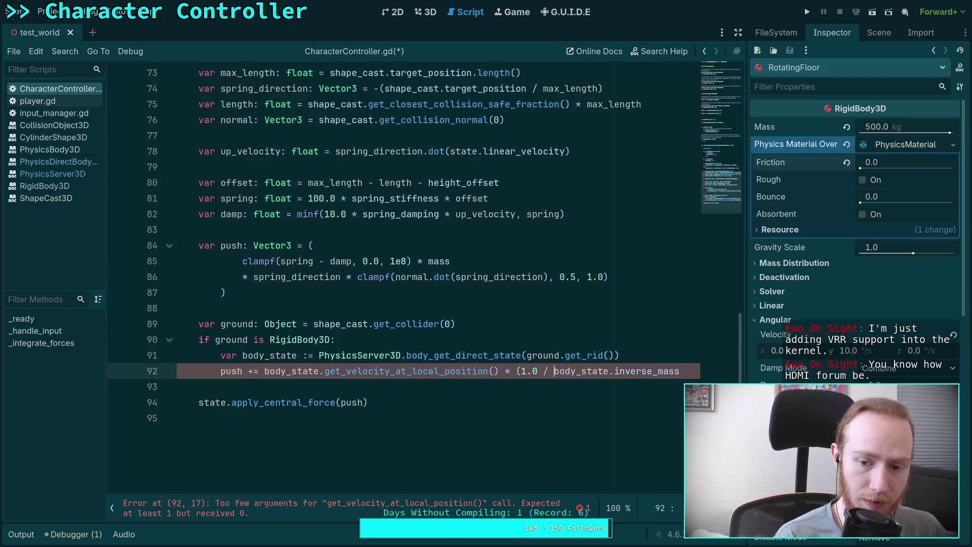
left_click(692, 373)
type(")")
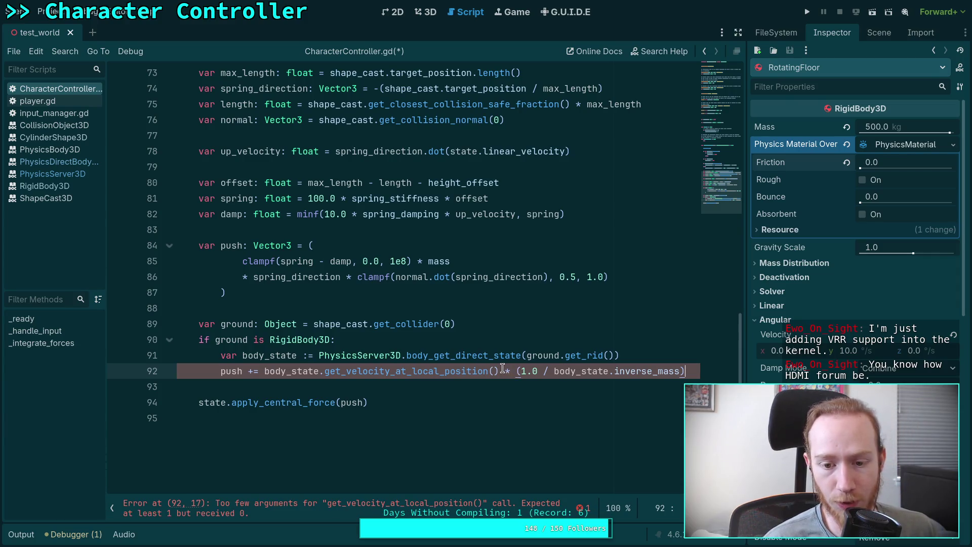
Step: Pass shape_cast.get_collision_point(0) into get_velocity_at_local_position
left_click(492, 371)
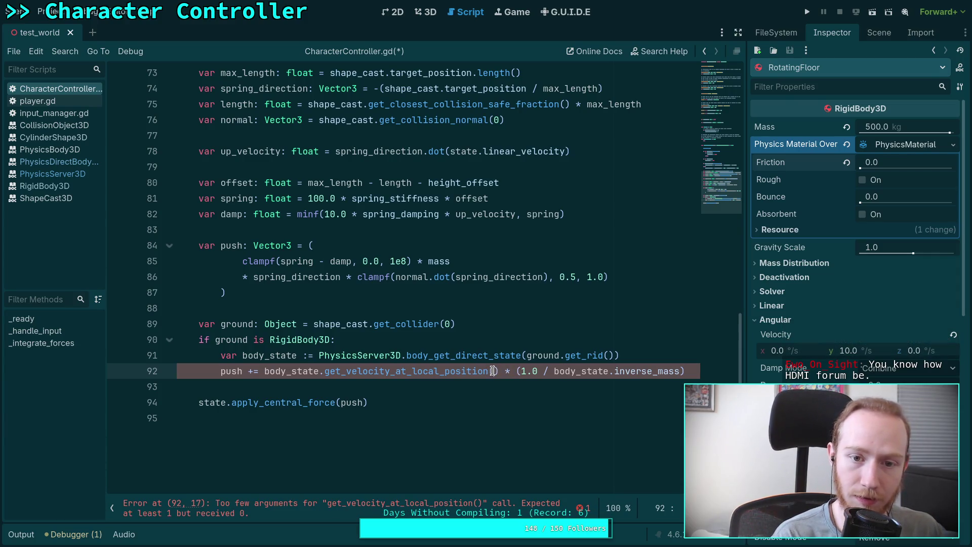
type("shape_cast")
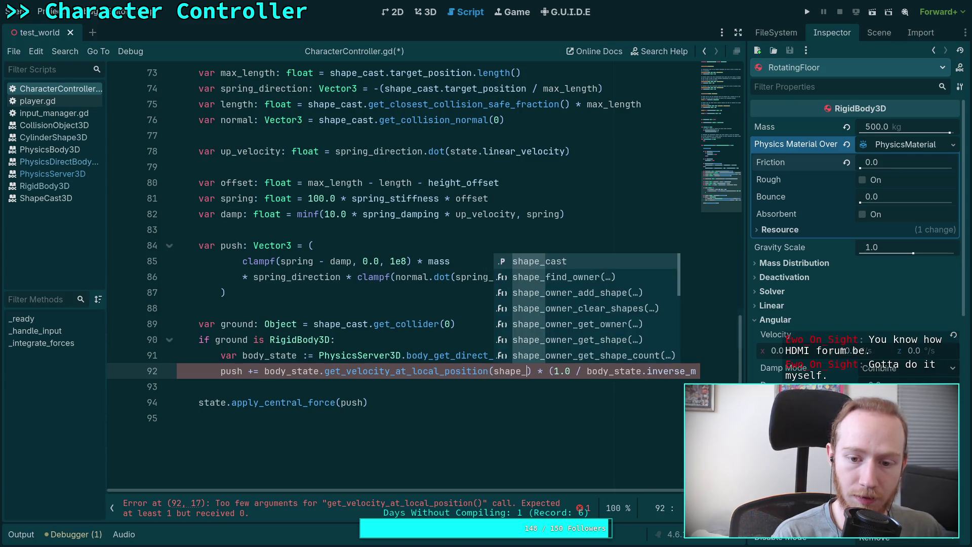
type(".collid")
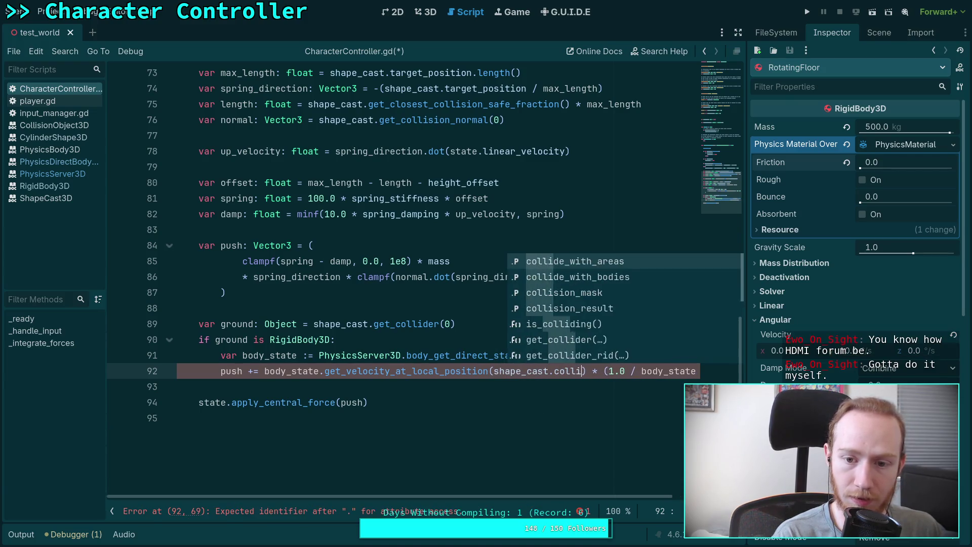
key("BackSpace")
key("BackSpace")
key("BackSpace")
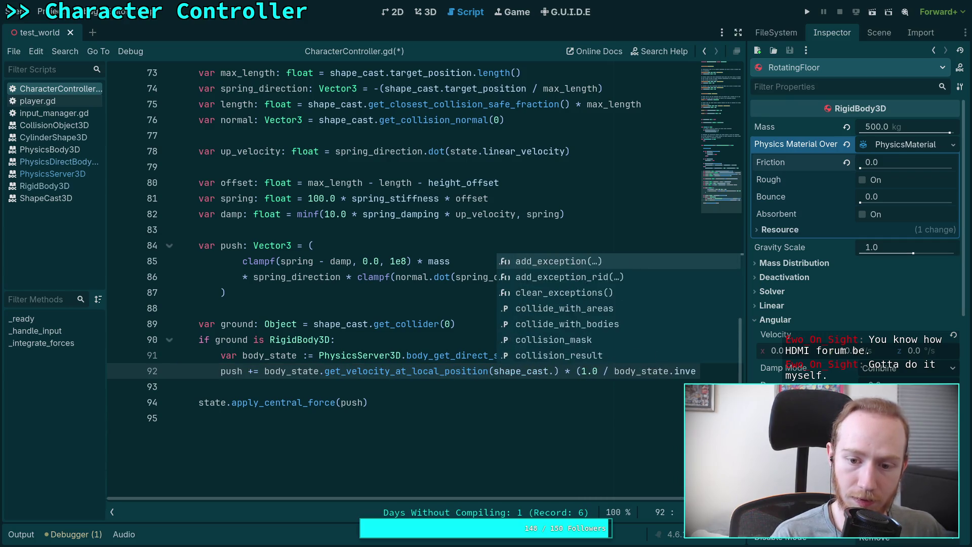
type("po")
key("Down")
key("Down")
key("Return")
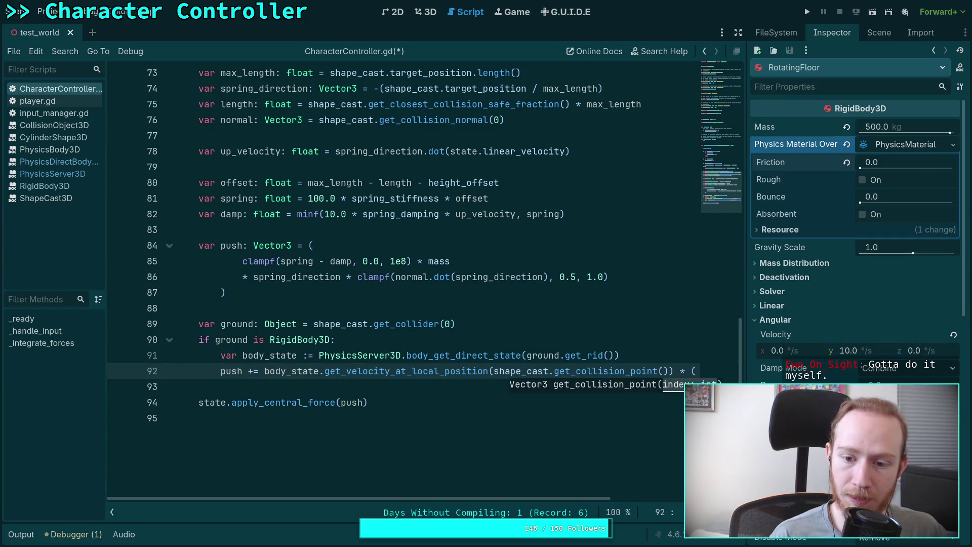
type("0")
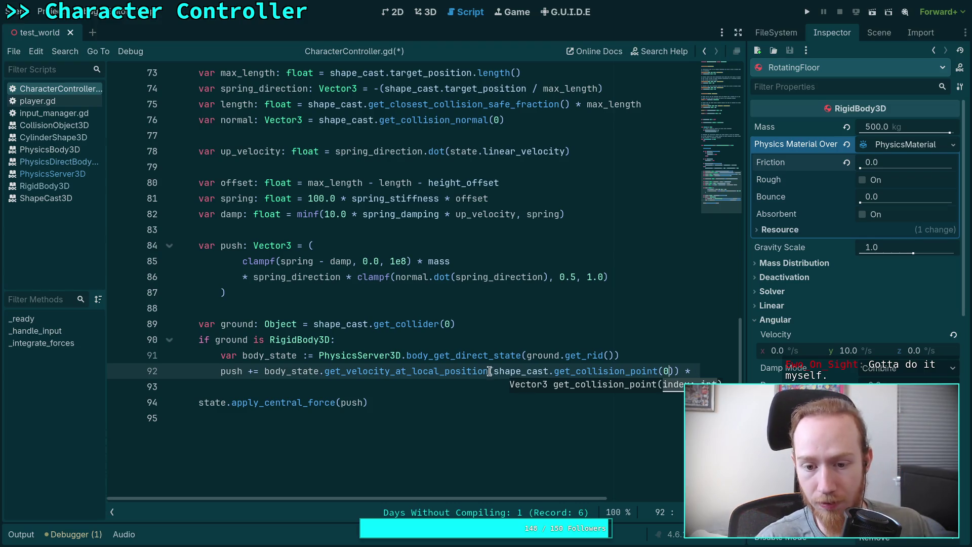
Step: Break the velocity call after its opening parenthesis, indenting the collision point argument
left_click(491, 371)
key("Return")
key("Tab")
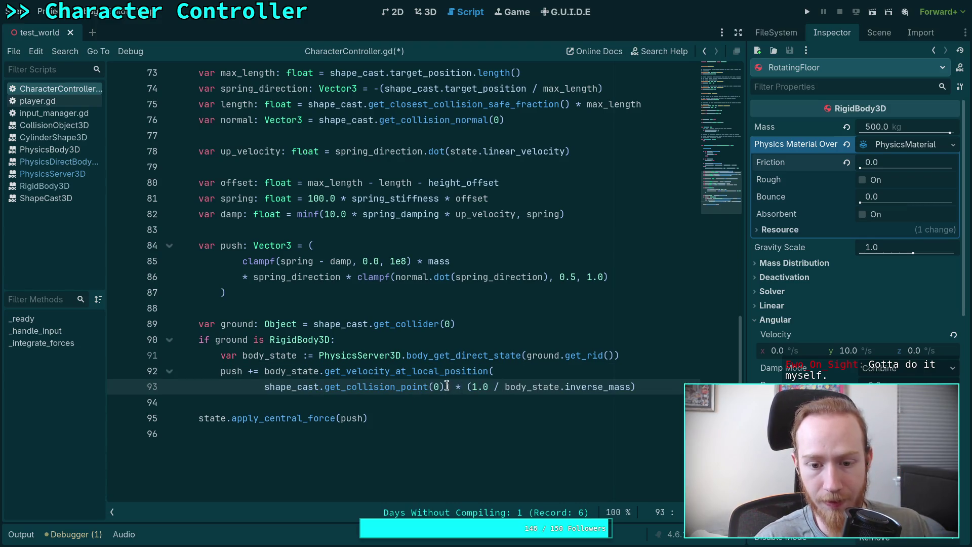
left_click(446, 386)
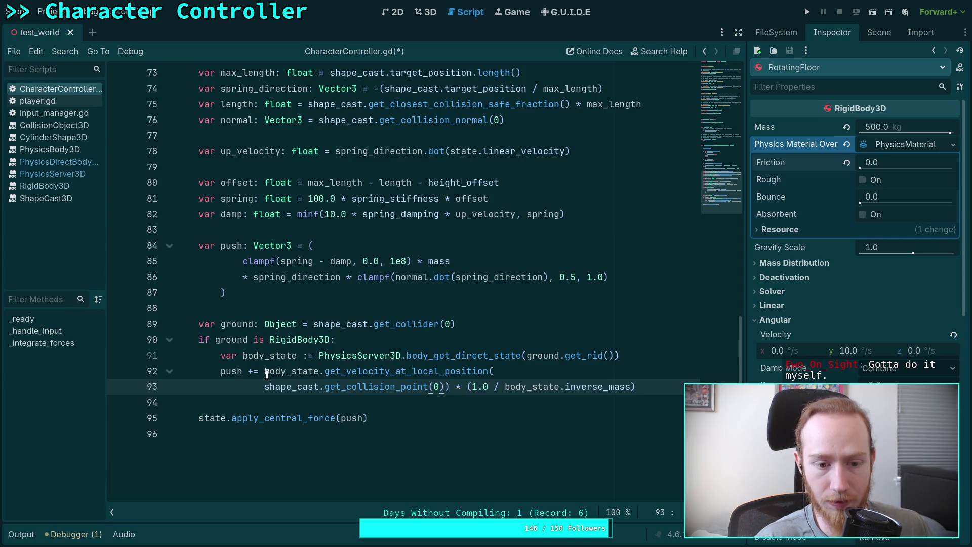
double_click(267, 371)
Step: Restore body_state after push += ( and move it onto its own indented line
type("(acceleration")
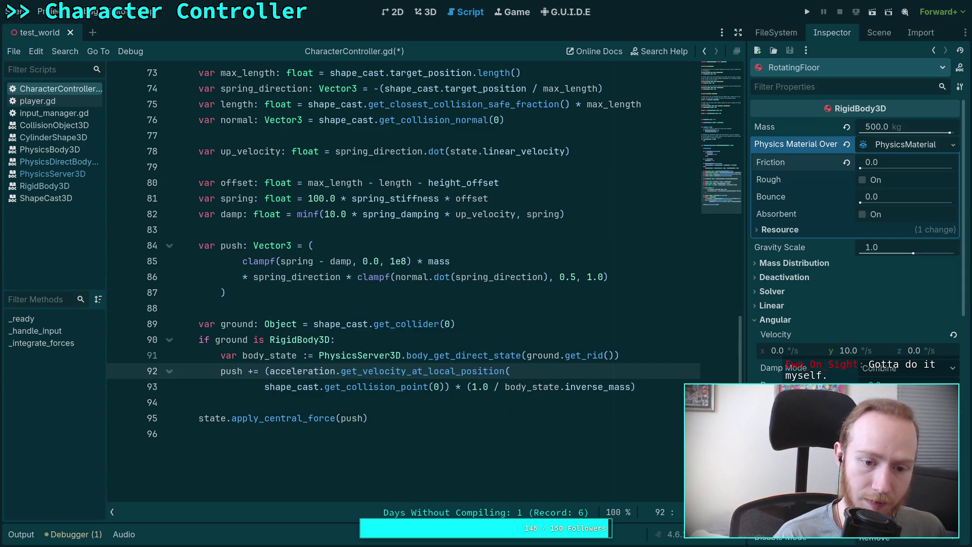
key("ctrl+shift+Left")
type("body_state")
key("ctrl+Left")
key("Return")
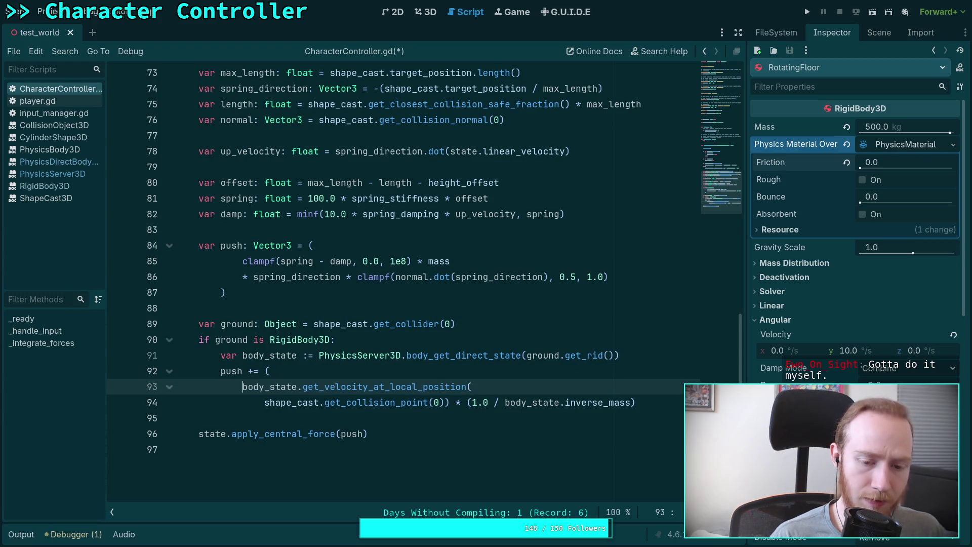
key("Tab")
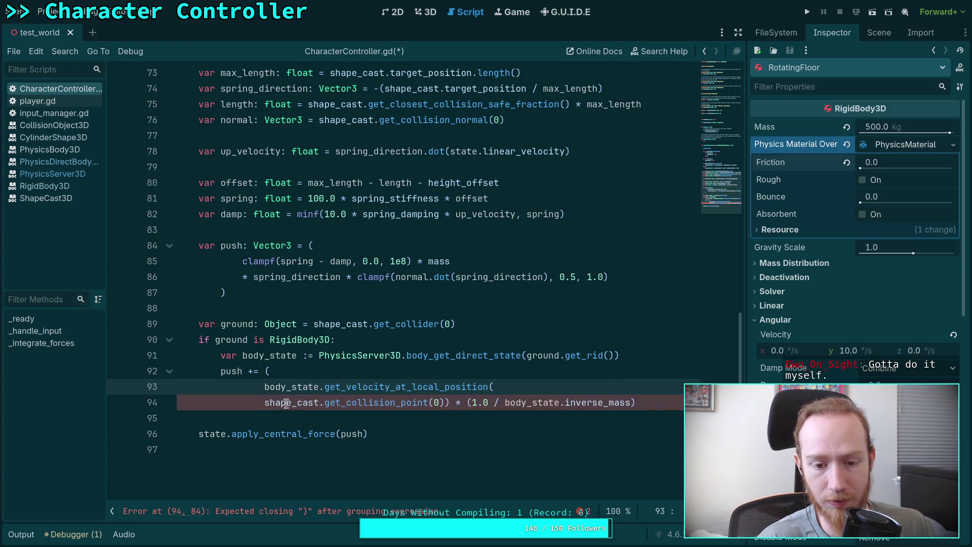
Step: Indent the collision point line, put the mass term on its own line, and add a closing ')'
left_click(268, 402)
key("Tab")
left_click(466, 402)
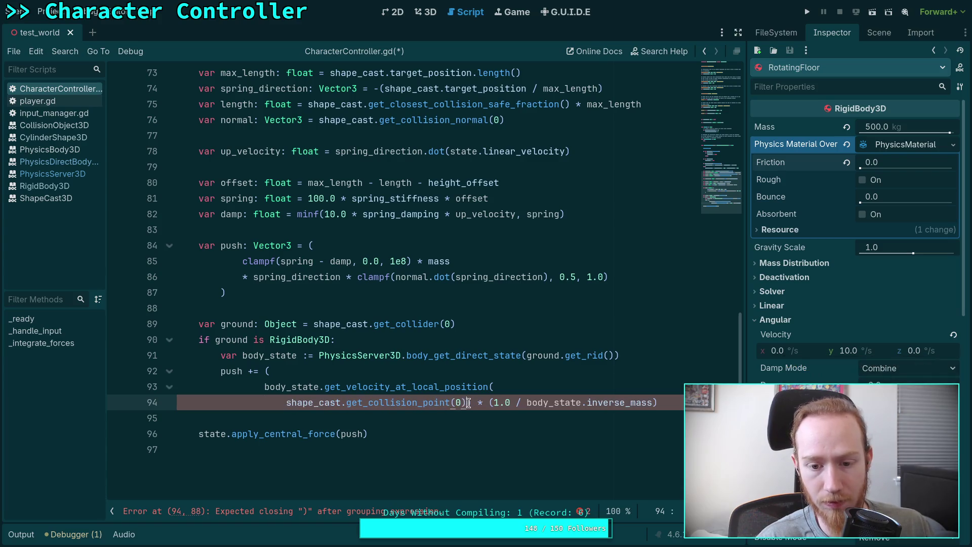
key("Return")
key("shift+Tab")
left_click(465, 418)
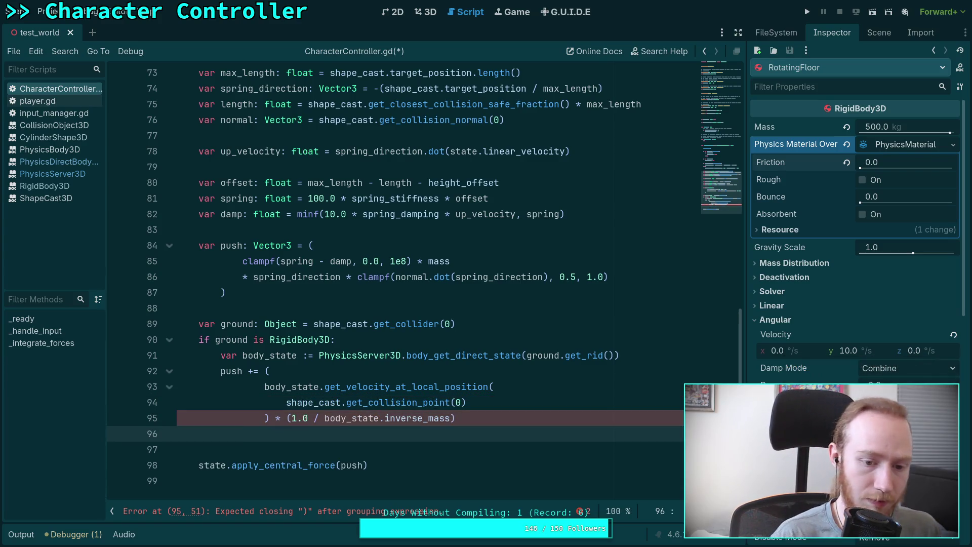
key("Return")
type(")")
Step: Save the script and move the caret back to blank line 88
key("ctrl+s")
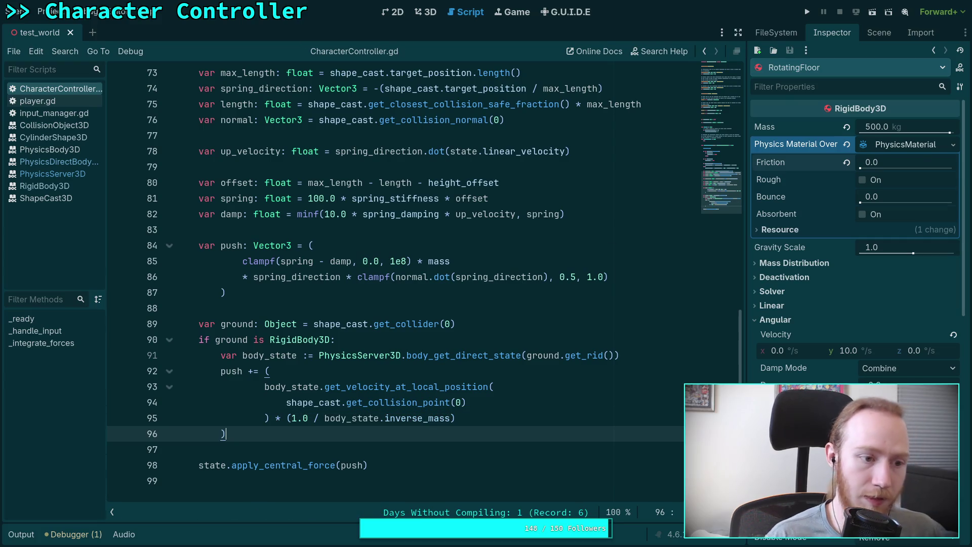
left_click(522, 354)
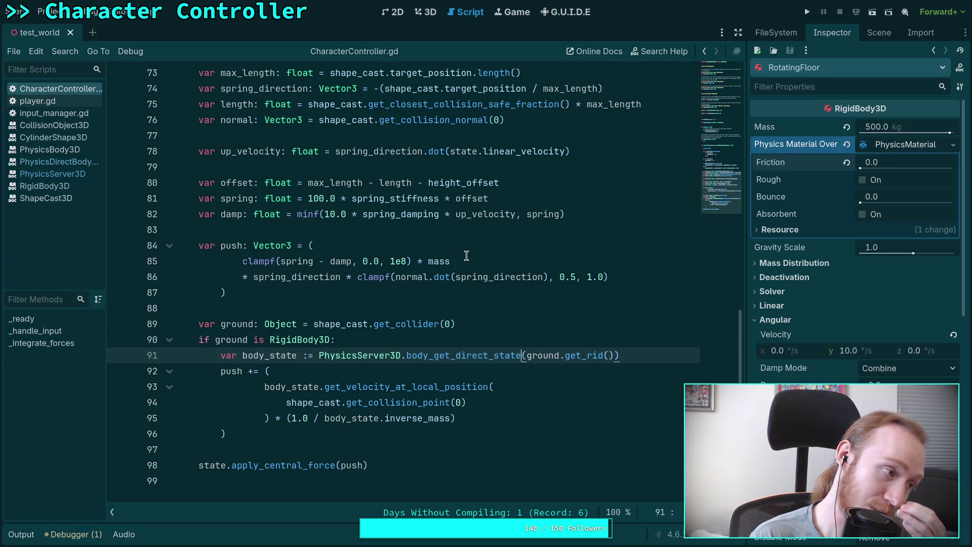
left_click(429, 298)
left_click(420, 308)
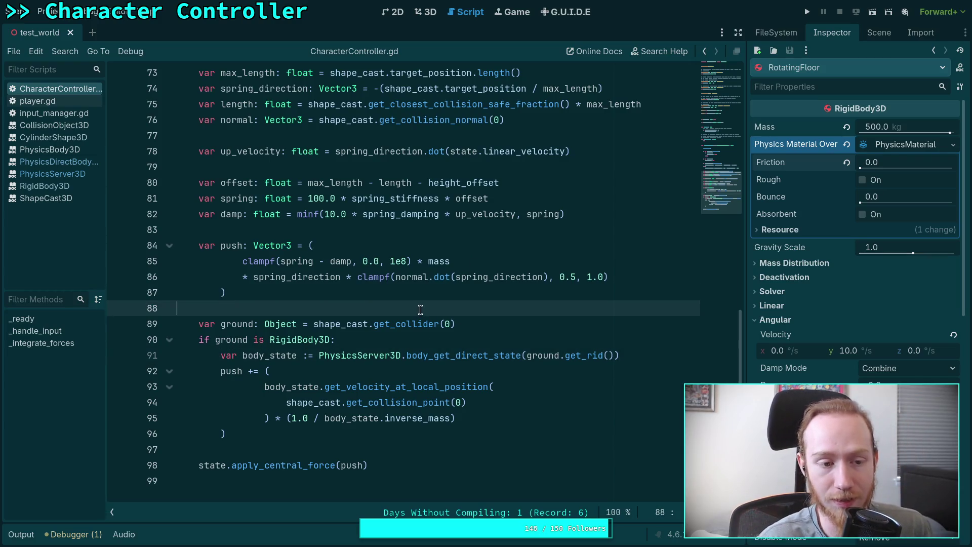
Step: Test-run the game, walking the player onto the yellow rotating disk, then stop it
left_click(807, 12)
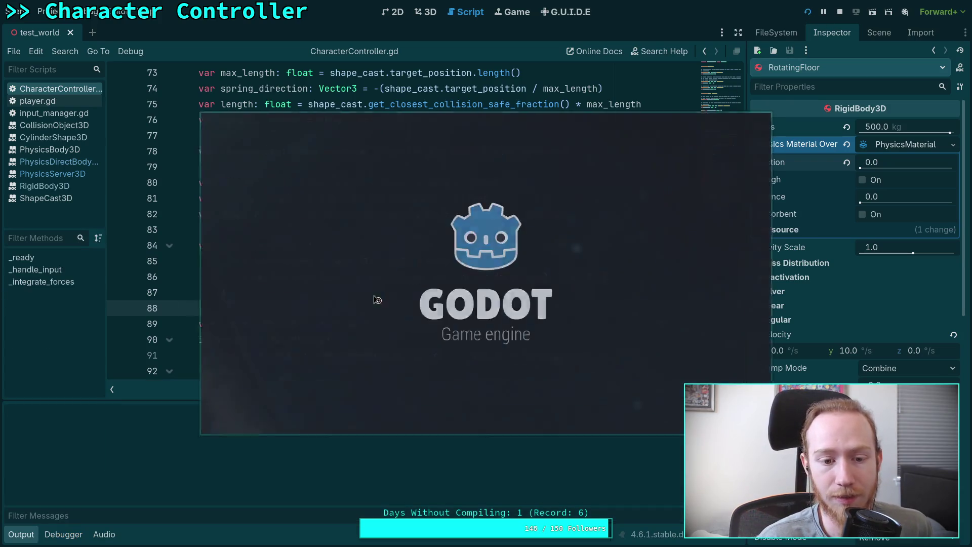
key("w")
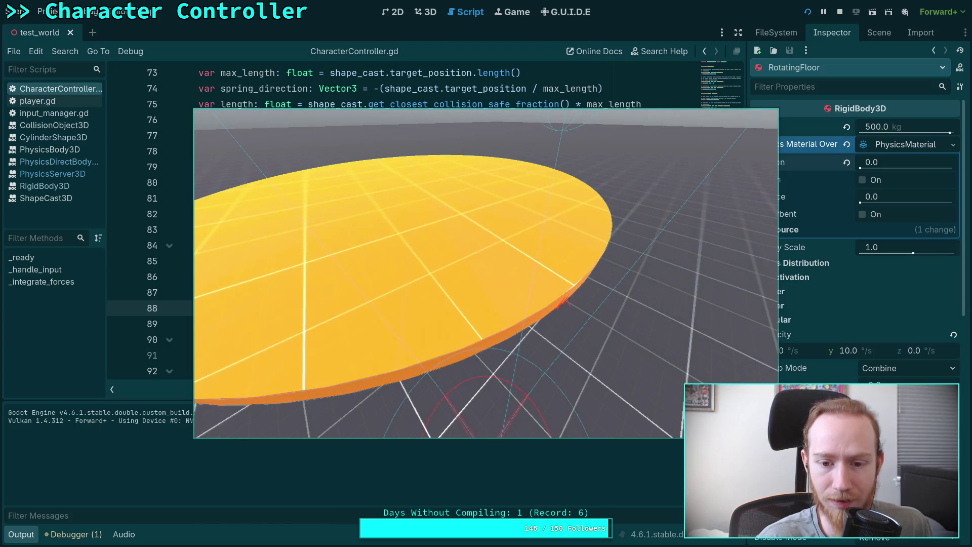
left_click(840, 12)
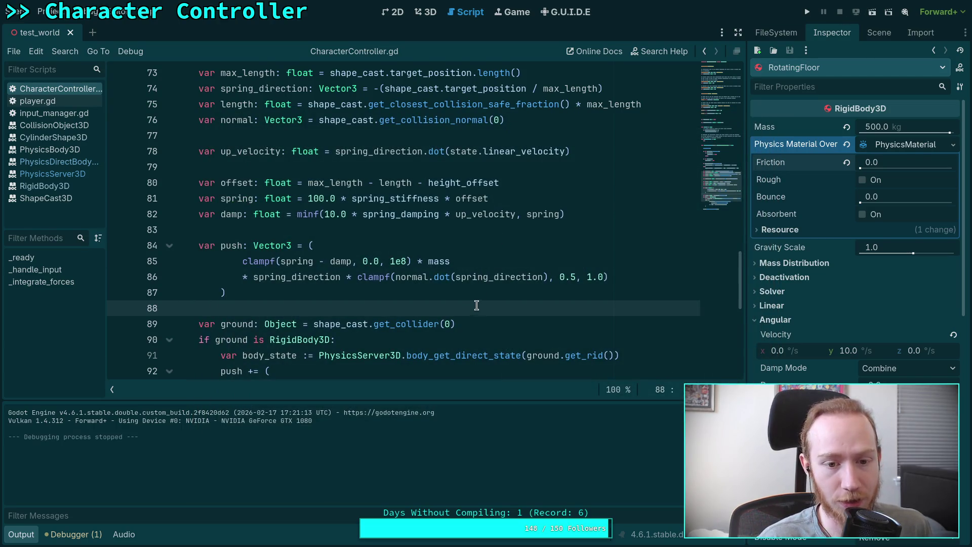
Step: Change push += to push -= on line 92 and save the script
scroll("down", 3)
scroll("up", 3)
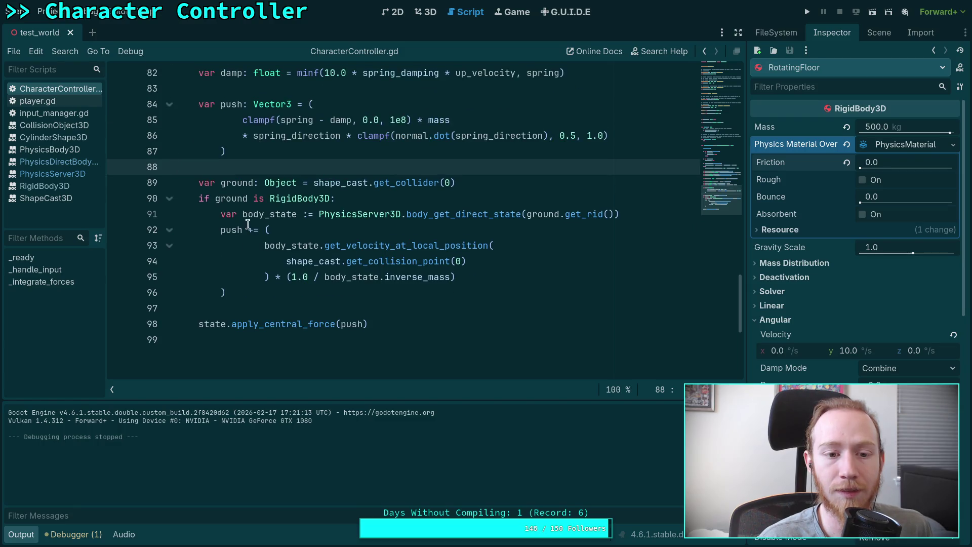
left_click(252, 230)
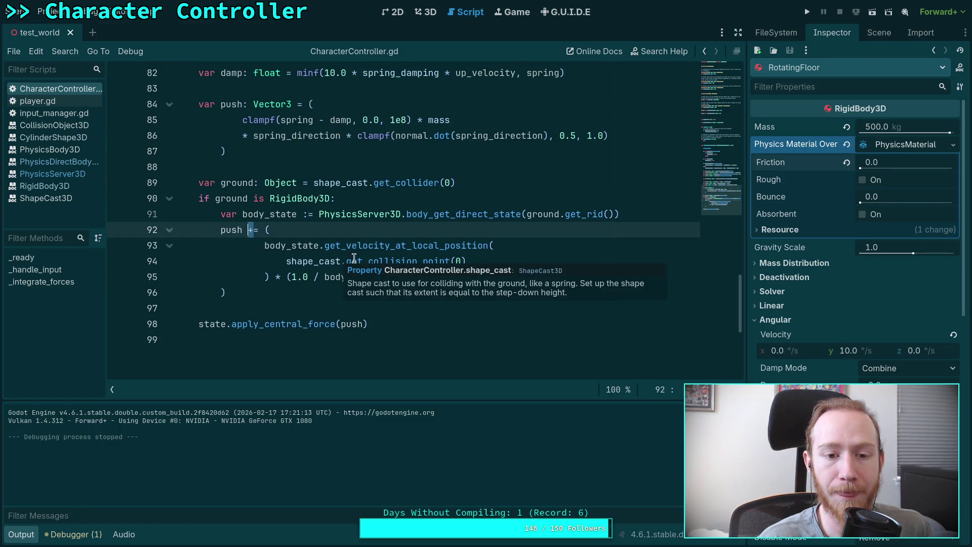
type("-")
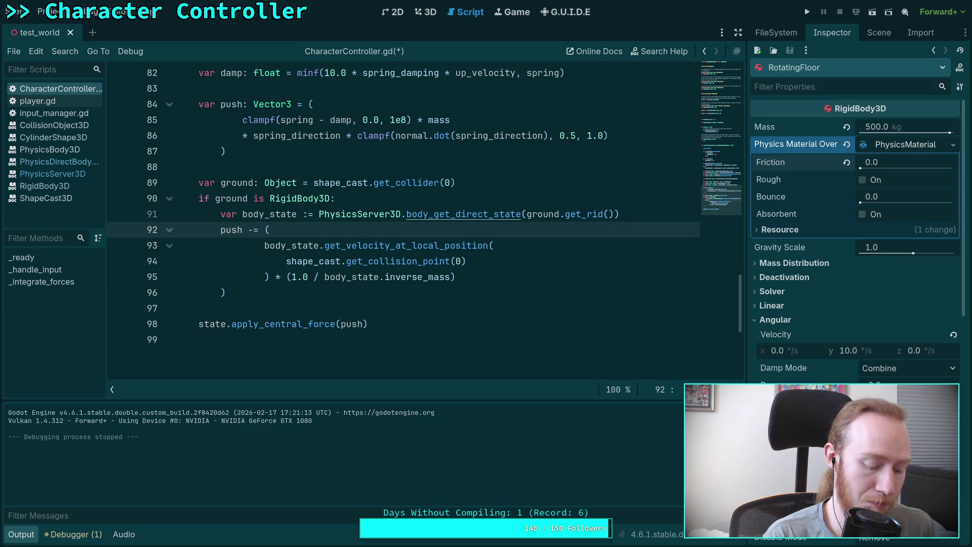
key("ctrl+s")
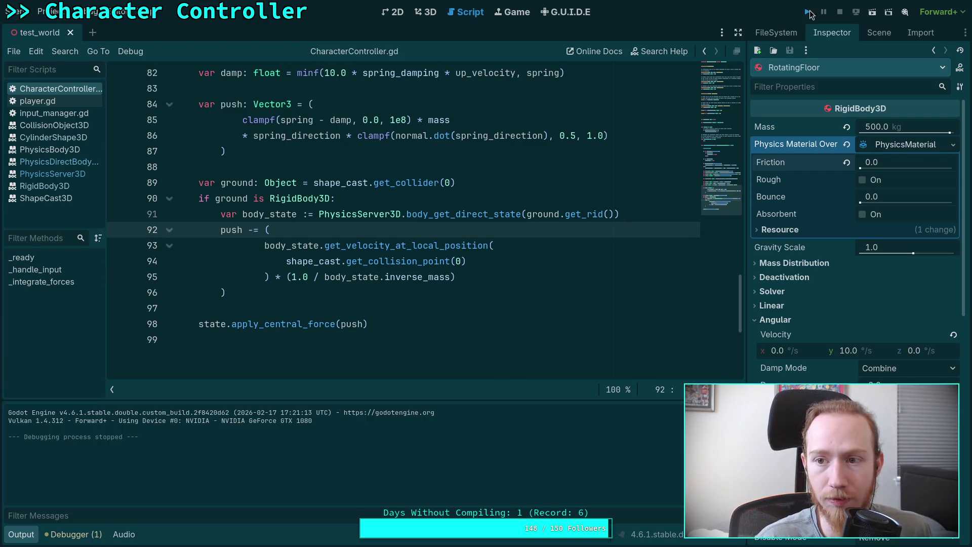
left_click(809, 12)
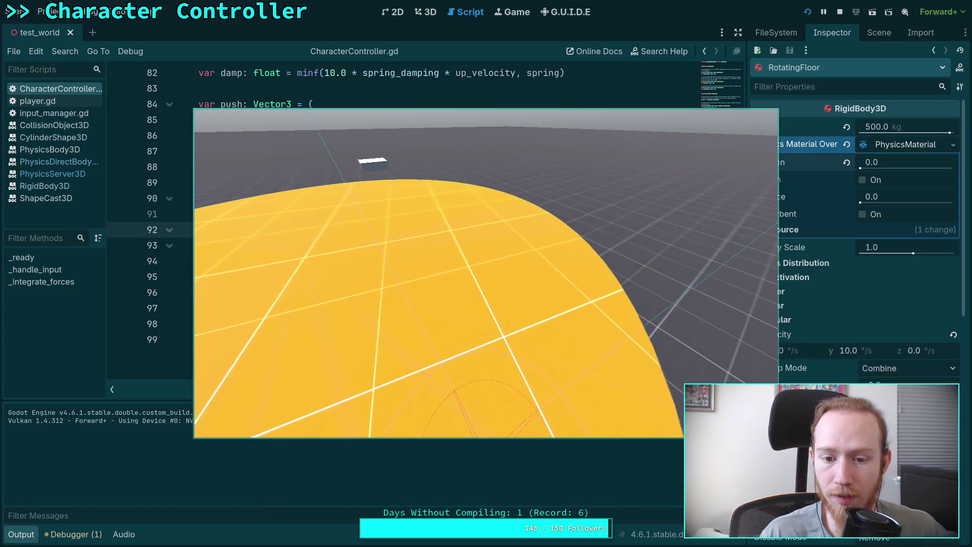
Step: Stop the running game and return to line 94 of the script
left_click(840, 12)
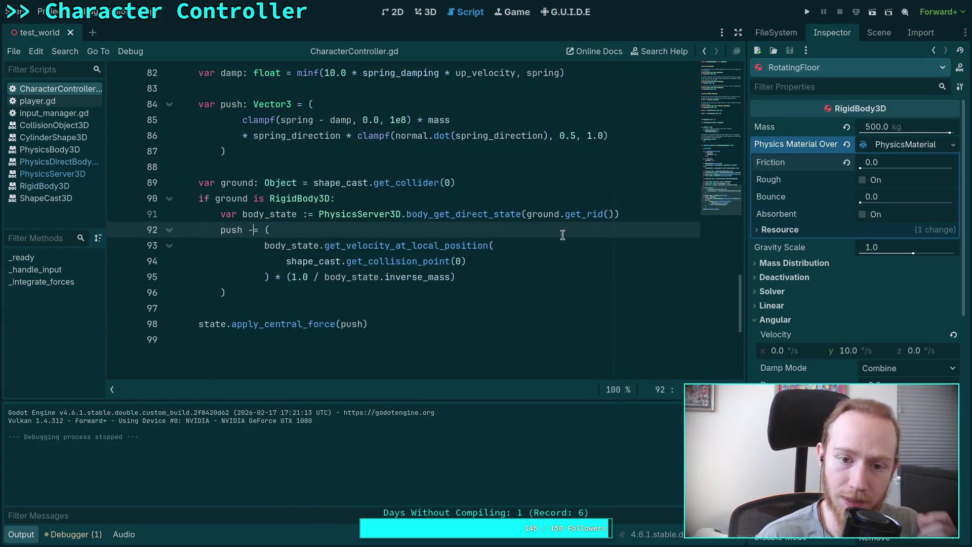
mouse_move(397, 257)
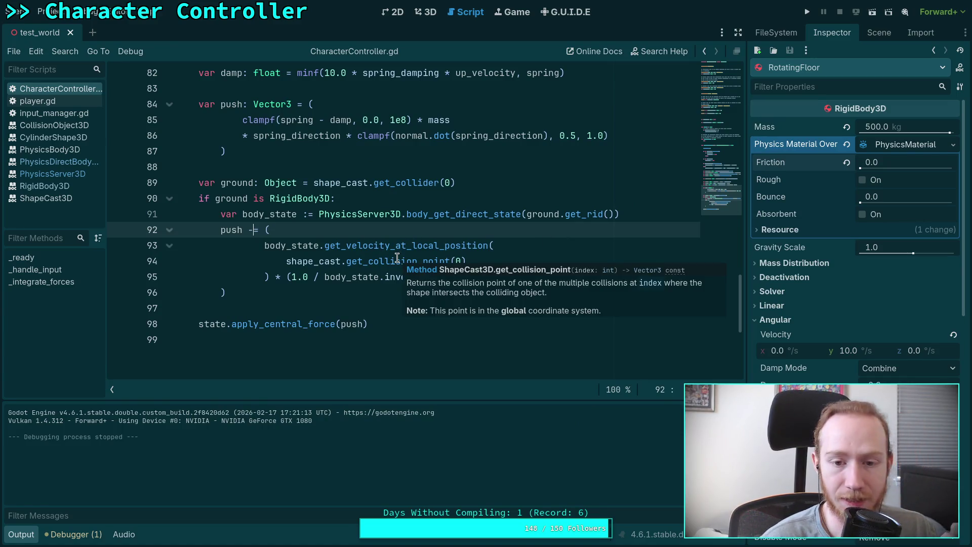
left_click(496, 261)
type("-")
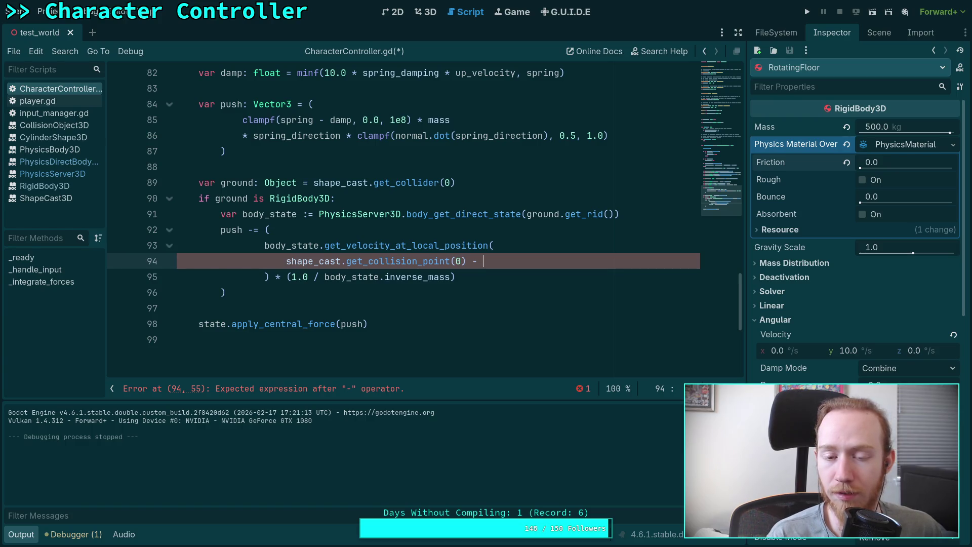
mouse_move(459, 246)
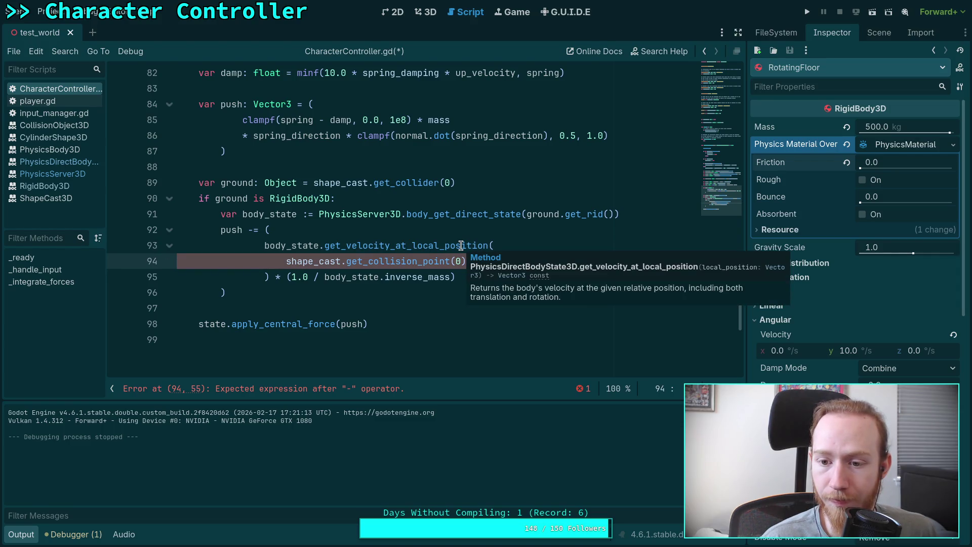
left_click(511, 266)
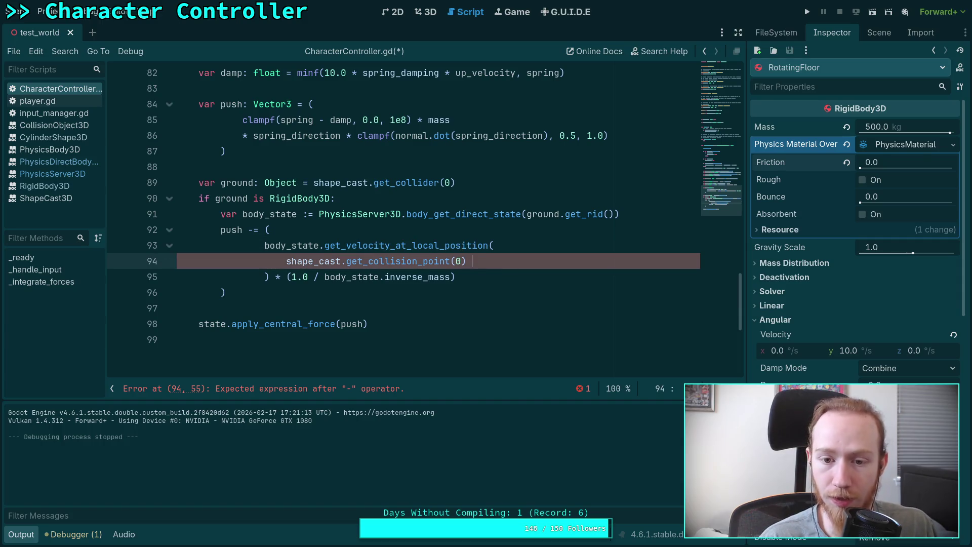
left_click(286, 258)
mouse_move(349, 258)
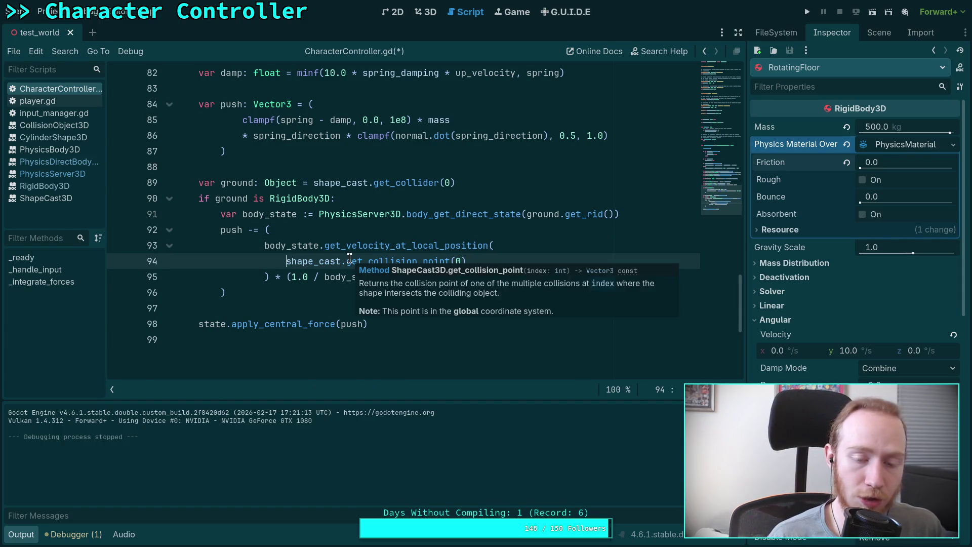
left_click(524, 260)
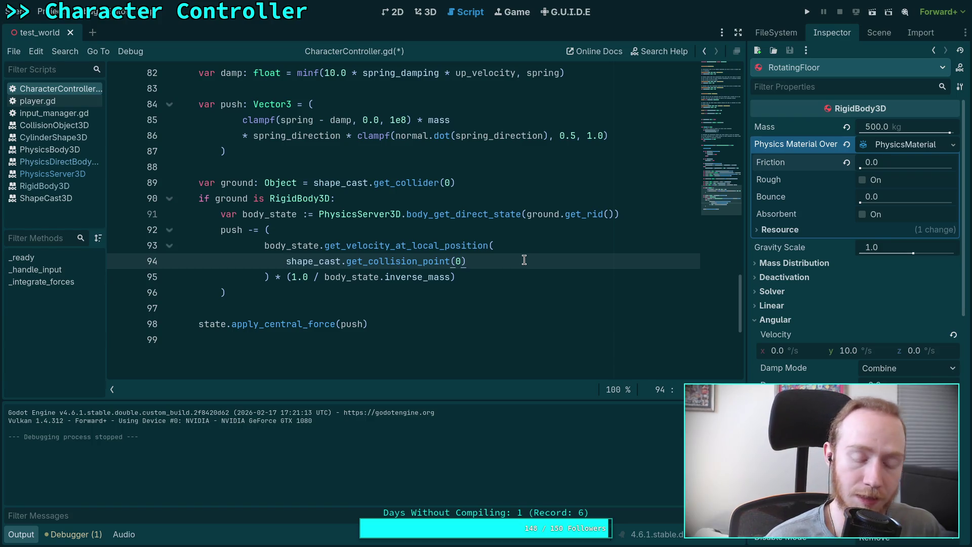
Step: Prefix get_collision_point(0) on line 94 with ground.global_transform.inverse() *
left_click(288, 261)
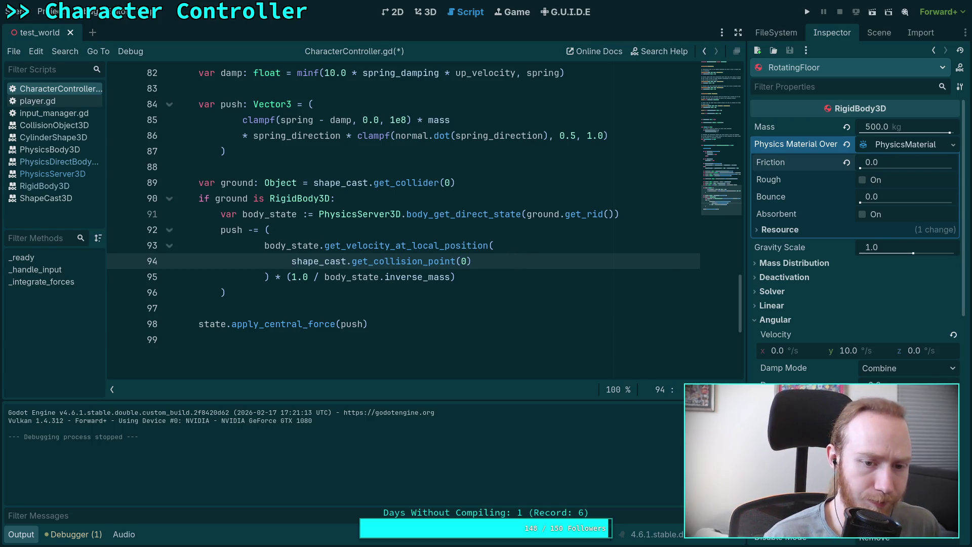
type("body")
key("BackSpace")
key("BackSpace")
key("BackSpace")
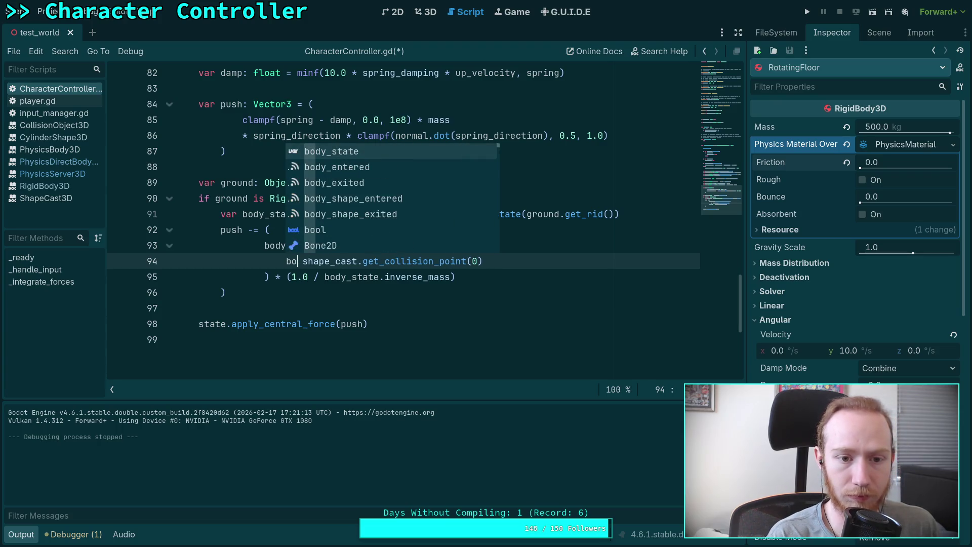
key("BackSpace")
type("ground.")
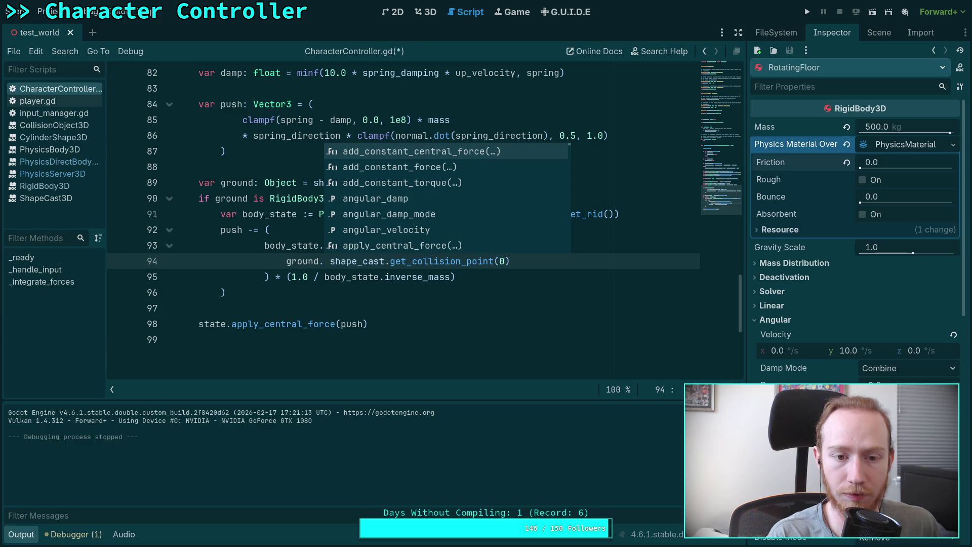
type("glo")
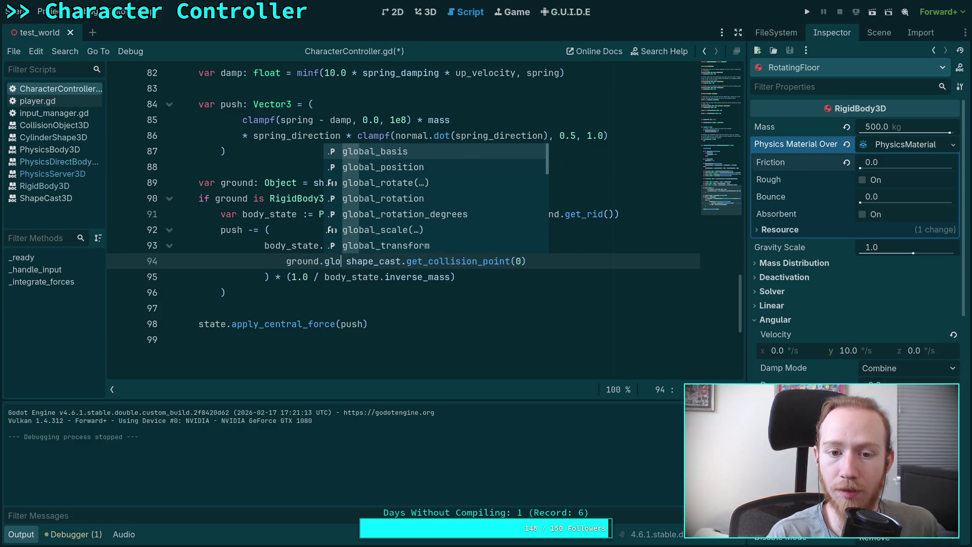
key("Down")
key("Down")
key("Down")
key("Return")
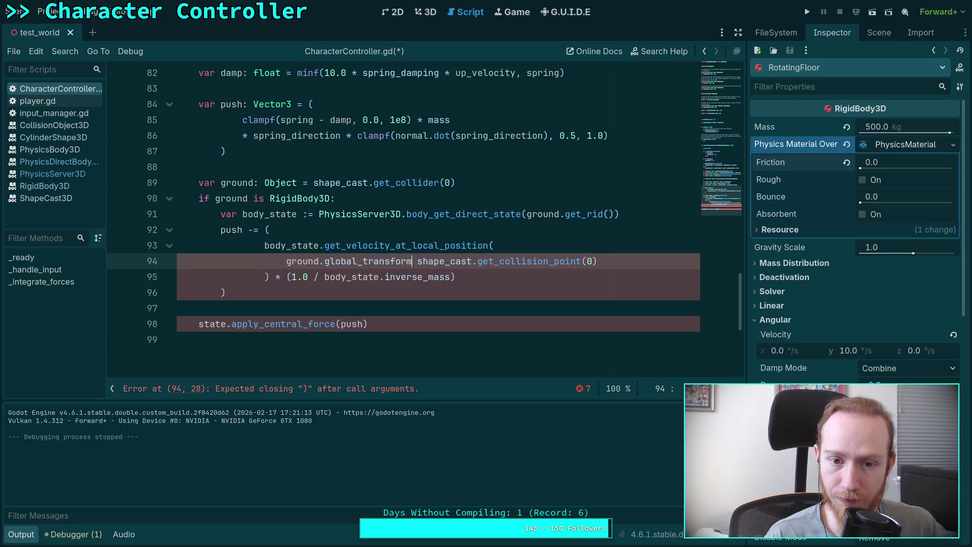
type(".")
Step: Save and run the game with F5, then stop it and return to the code
key("F5")
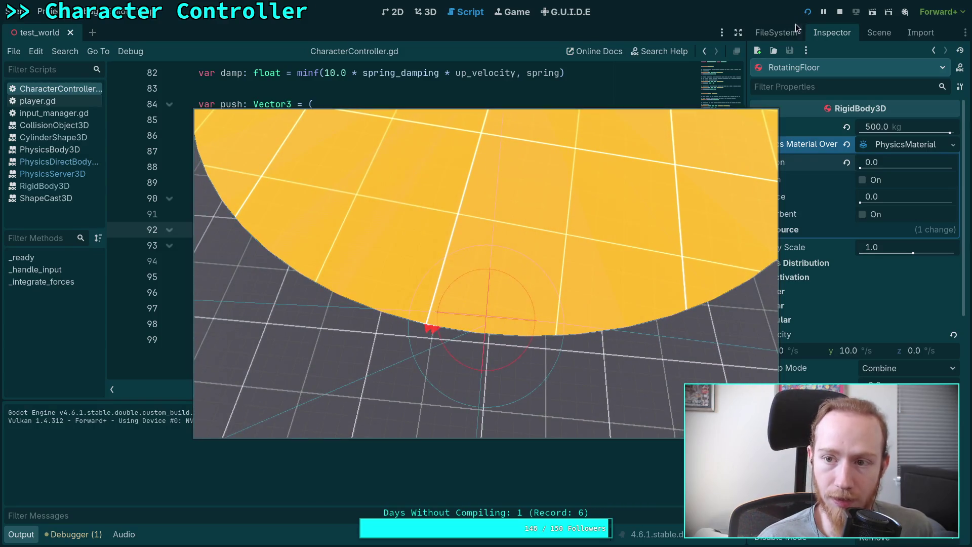
left_click(840, 12)
left_click(500, 275)
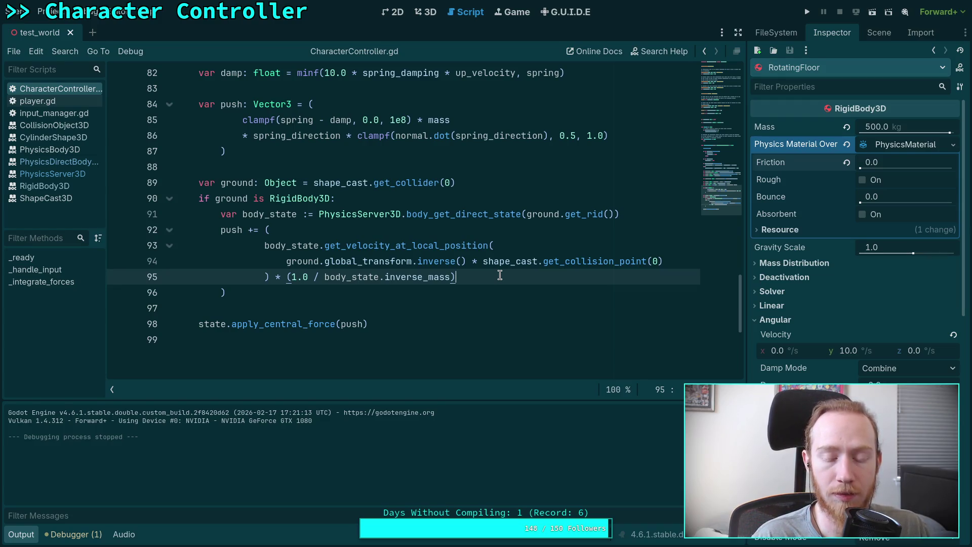
Step: Cut the ground.global_transform.inverse() * prefix from line 94 and begin a multiplication at its end
left_click_drag(483, 261, 286, 264)
key("ctrl+x")
left_click(579, 261)
type("* ")
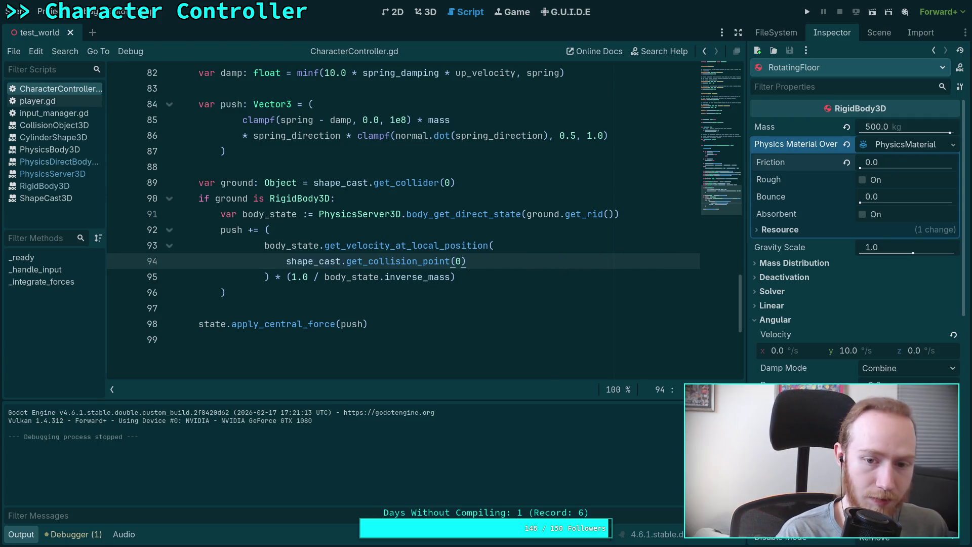
type("gro")
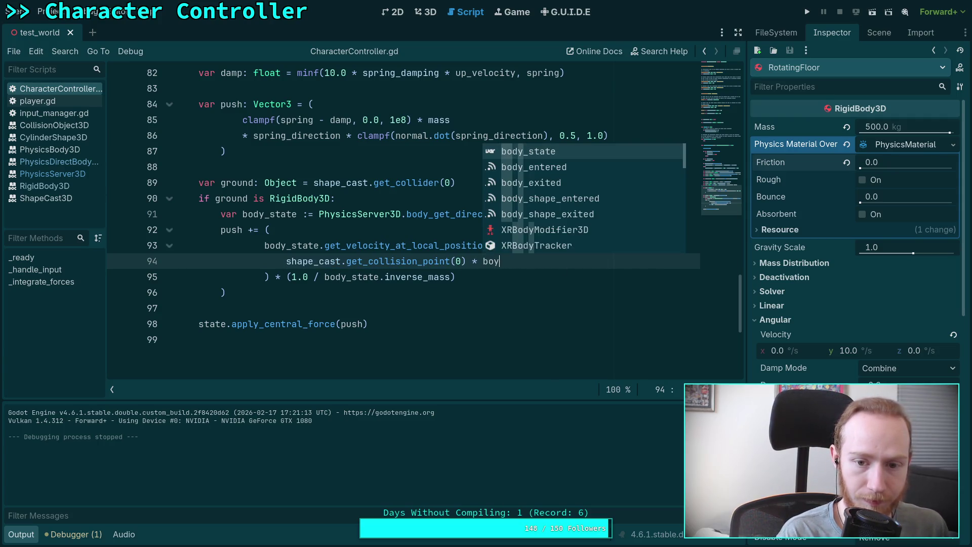
type("und.")
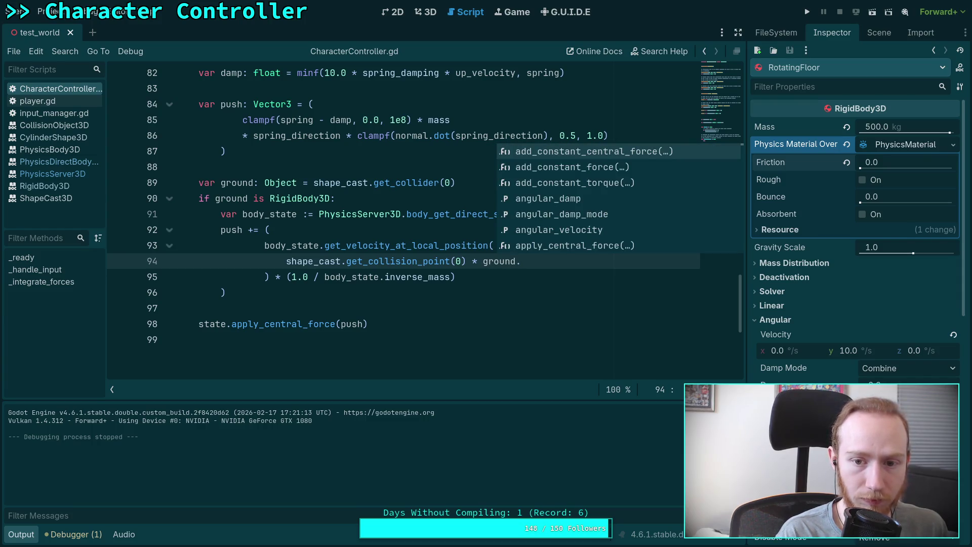
key("BackSpace")
key("BackSpace")
key("BackSpace")
key("BackSpace")
key("BackSpace")
key("BackSpace")
key("BackSpace")
Step: Append * ground.global_transform.inverse() after get_collision_point(0), save, and run the game
type("bod")
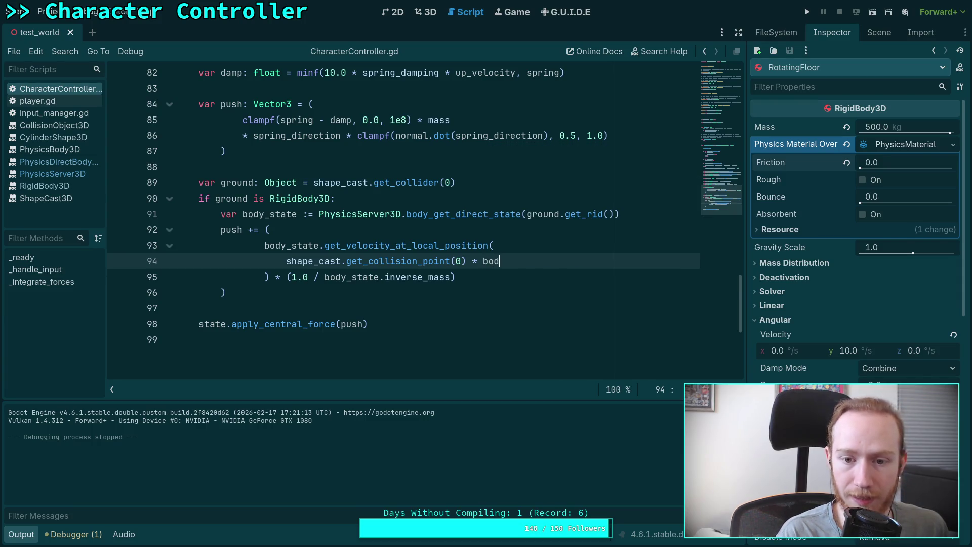
key("Return")
type(".tran")
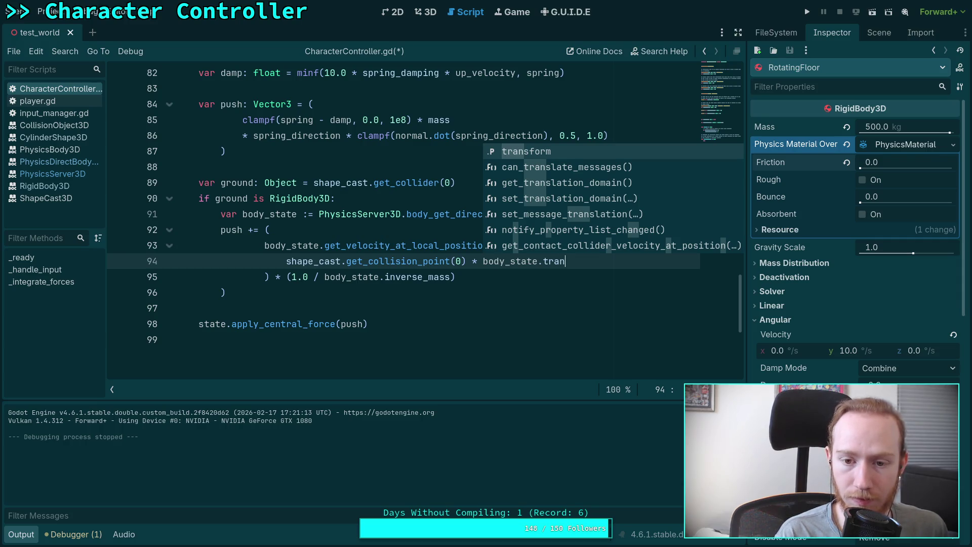
key("BackSpace")
key("BackSpace")
key("BackSpace")
type("ground.glob")
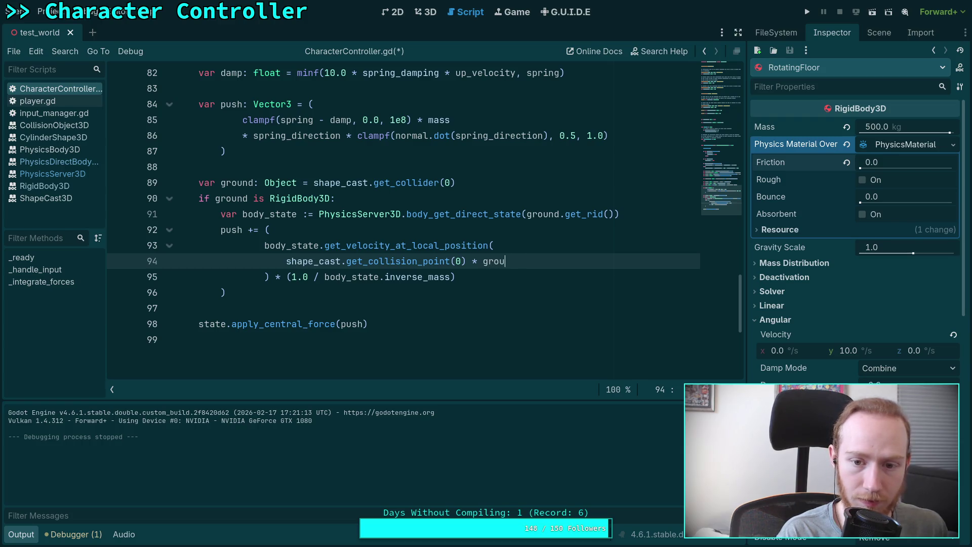
key("Down")
key("Down")
key("Down")
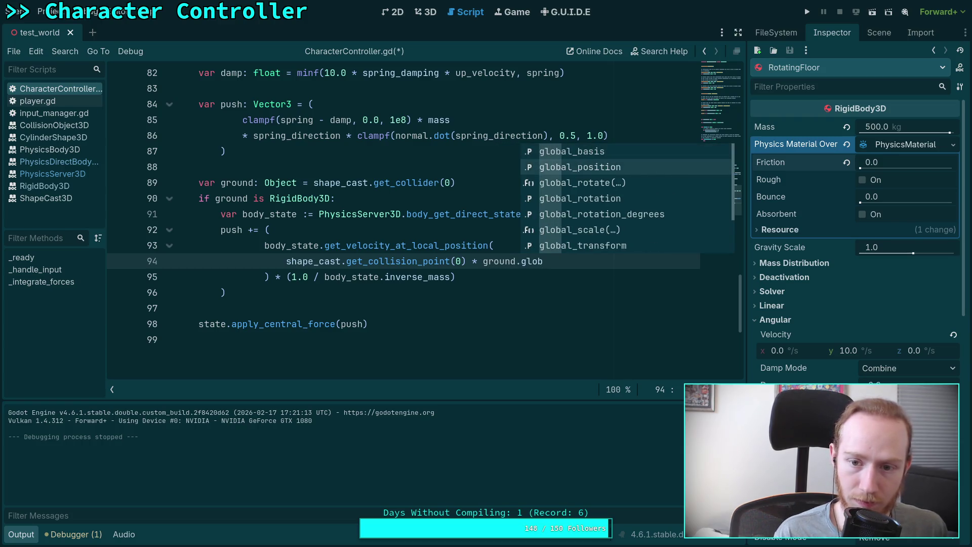
key("Return")
type(".")
type("inv")
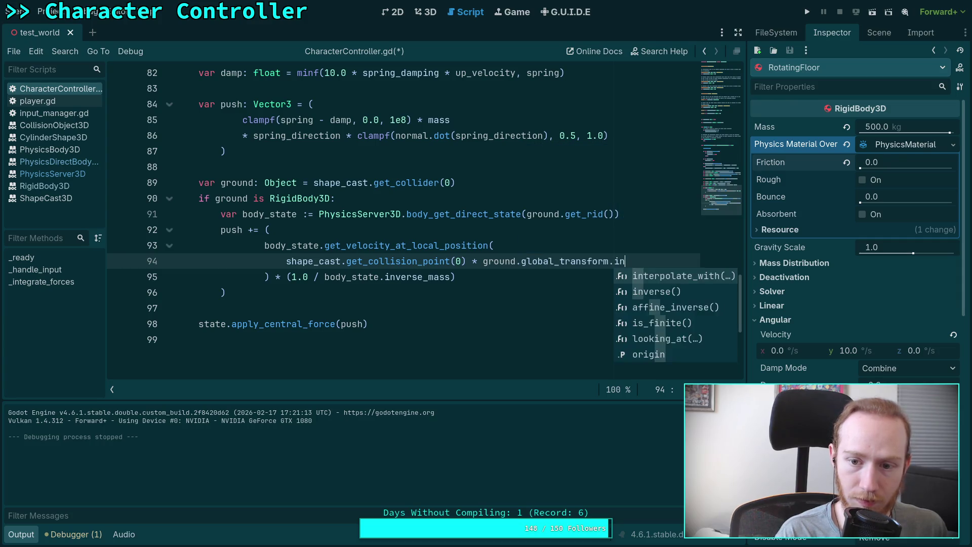
key("Return")
key("ctrl+s")
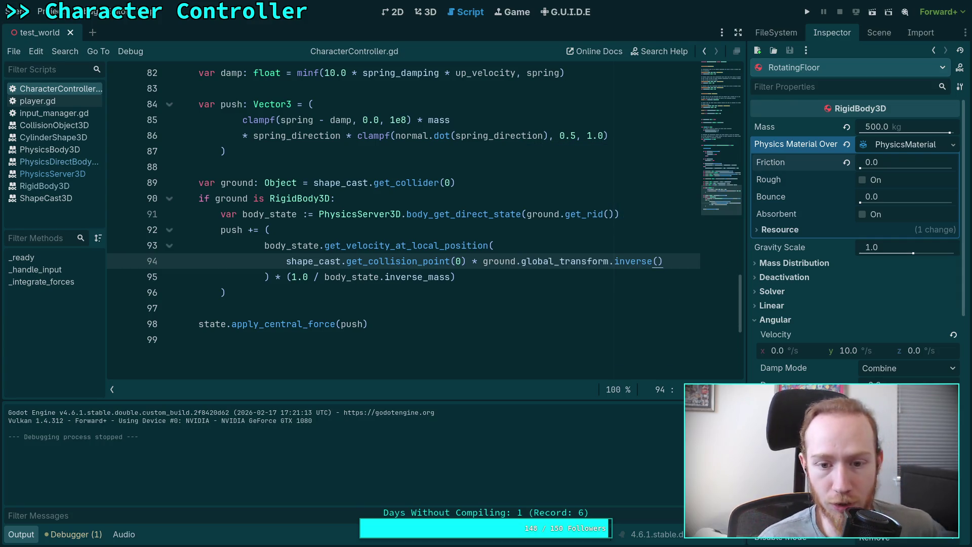
key("F5")
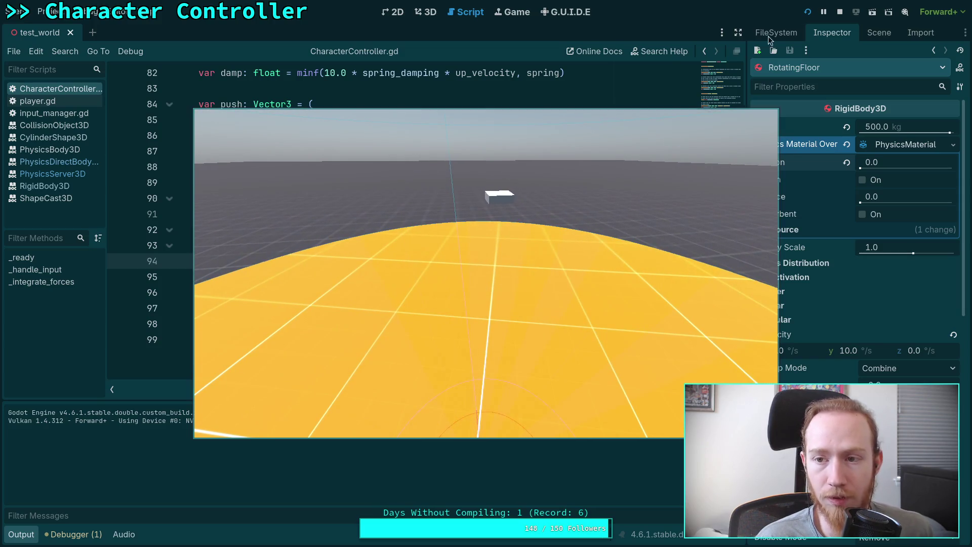
Step: Stop the game with F8 and select the word ground on line 94
key("F8")
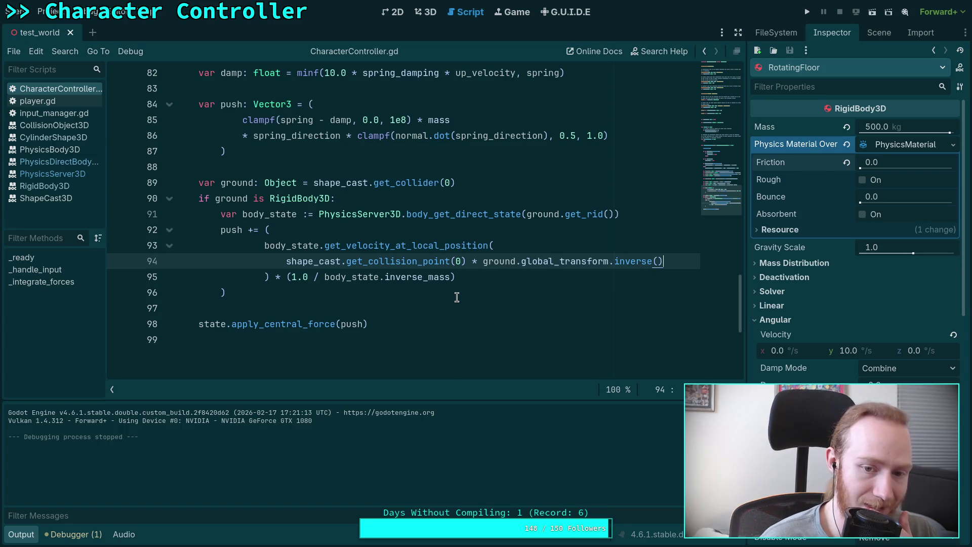
left_click(499, 264)
double_click(499, 264)
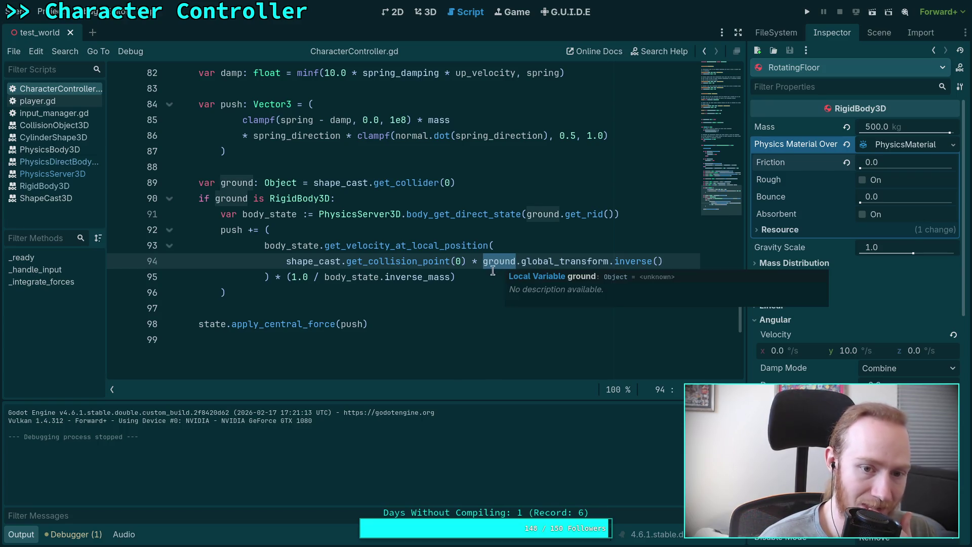
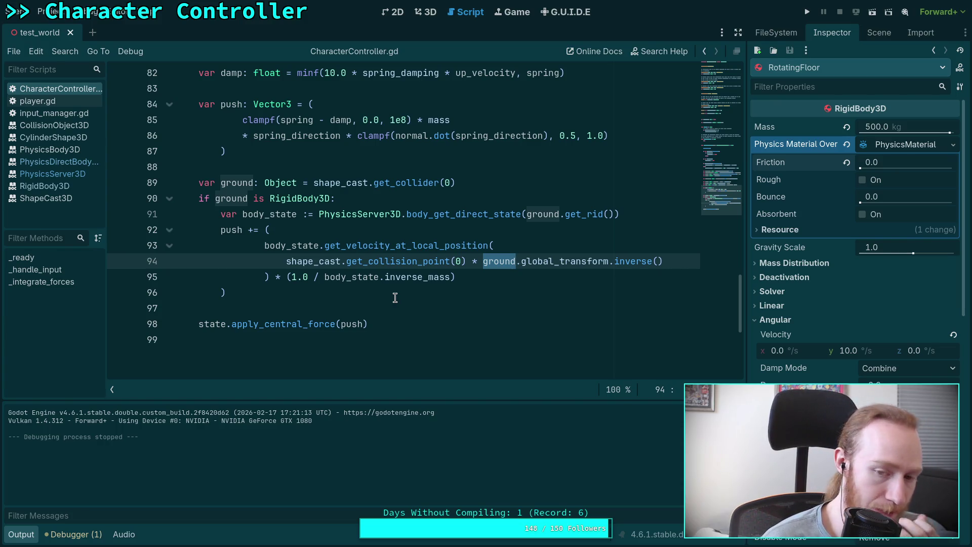
Step: Browse body_state's member suggestions, then retype .inverse_mass on line 95
double_click(415, 276)
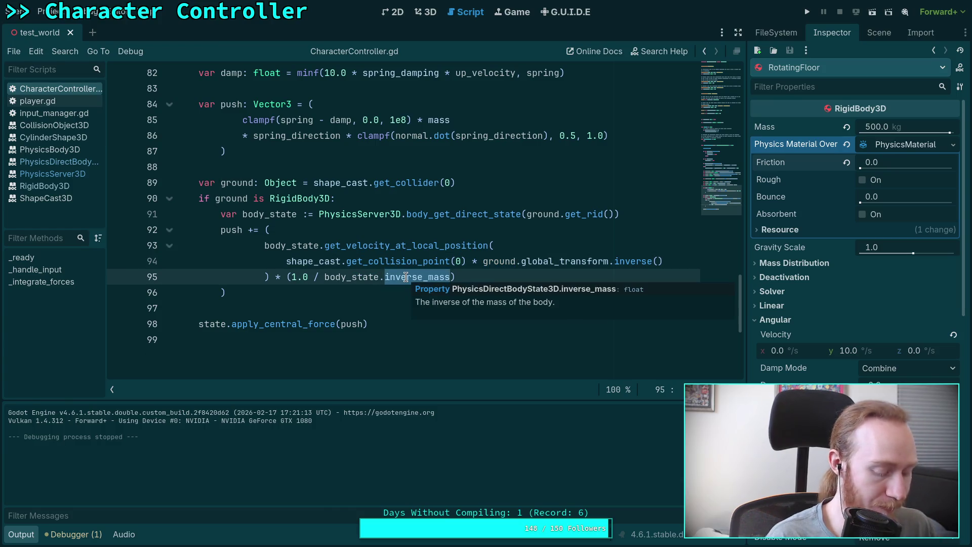
key("BackSpace")
key("ctrl+space")
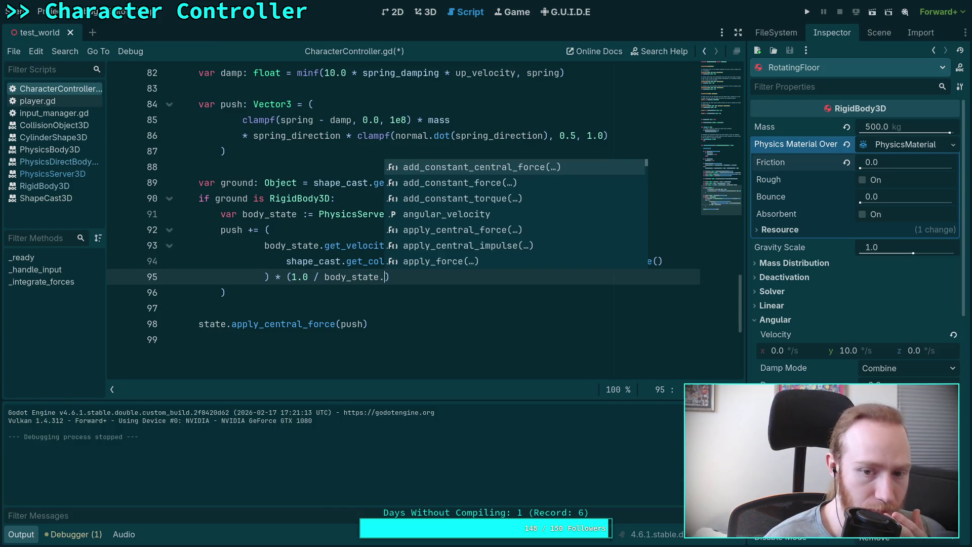
key("Down")
key("Down")
key("Down")
key("Down")
key("Down")
key("Down")
key("Down")
key("Down")
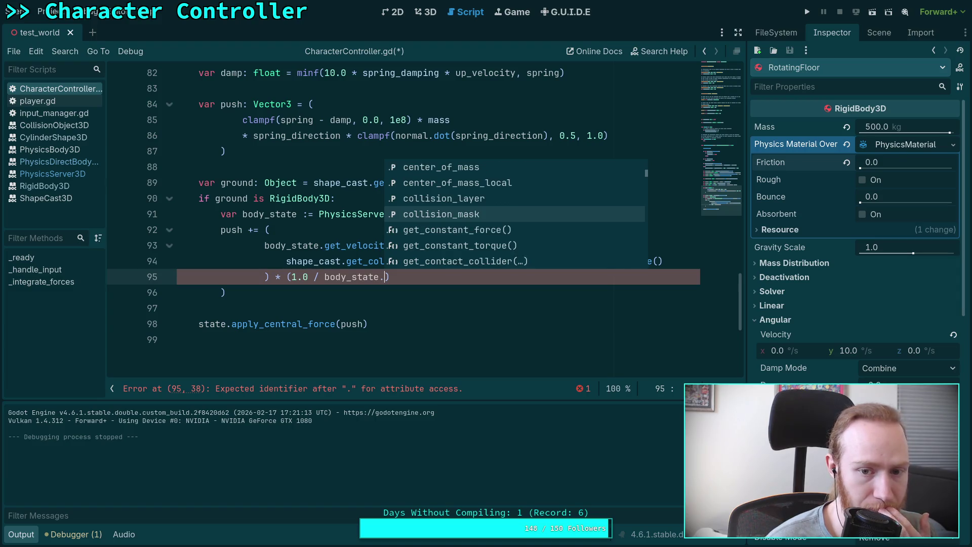
key("Down")
key("Down")
key("Down")
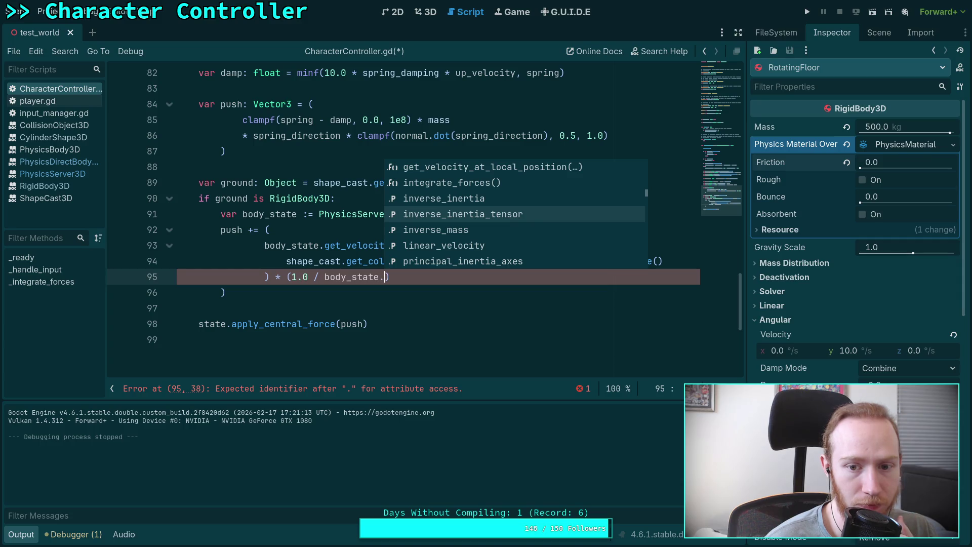
key("Down")
key("Down")
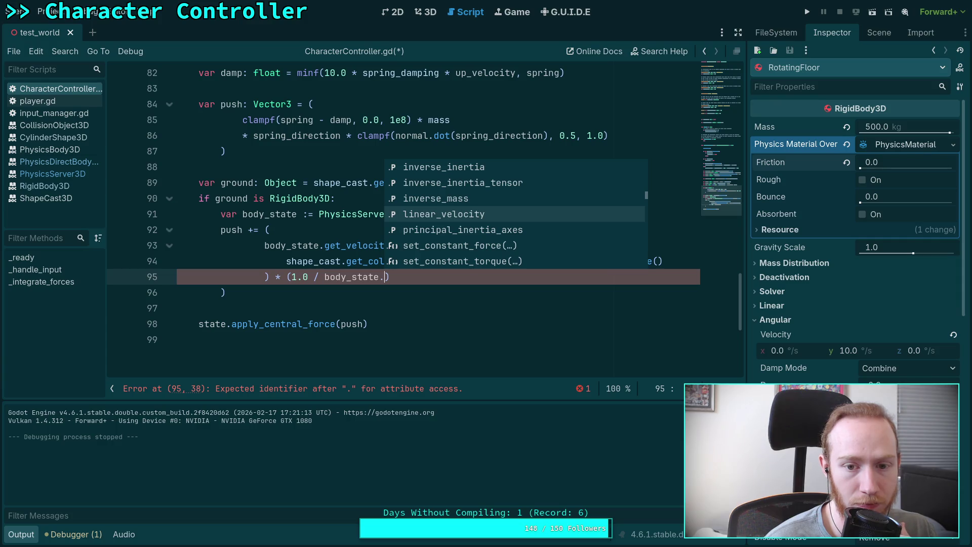
key("Down")
key("Down")
key("Down")
key("Down")
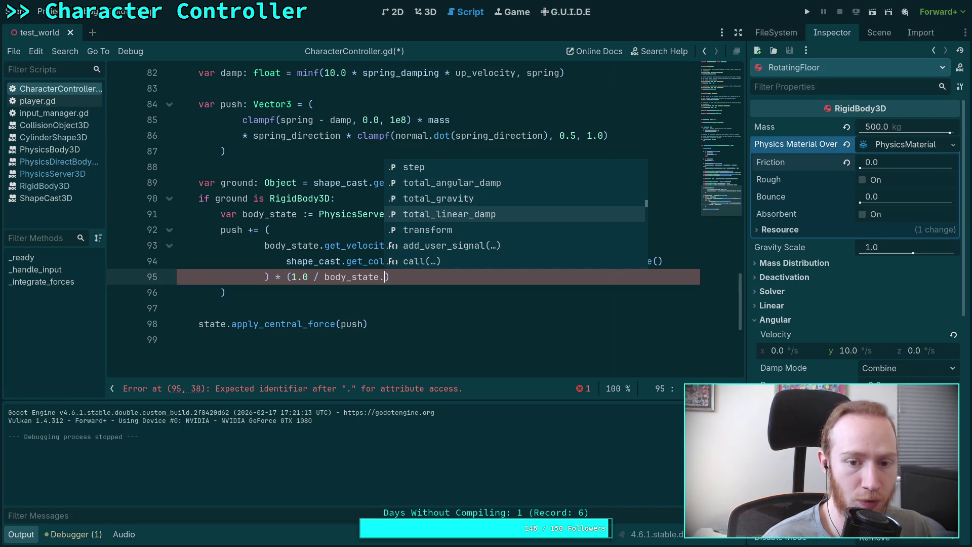
key("Escape")
type(".inverse_mass")
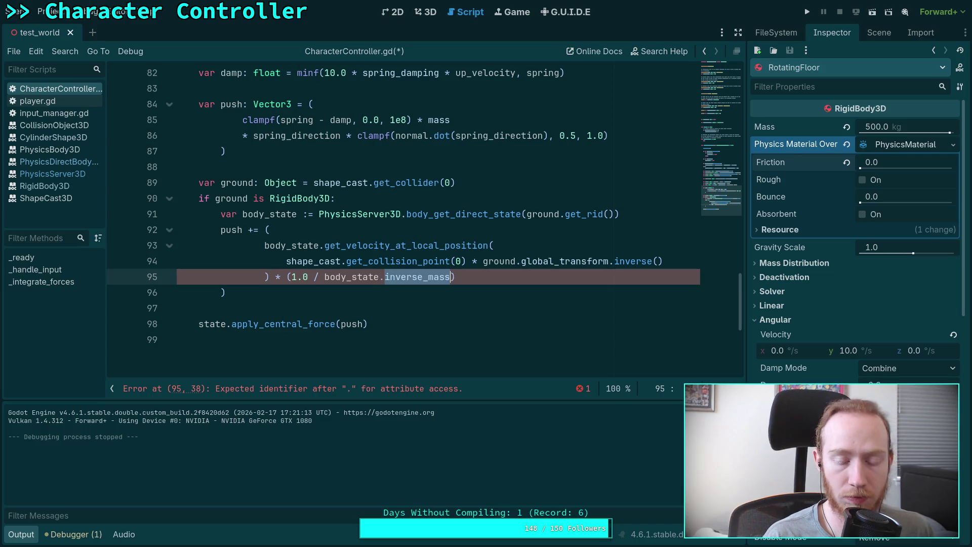
left_click(360, 296)
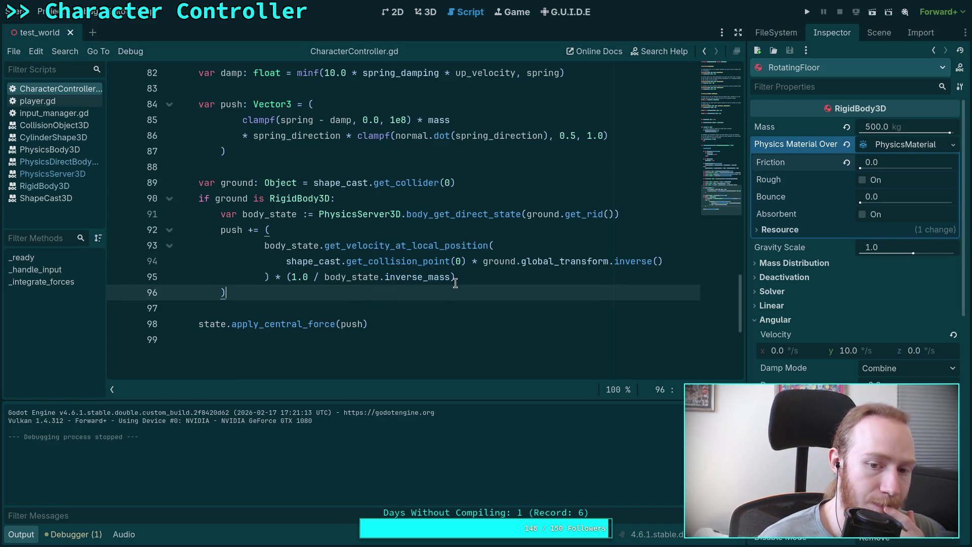
Step: Inspect the mass division term on line 95 and the collision point term on line 94
left_click_drag(445, 276, 265, 276)
left_click_drag(474, 276, 264, 276)
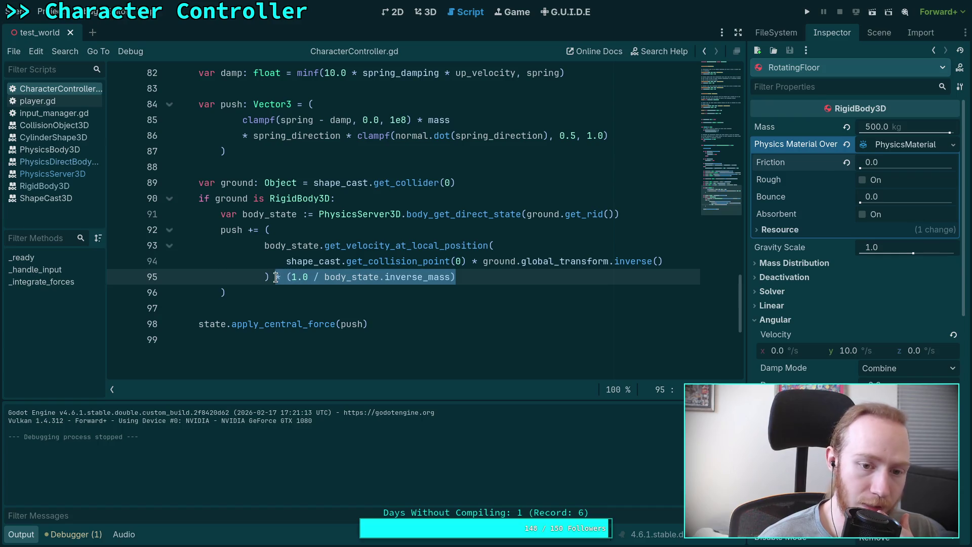
left_click(342, 245)
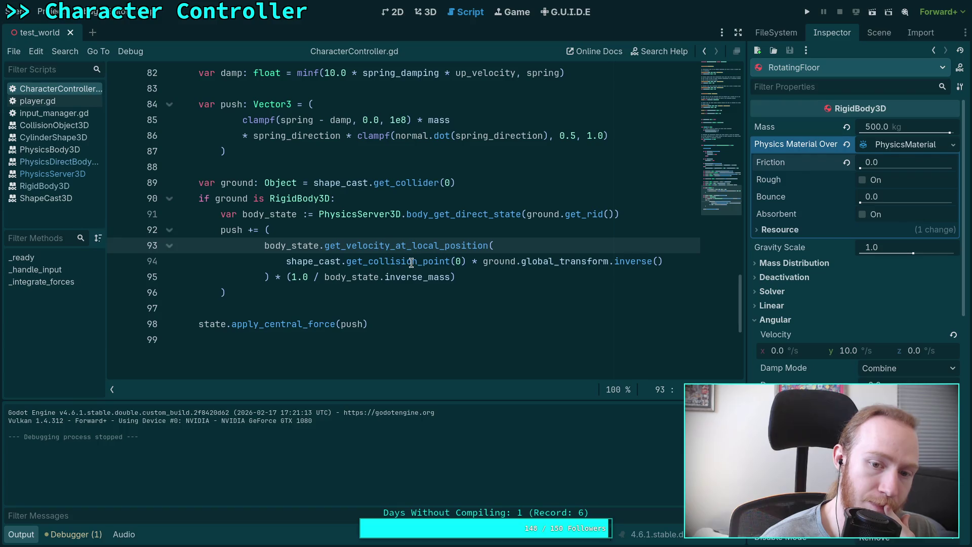
left_click_drag(482, 261, 286, 265)
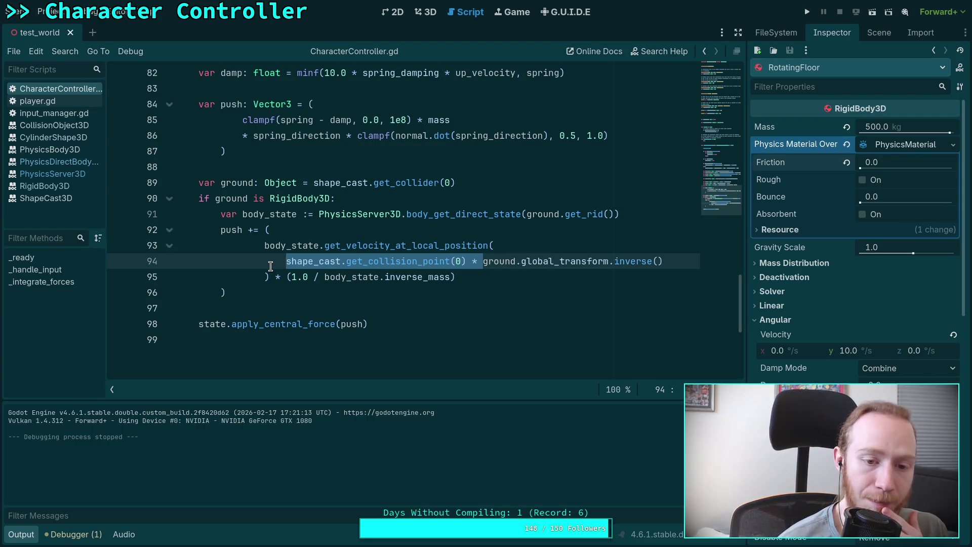
mouse_move(414, 264)
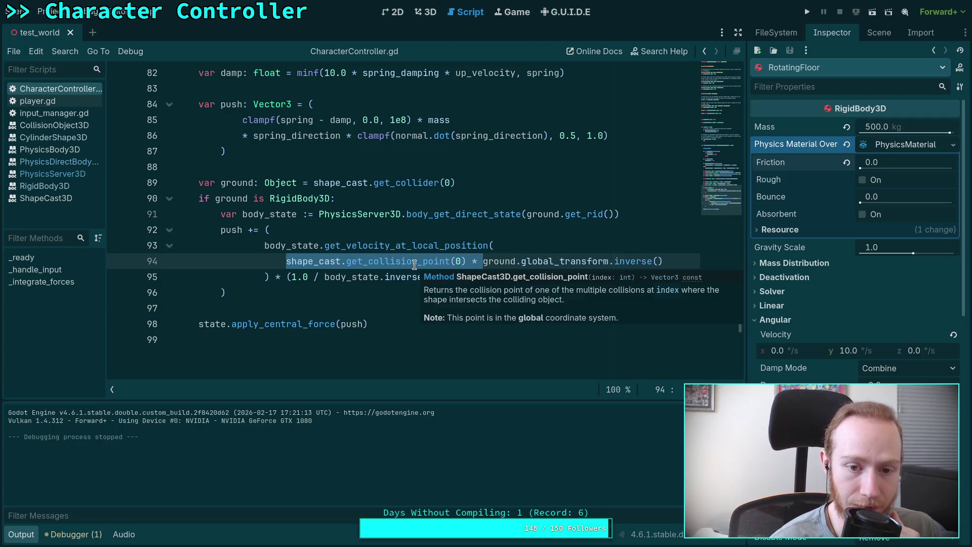
left_click(342, 261)
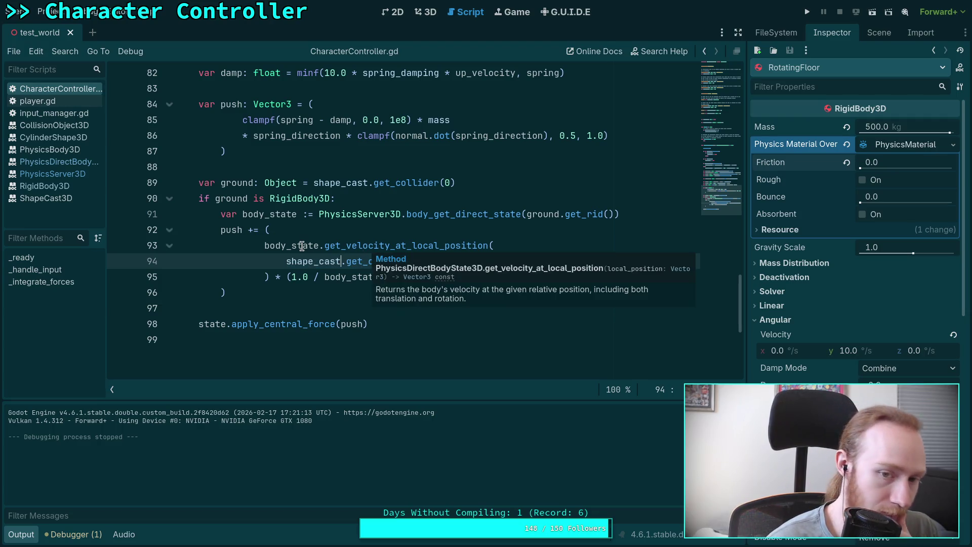
mouse_move(302, 246)
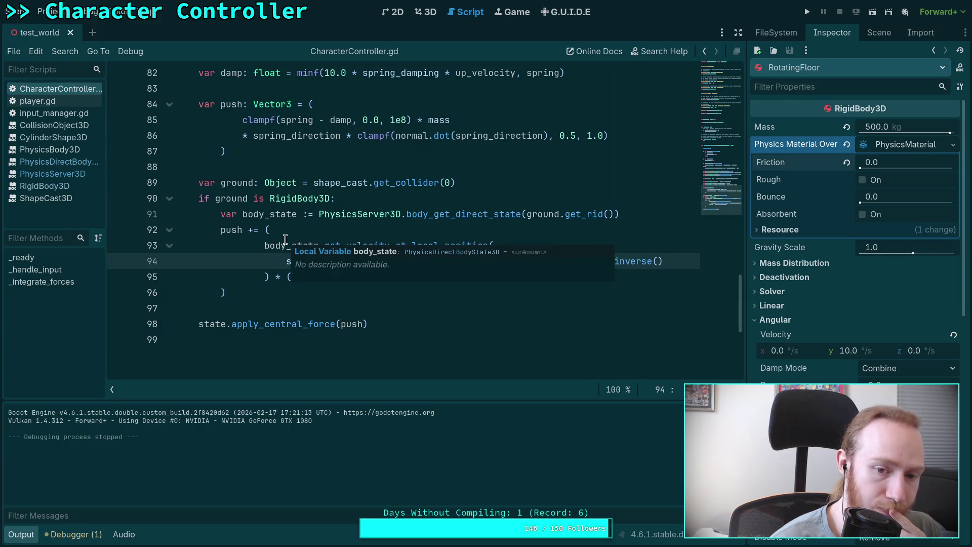
left_click(508, 226)
left_click_drag(480, 261, 286, 261)
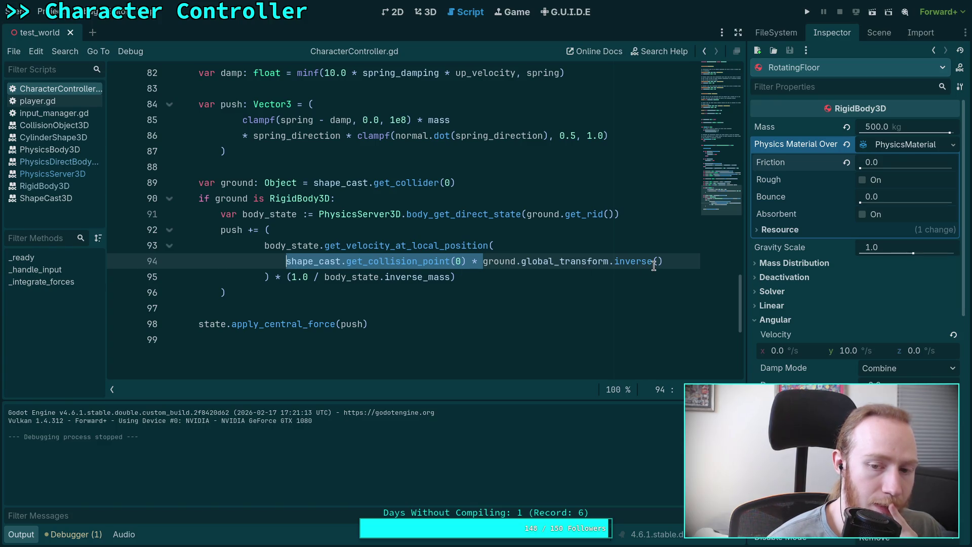
left_click(512, 235)
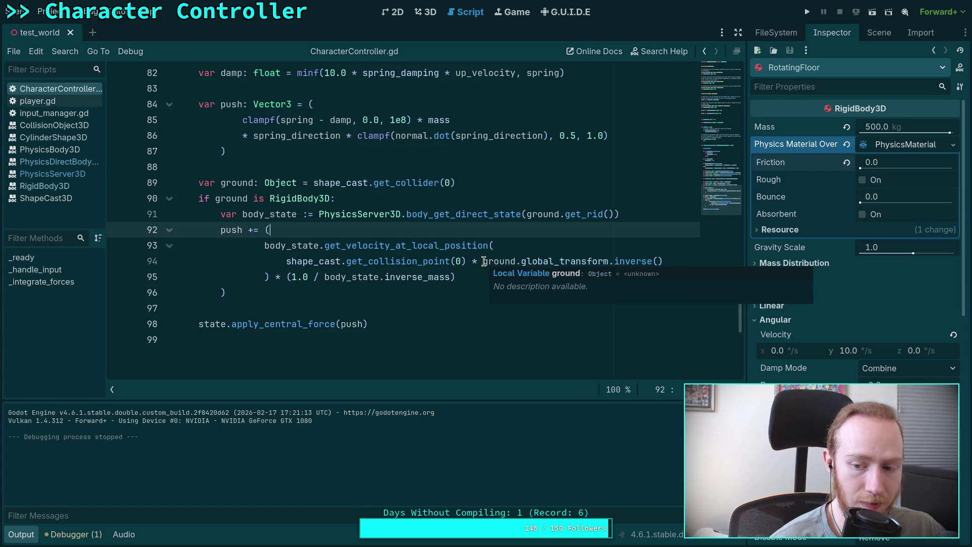
Step: Move ' * ground.global_transform.inverse()' to the start of line 94, then switch to the browser
left_click_drag(484, 262, 464, 262)
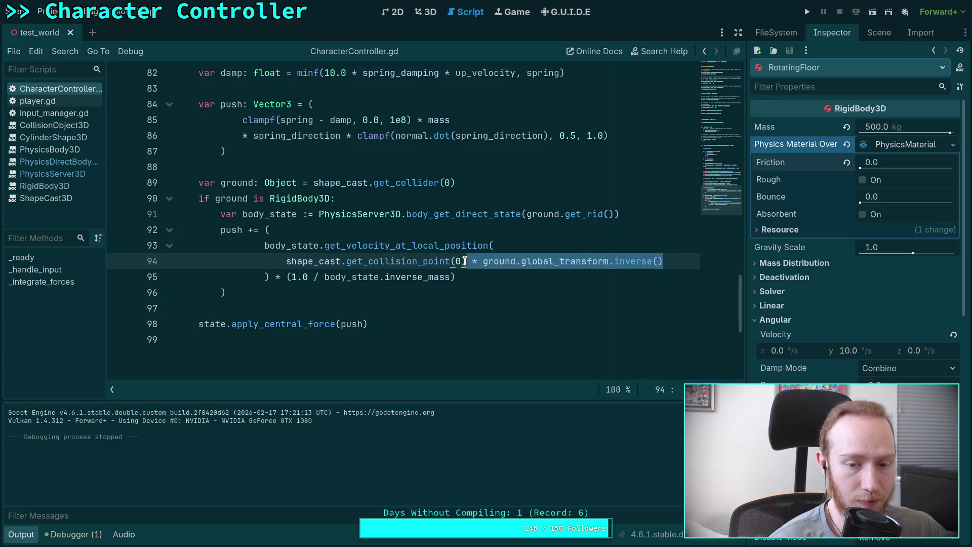
key("ctrl+x")
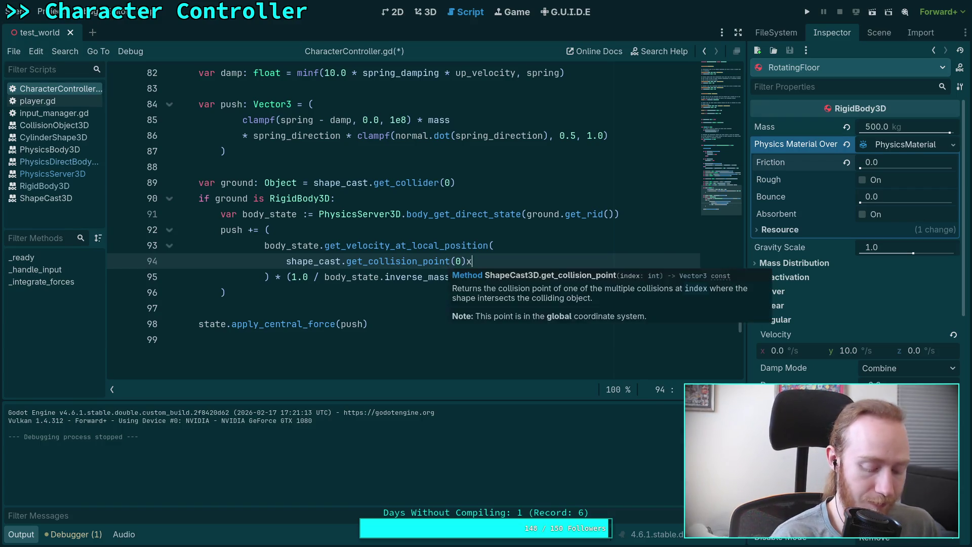
key("ctrl+z")
key("ctrl+x")
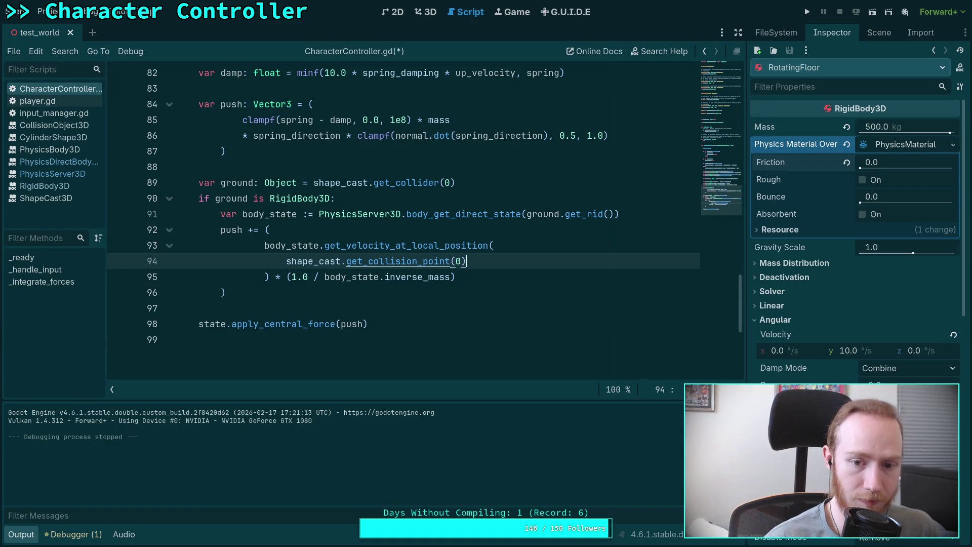
left_click(286, 261)
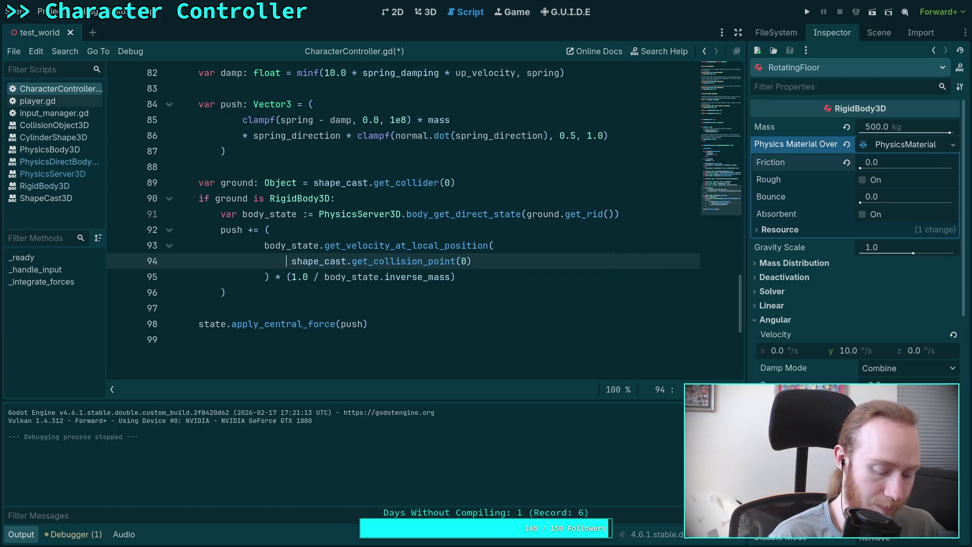
key("ctrl+v")
key("alt+Tab")
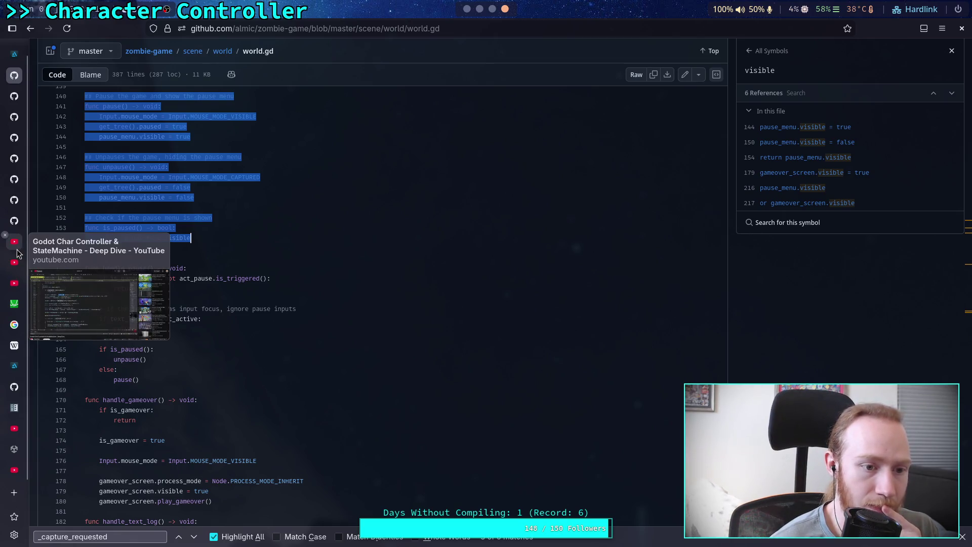
Step: Watch the Godot Char Controller & StateMachine video on YouTube, then return to Godot
left_click(17, 250)
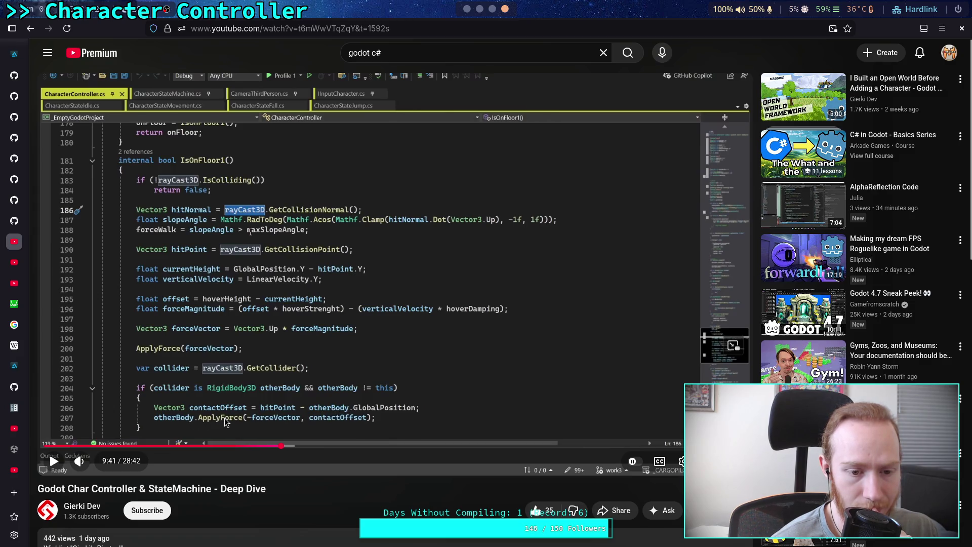
left_click(492, 9)
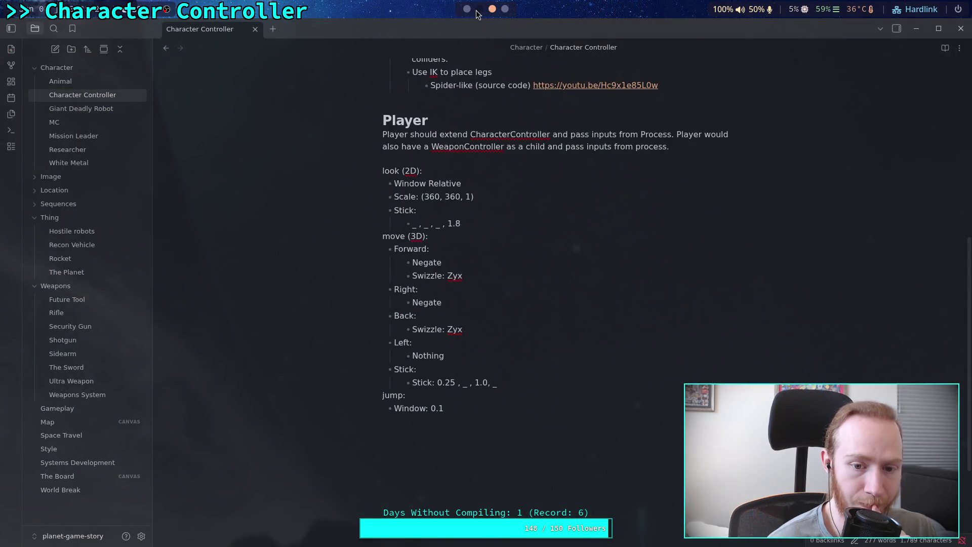
left_click(478, 10)
left_click(466, 11)
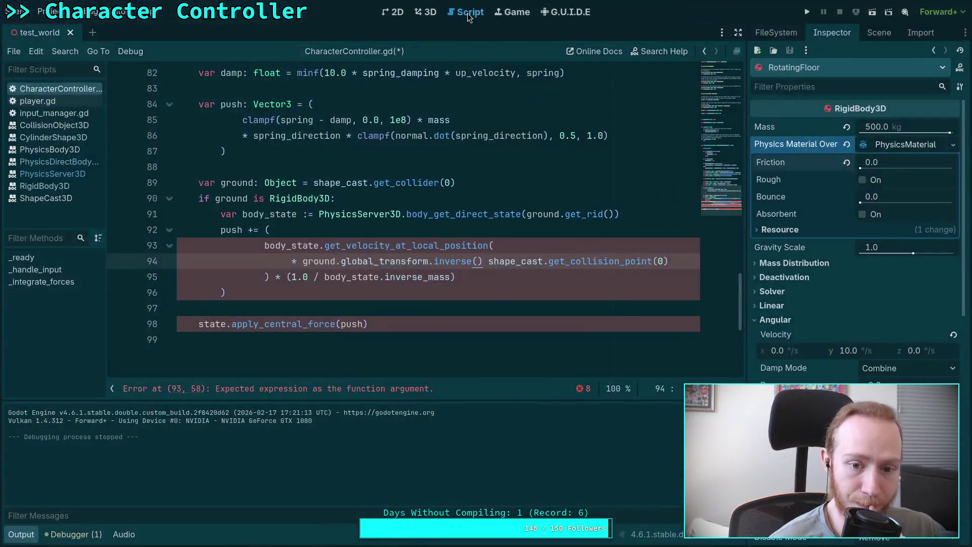
Step: Move the '*' on line 94 after inverse(), so the line multiplies by get_collision_point(0)
left_click(493, 286)
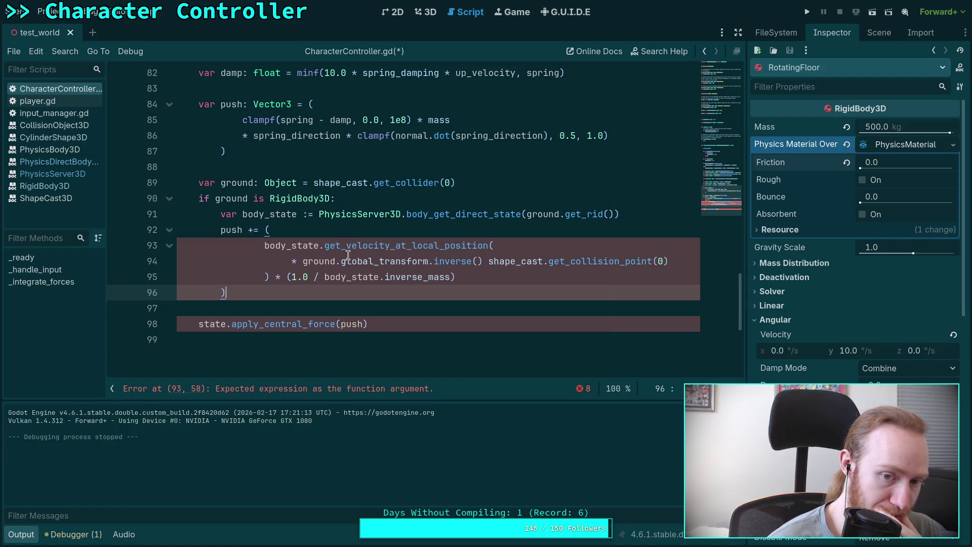
left_click(374, 245)
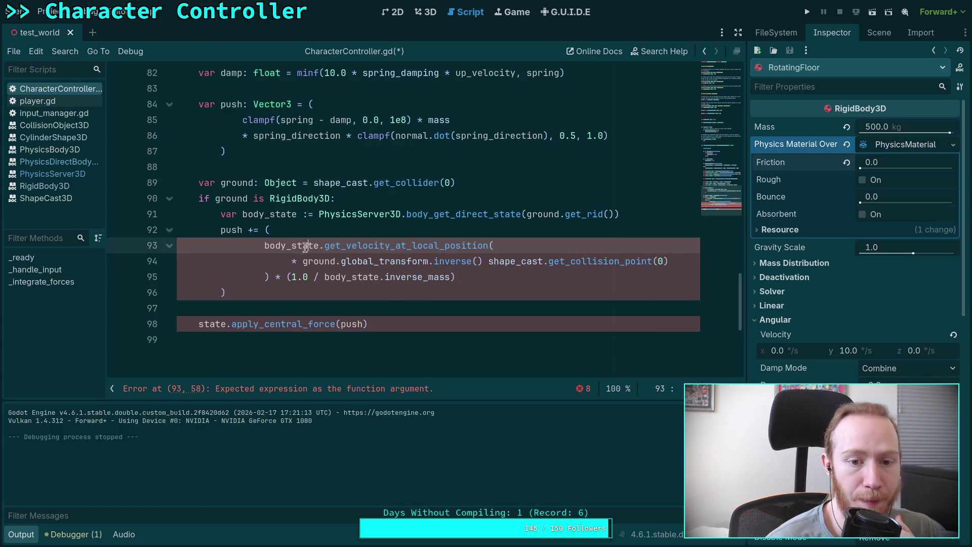
left_click(296, 260)
key("Delete")
key("Delete")
left_click(470, 259)
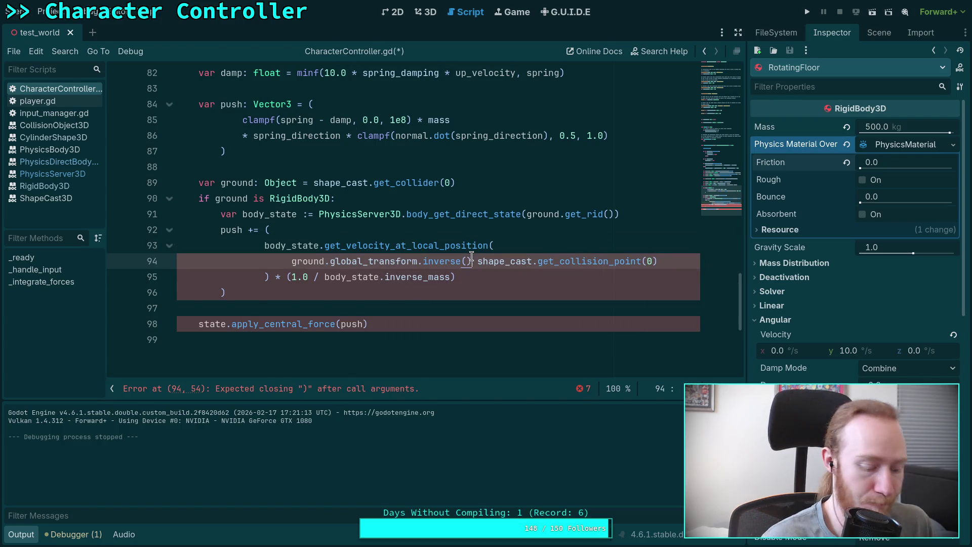
type("*")
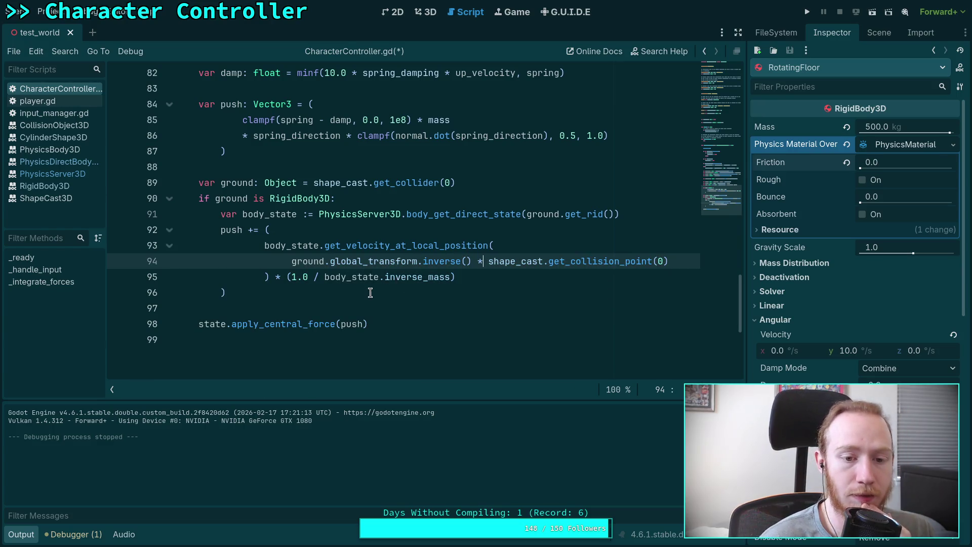
left_click(369, 293)
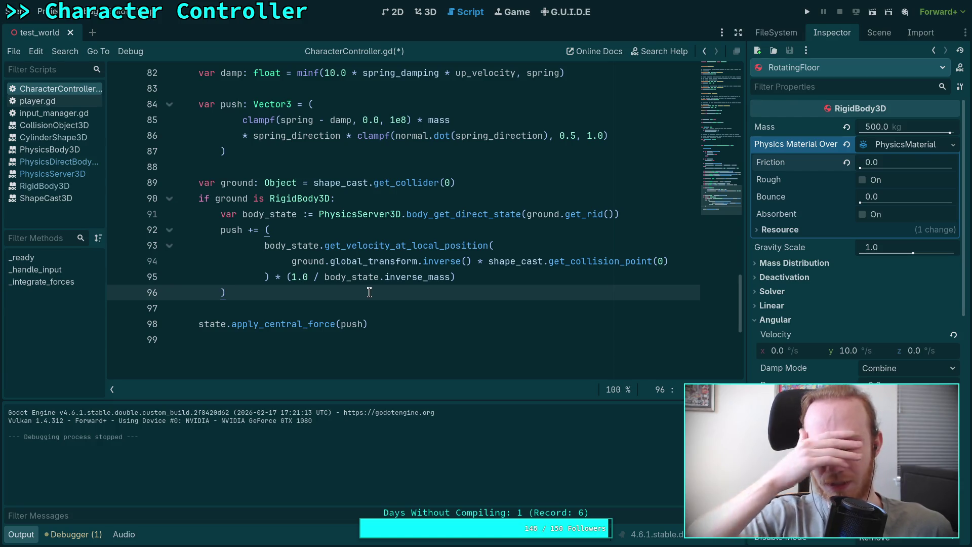
Step: Rewrite line 94 as (shape_cast.get_collision_point(0) - ground.global_position)
left_click_drag(485, 261, 292, 260)
key("BackSpace")
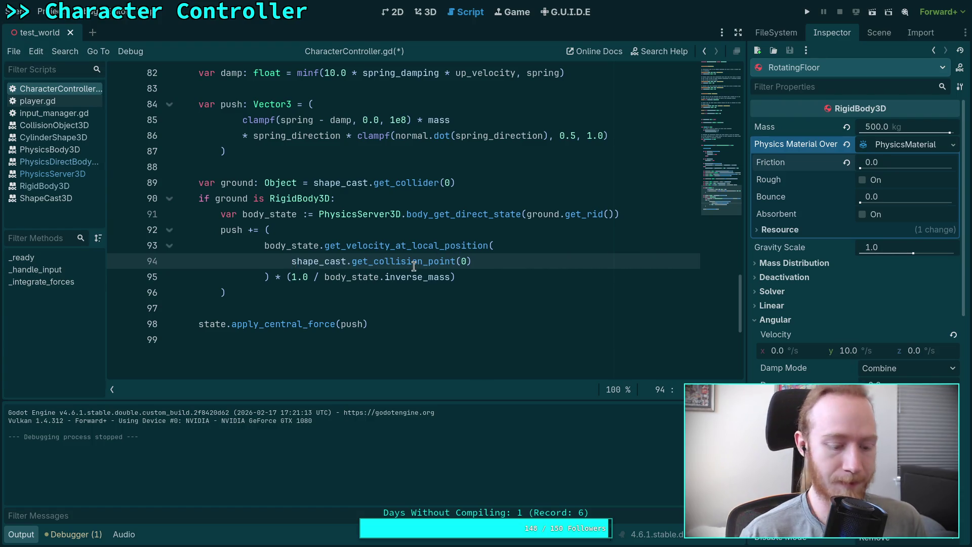
type("(")
left_click(566, 254)
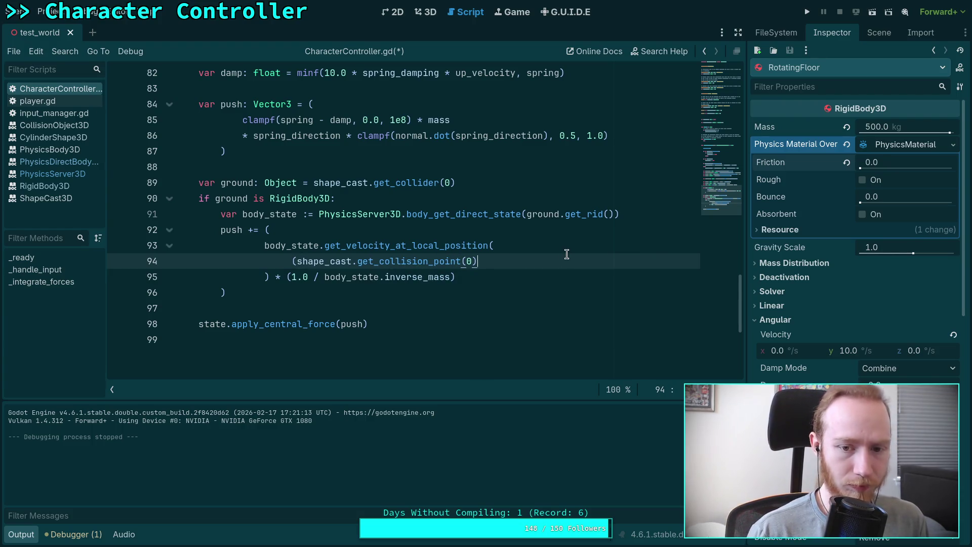
type(" - ground.")
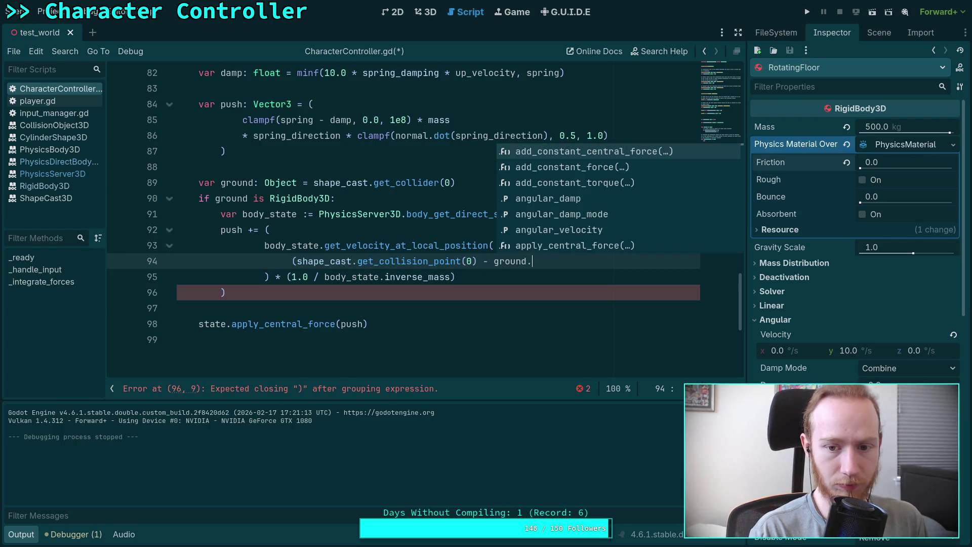
type("glob")
key("Down")
key("Return")
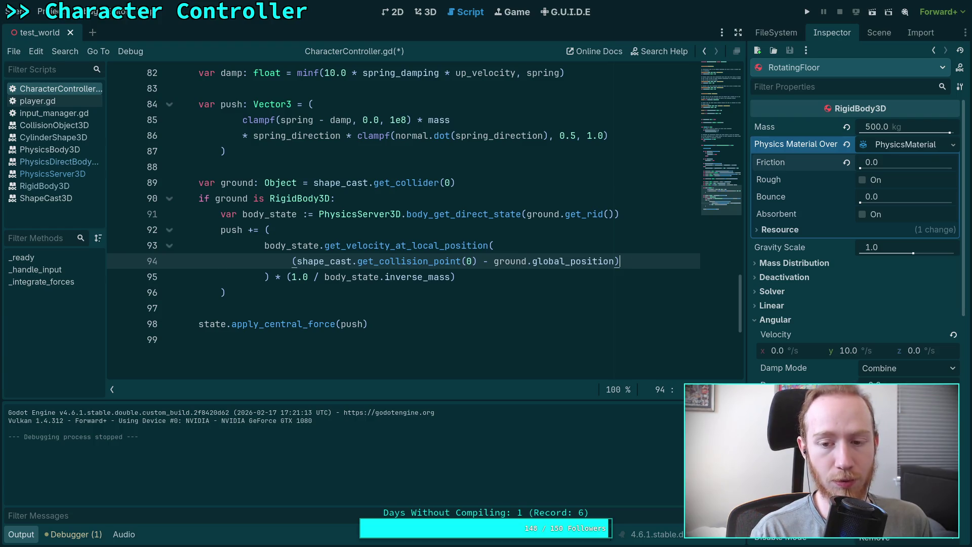
scroll("up", 3)
scroll("down", 3)
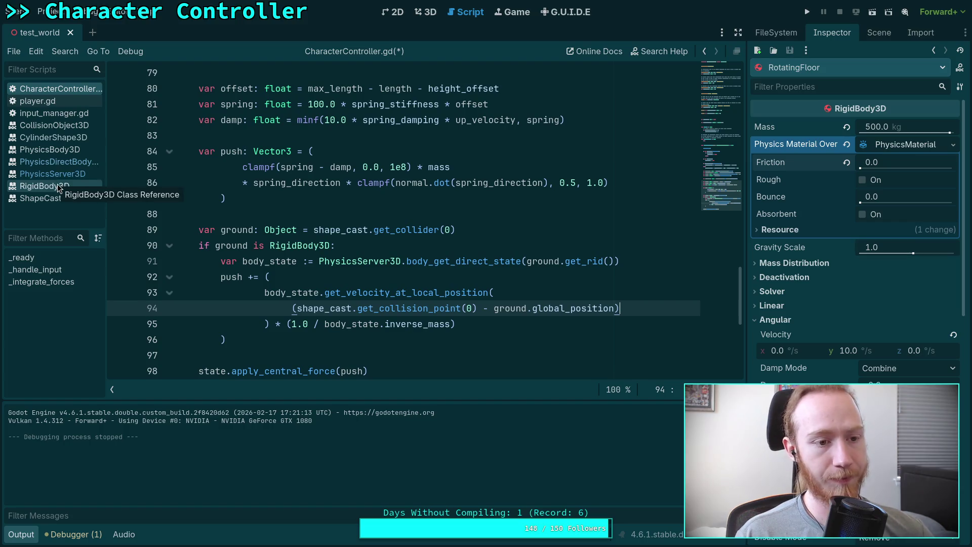
Step: Review player.gd, then return to CharacterController.gd
left_click(56, 104)
scroll("down", 3)
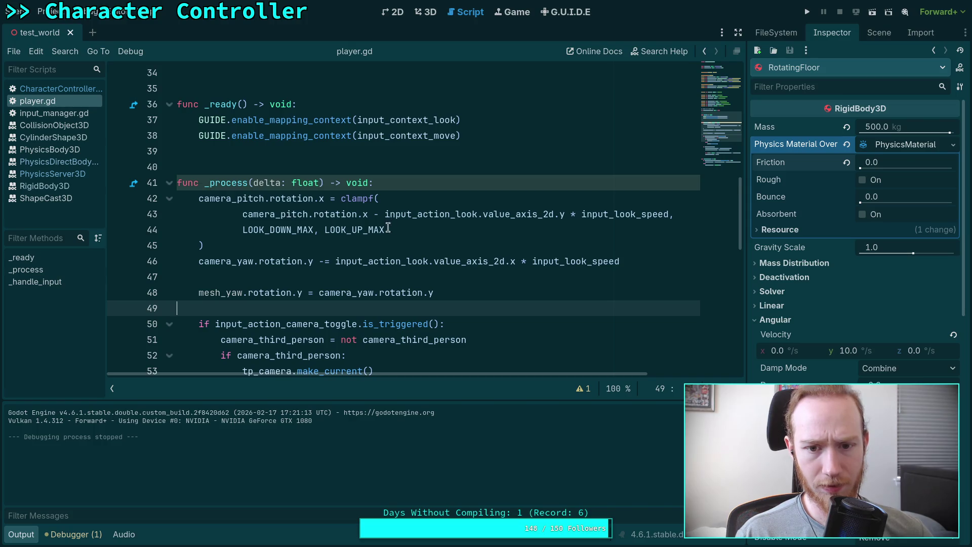
scroll("down", 3)
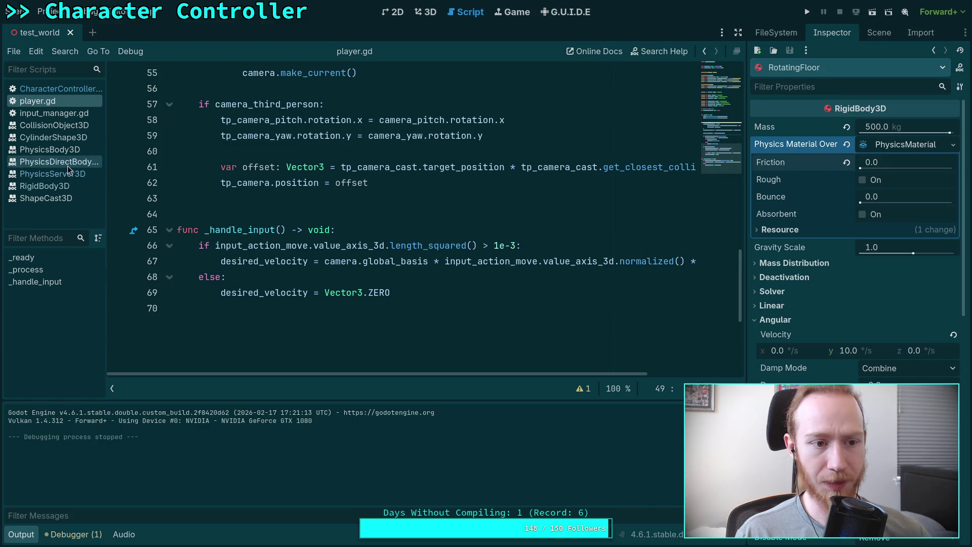
left_click(61, 90)
scroll("down", 3)
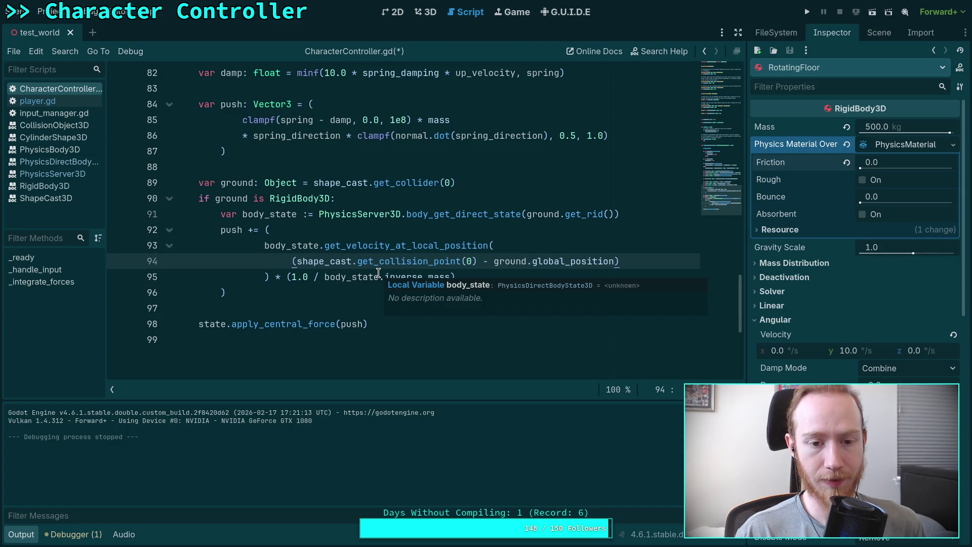
Step: Prefix the line 94 offset with ground.global_basis.inverse() *, save, and run the project
key("Left")
type("ground.")
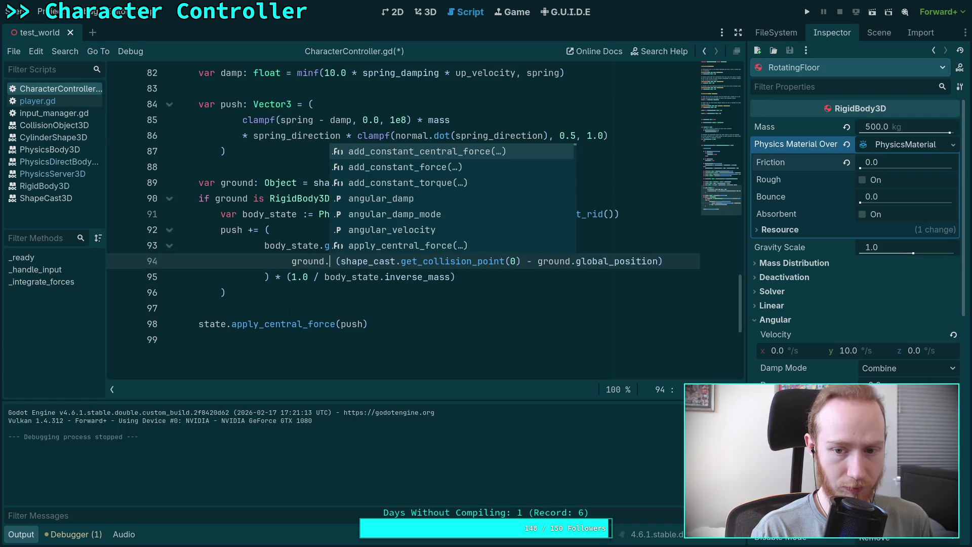
type("global")
key("Return")
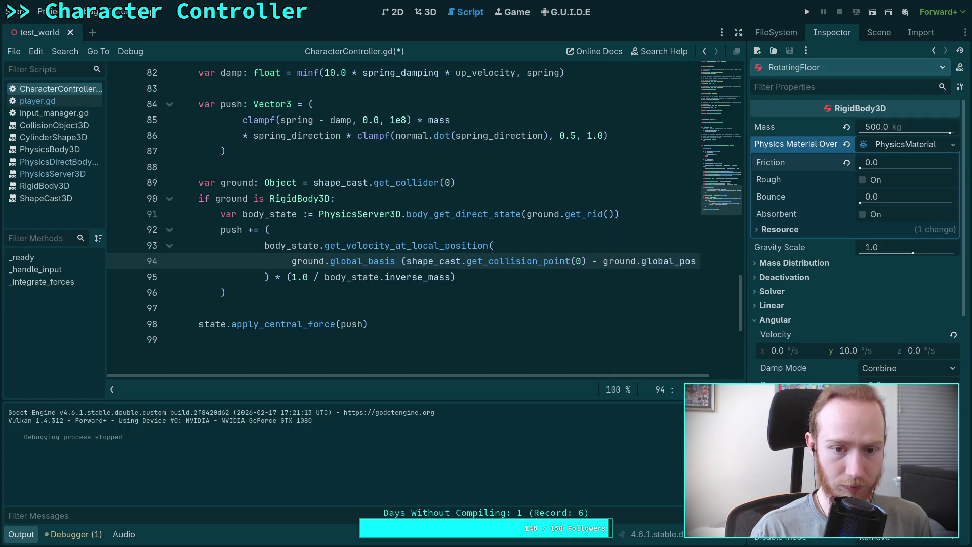
type(".in")
key("Return")
type("*")
key("ctrl+s")
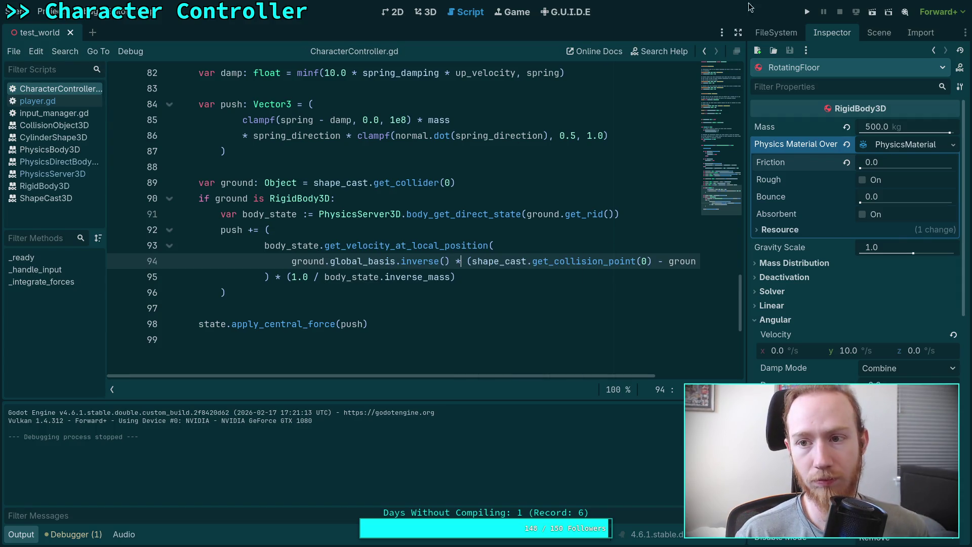
left_click(805, 13)
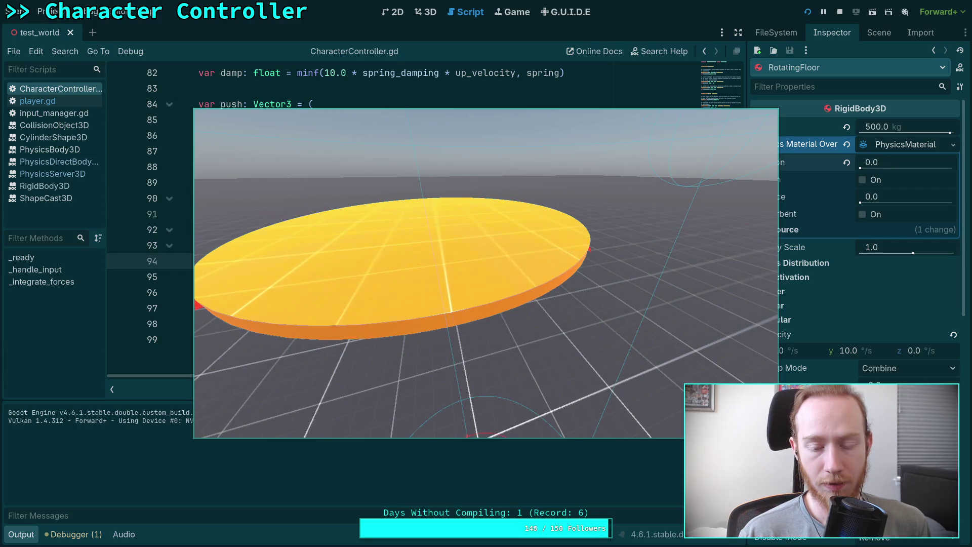
key("F8")
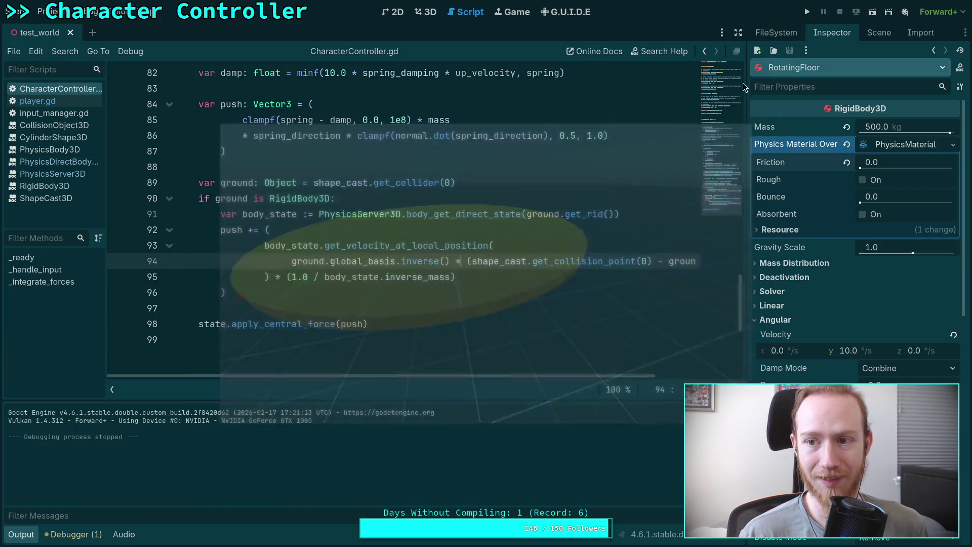
mouse_move(584, 214)
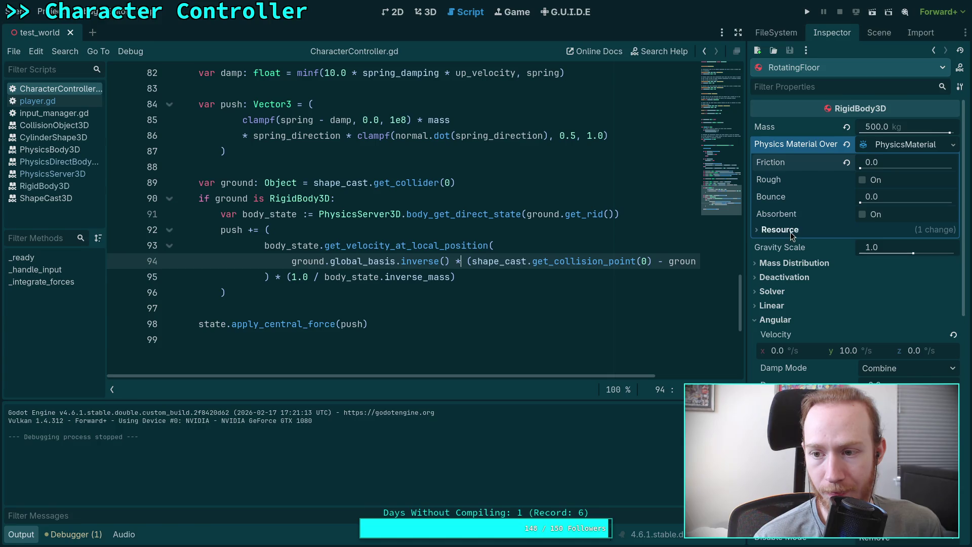
Step: Revert RotatingFloor's angular velocity (10 to 0 °/s) and constant torque, then save test_world
scroll("down", 3)
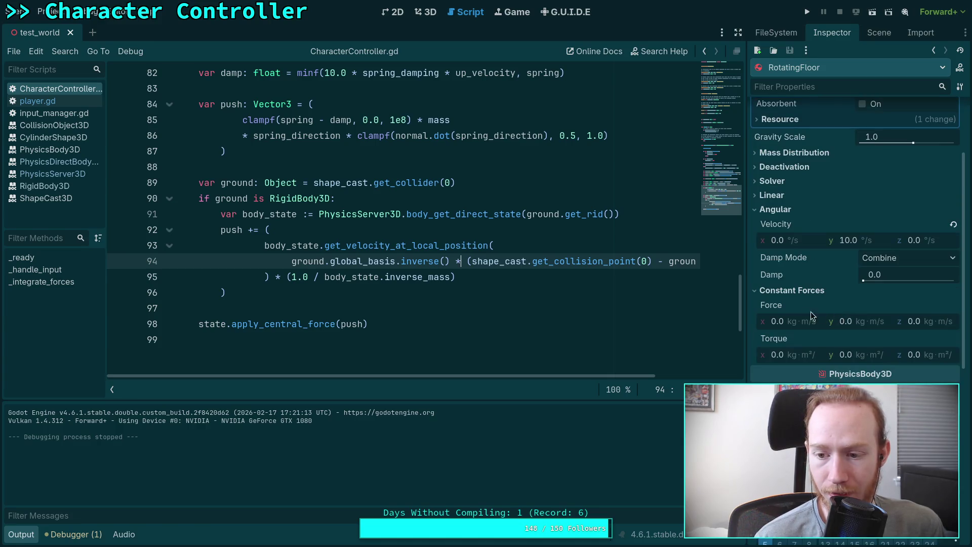
scroll("down", 3)
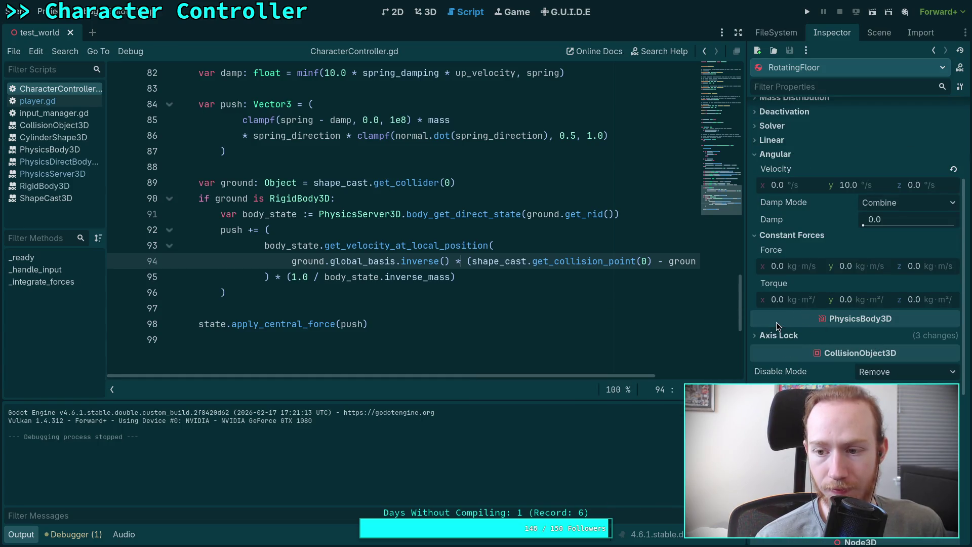
mouse_move(773, 326)
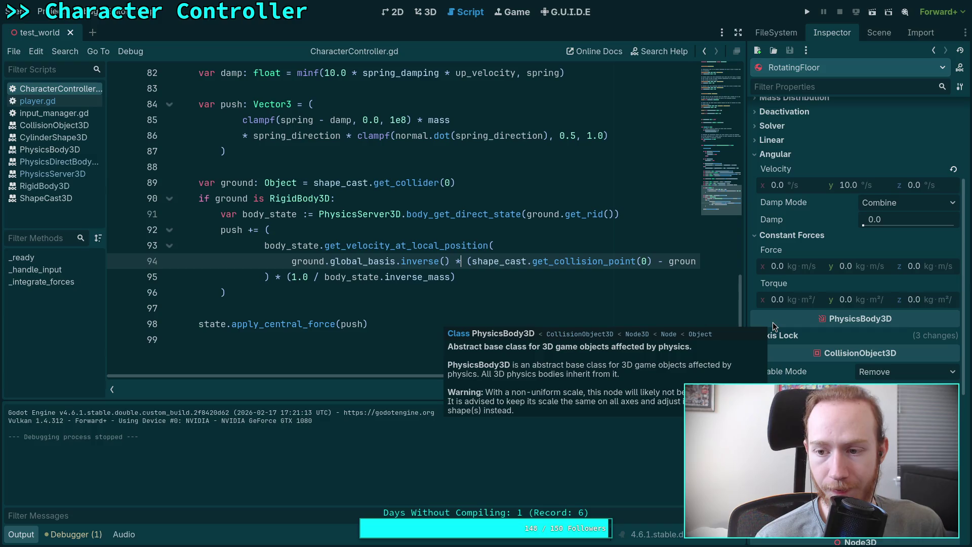
scroll("up", 3)
scroll("up", 3)
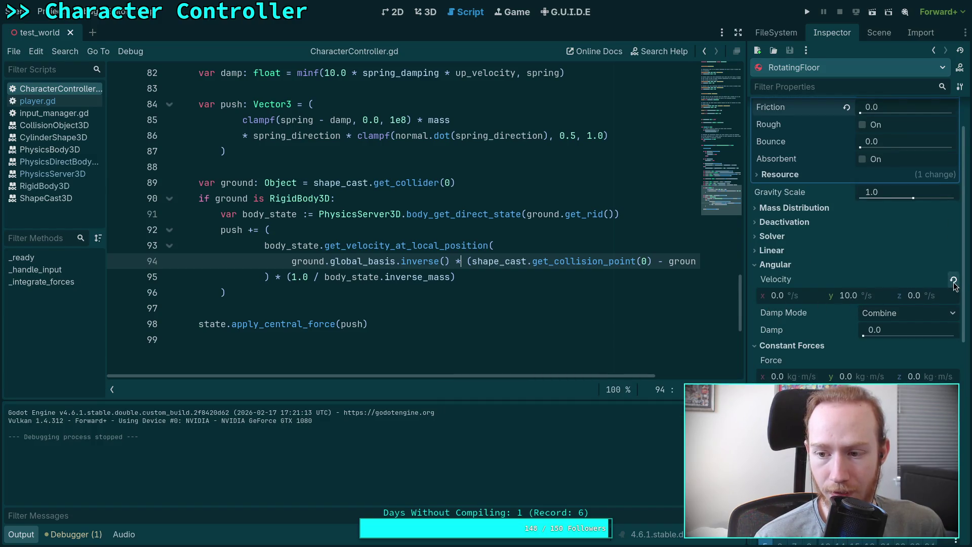
left_click(953, 279)
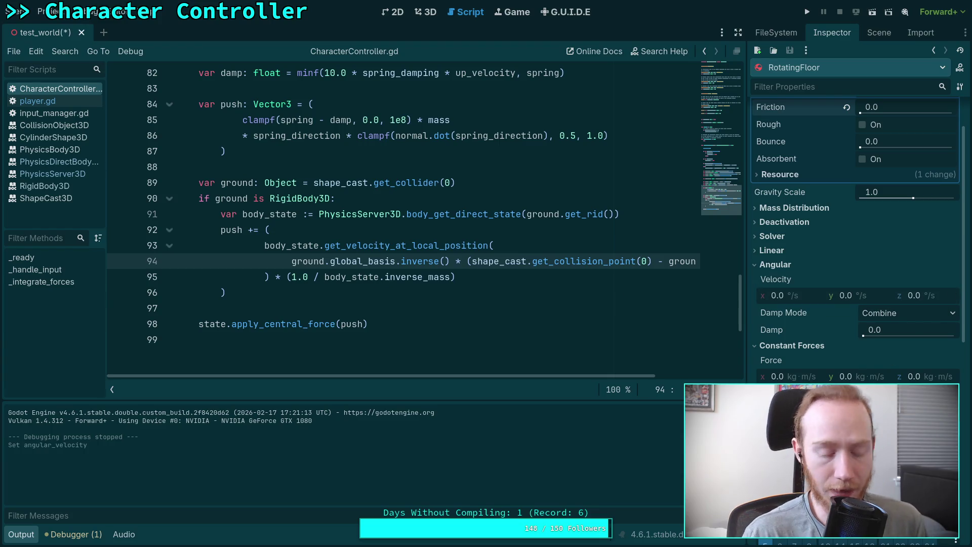
left_click(953, 393)
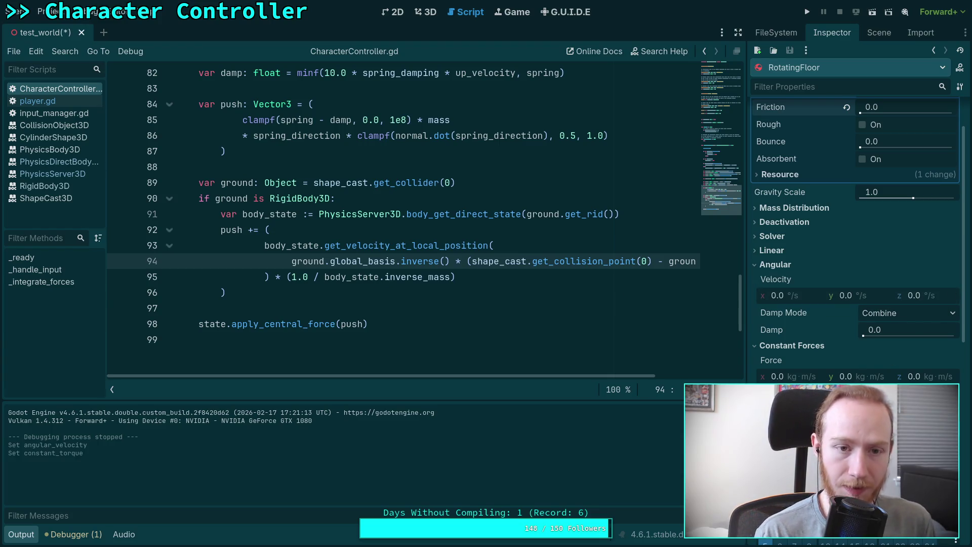
key("ctrl+s")
key("F5")
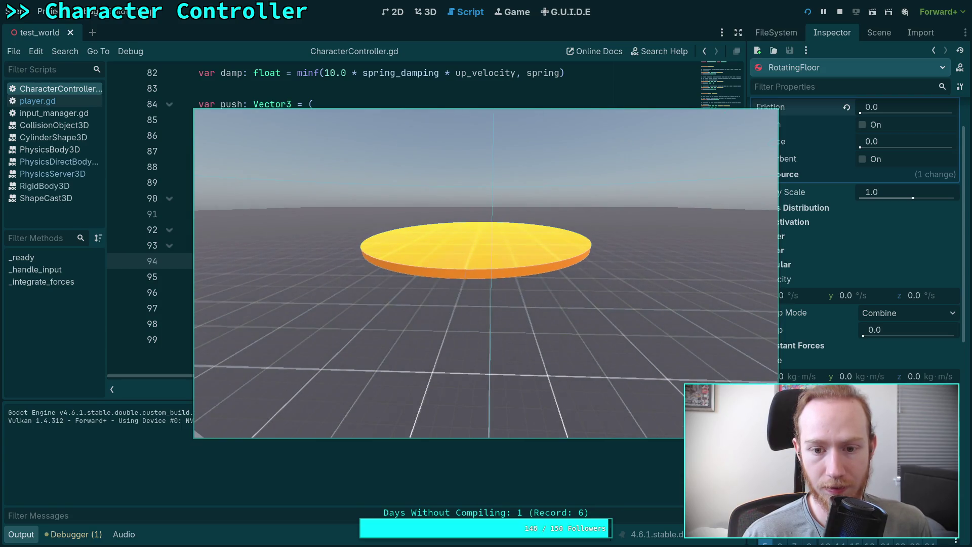
key("F8")
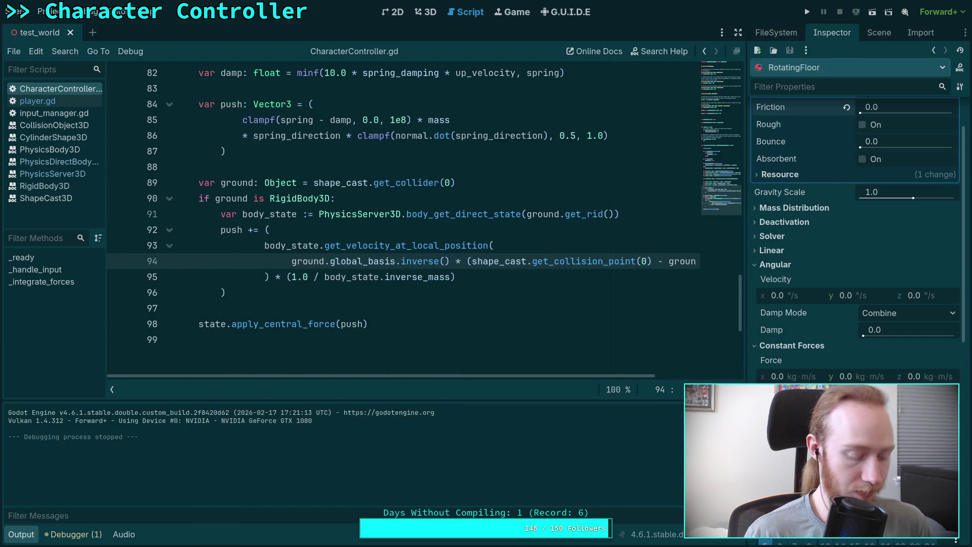
key("ctrl+s")
left_click(807, 11)
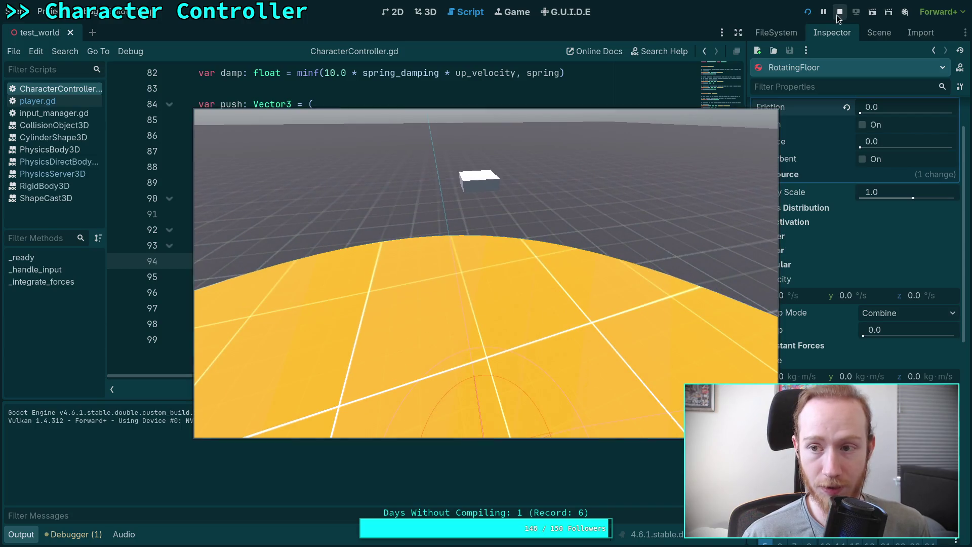
left_click(840, 11)
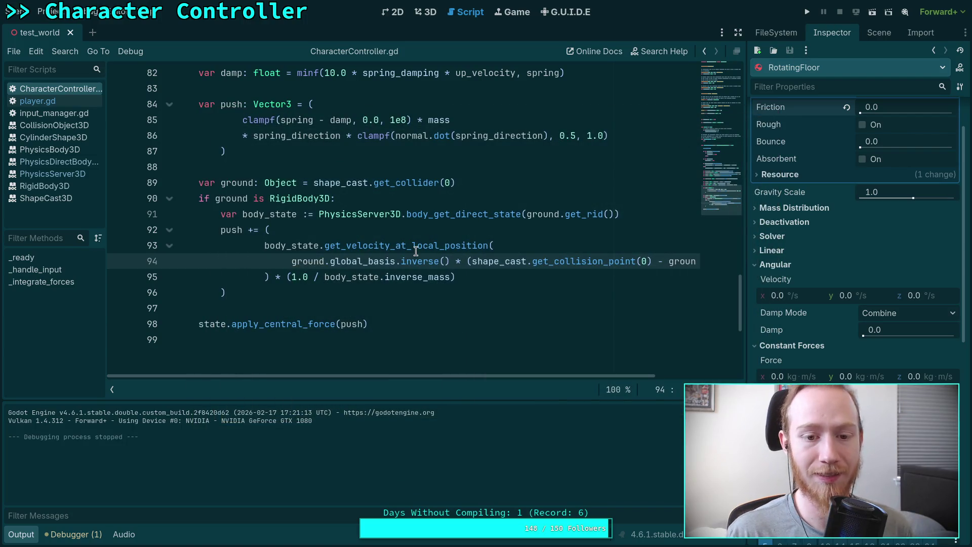
mouse_move(415, 252)
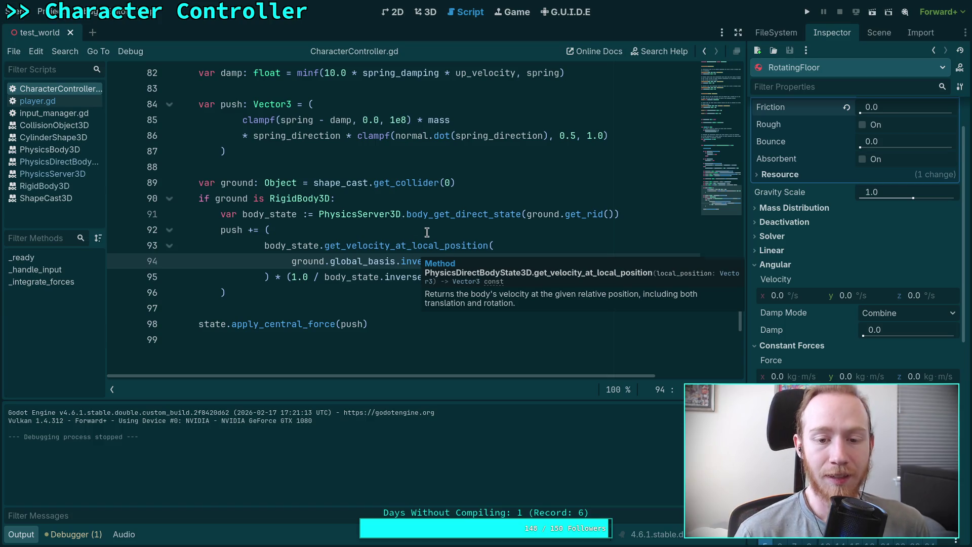
left_click(428, 231)
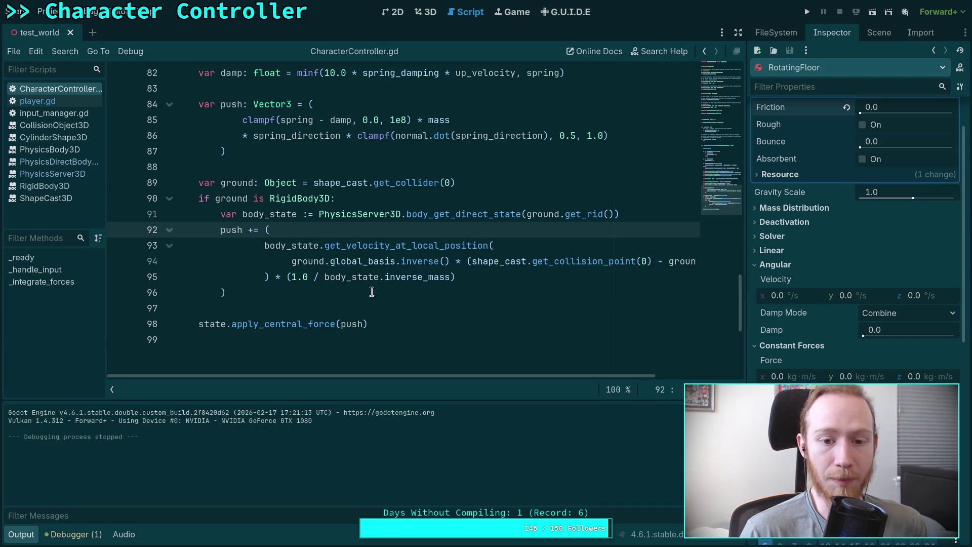
left_click_drag(560, 377, 693, 374)
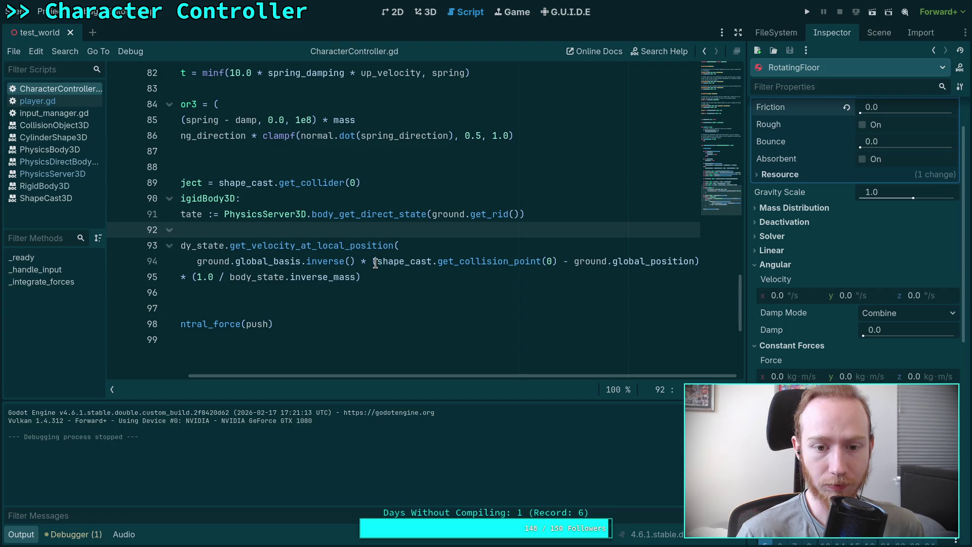
mouse_move(375, 264)
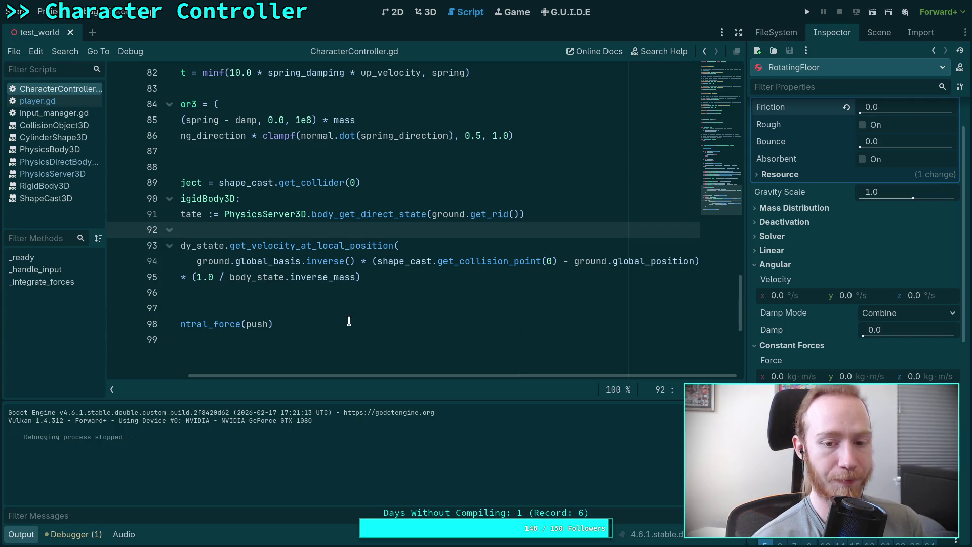
key("super+2")
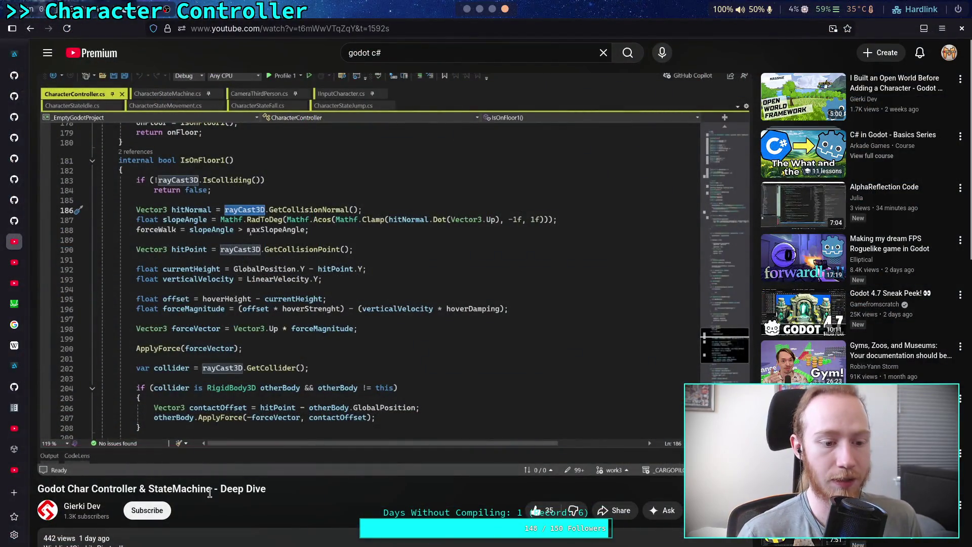
Step: Search Google for 'translate global position into object local position godot local velocity'
left_click(14, 494)
type("transl")
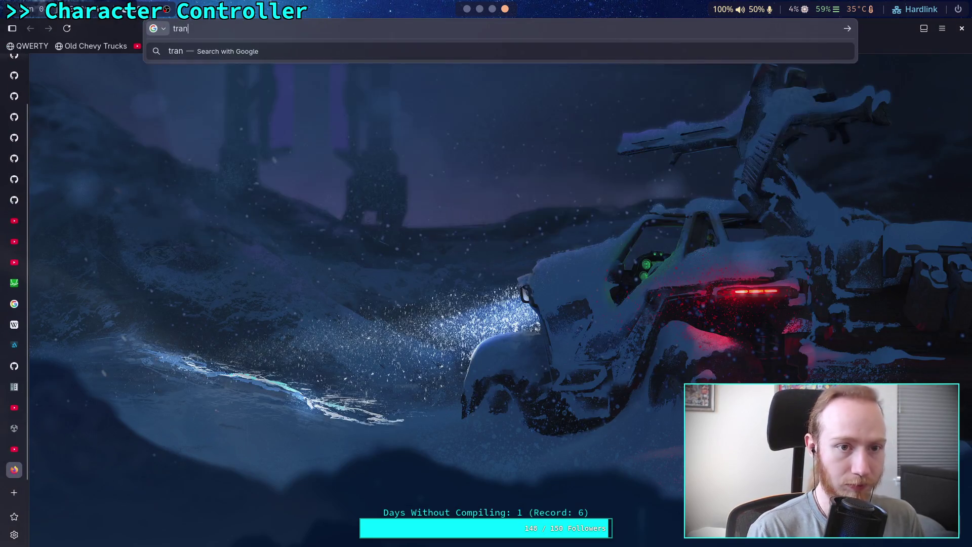
type("ate glob")
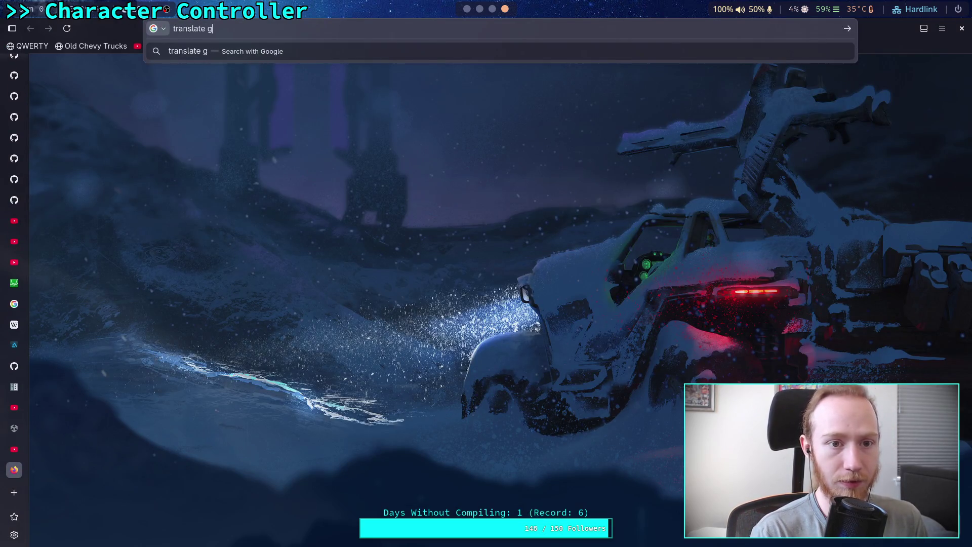
type("al posit")
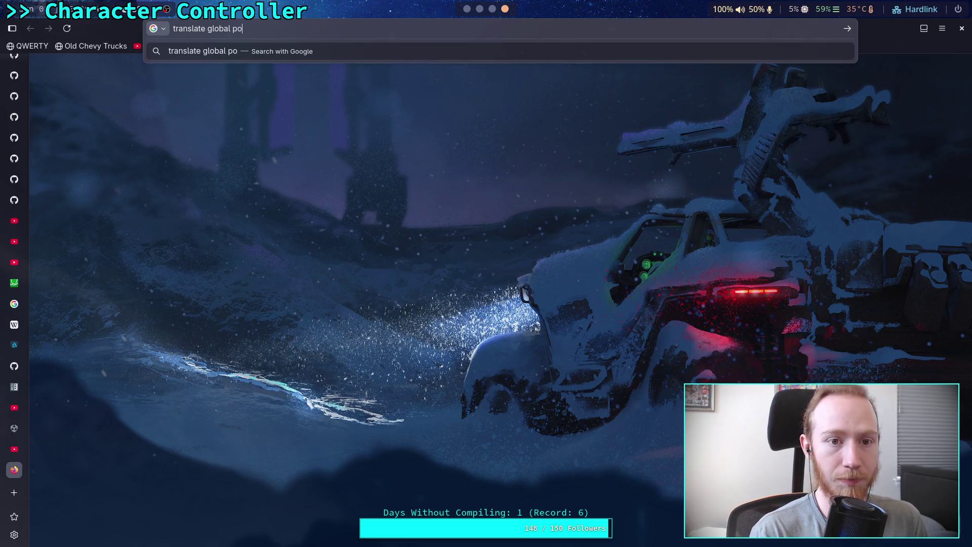
type("ion into ")
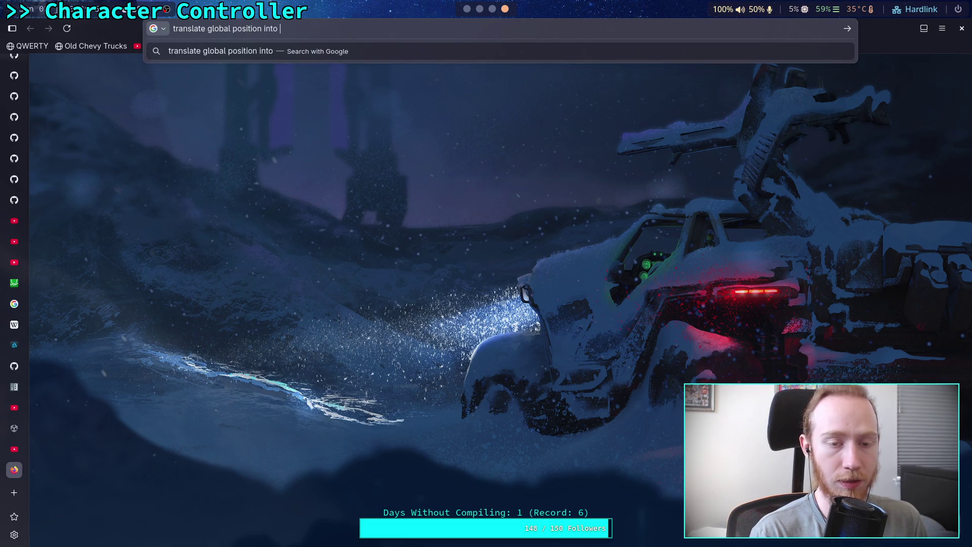
type("object local")
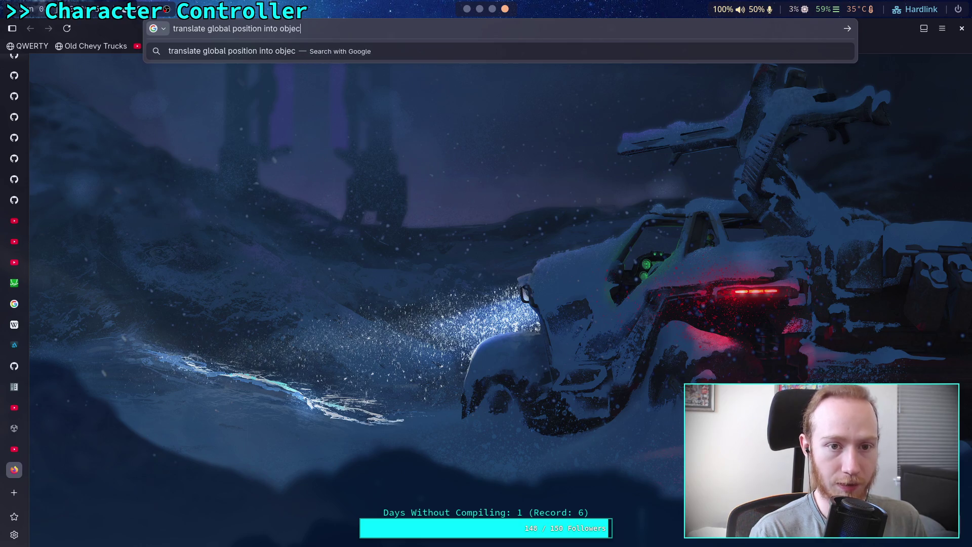
type(" position godo")
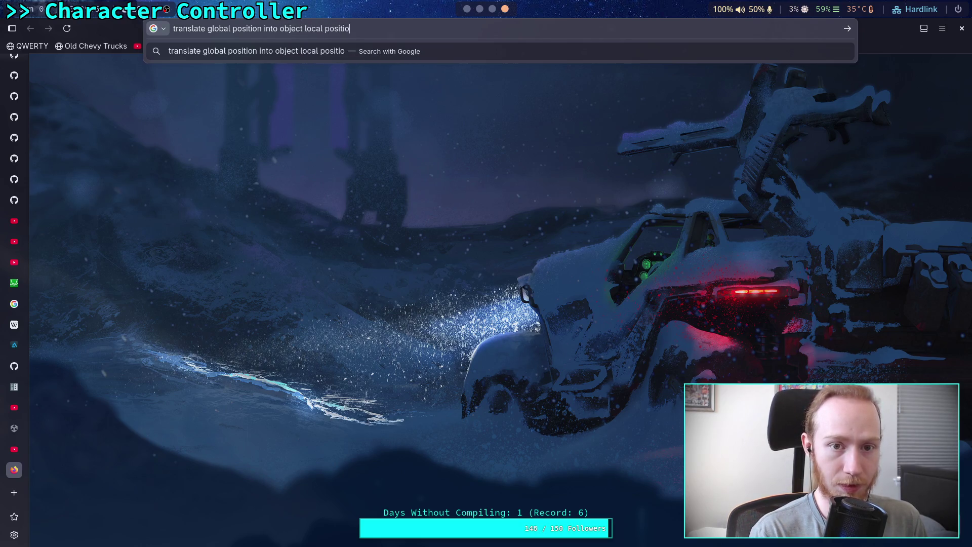
type("t local ")
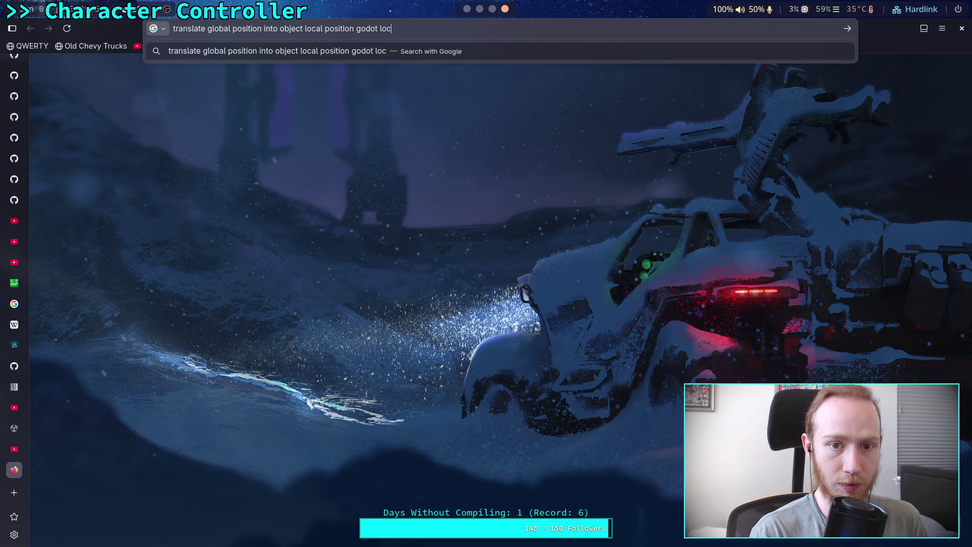
type("velocity")
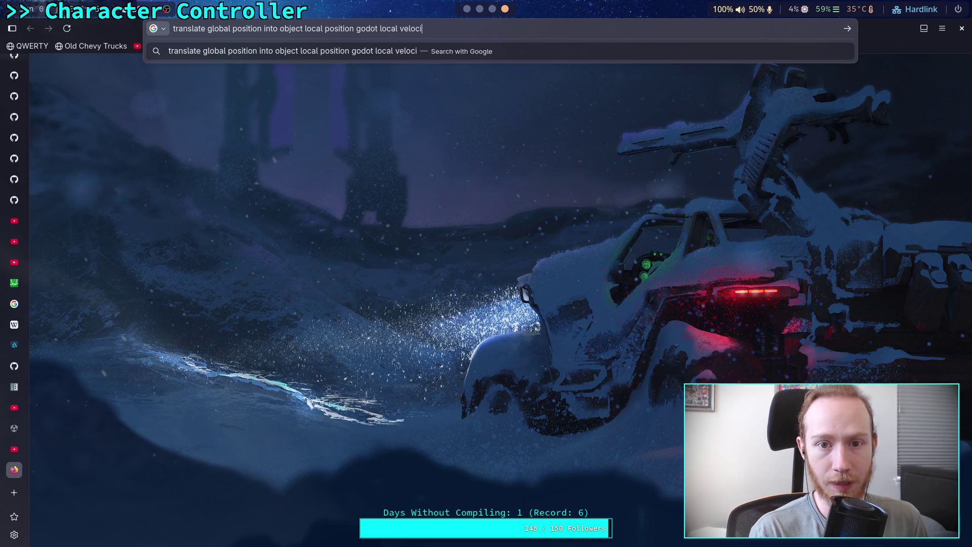
key("Return")
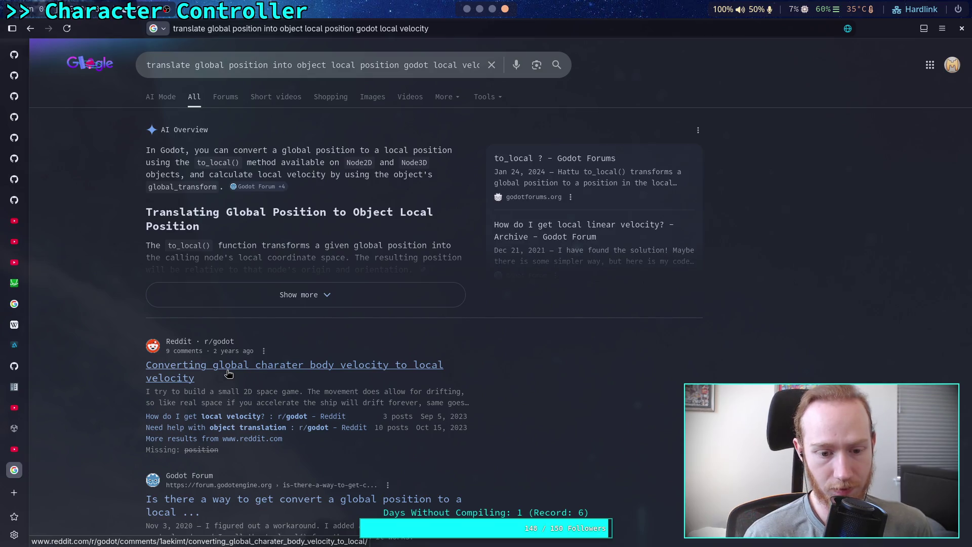
Step: Expand the AI Overview and read its code examples, then return to Godot
scroll("down", 3)
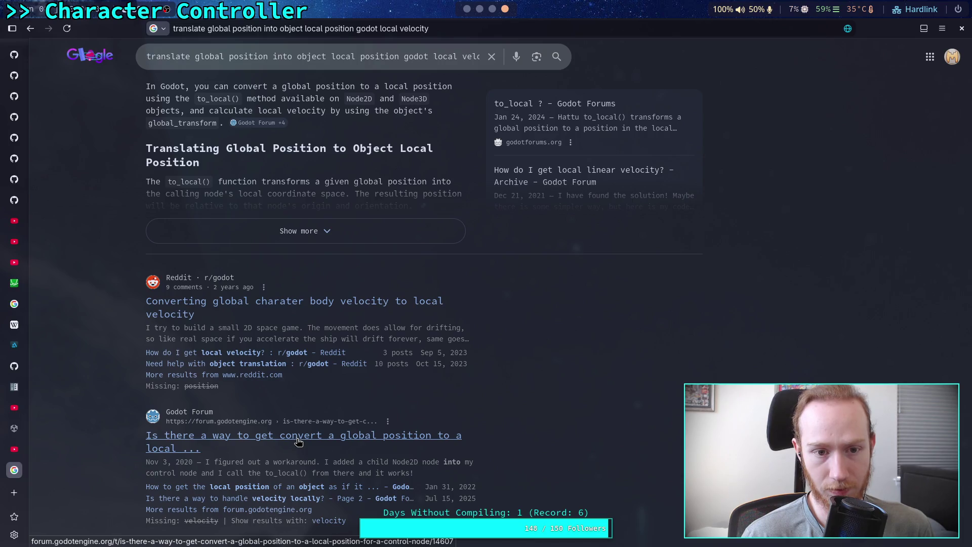
scroll("up", 3)
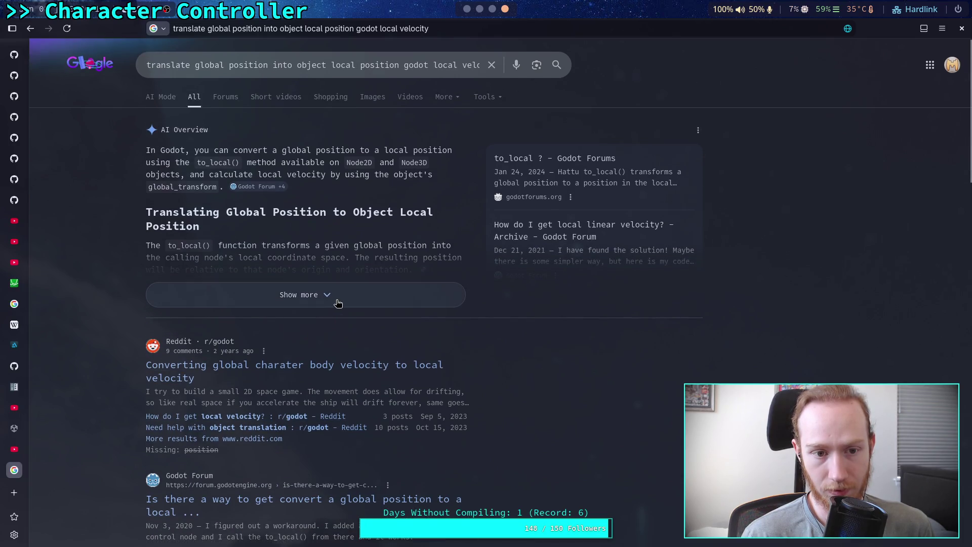
left_click(334, 300)
scroll("down", 3)
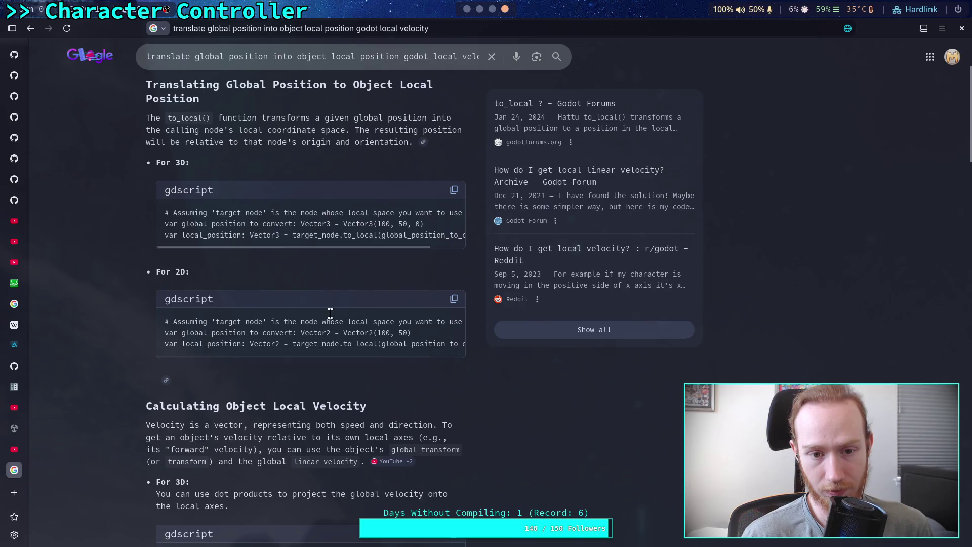
left_click_drag(364, 246, 276, 244)
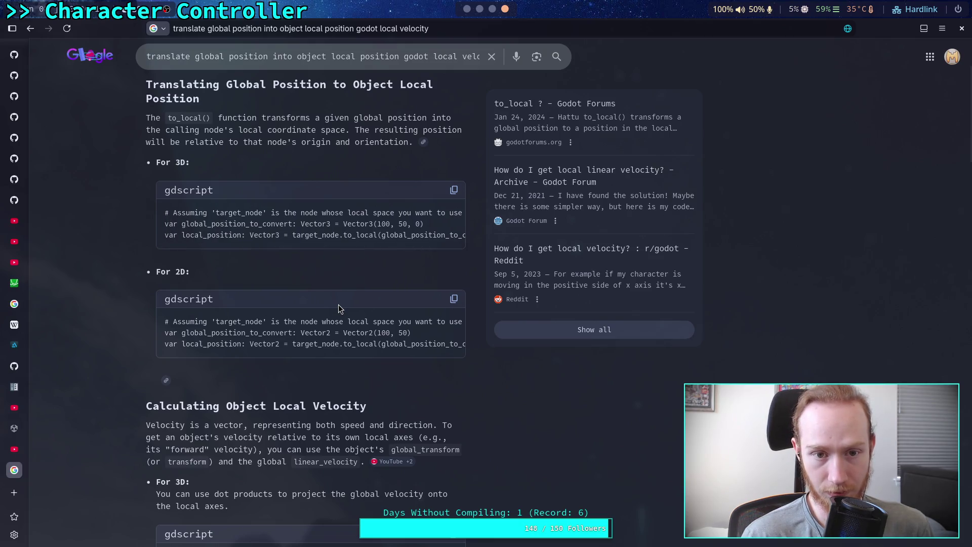
scroll("down", 3)
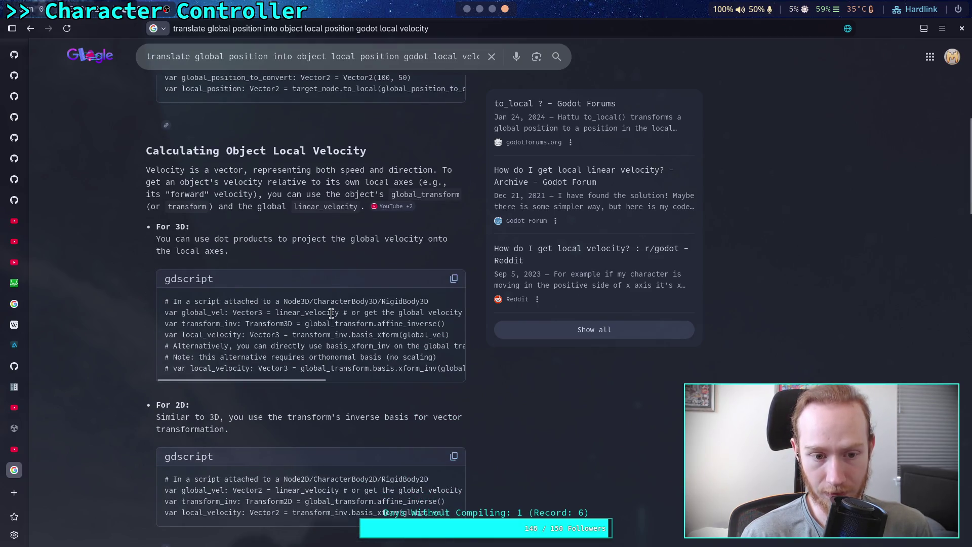
scroll("down", 3)
scroll("up", 3)
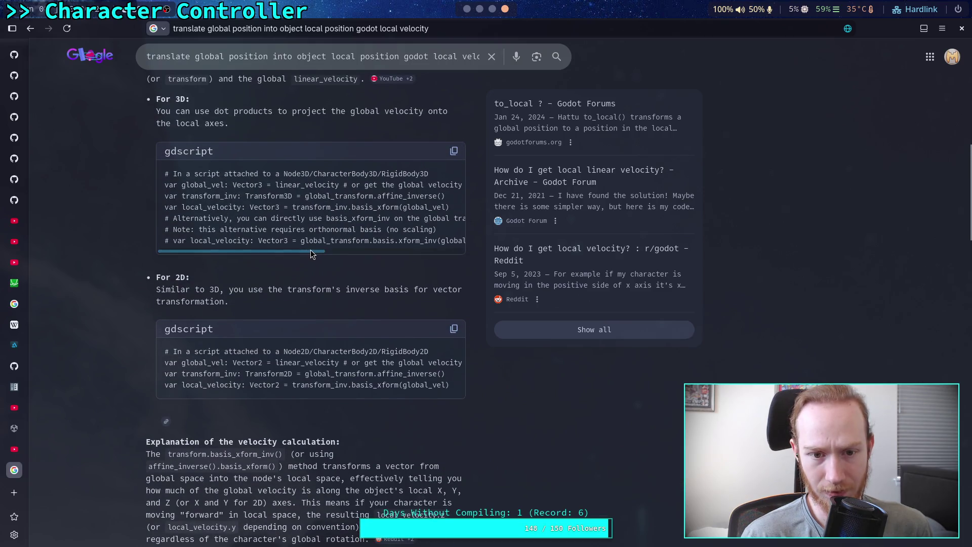
left_click_drag(311, 251, 304, 251)
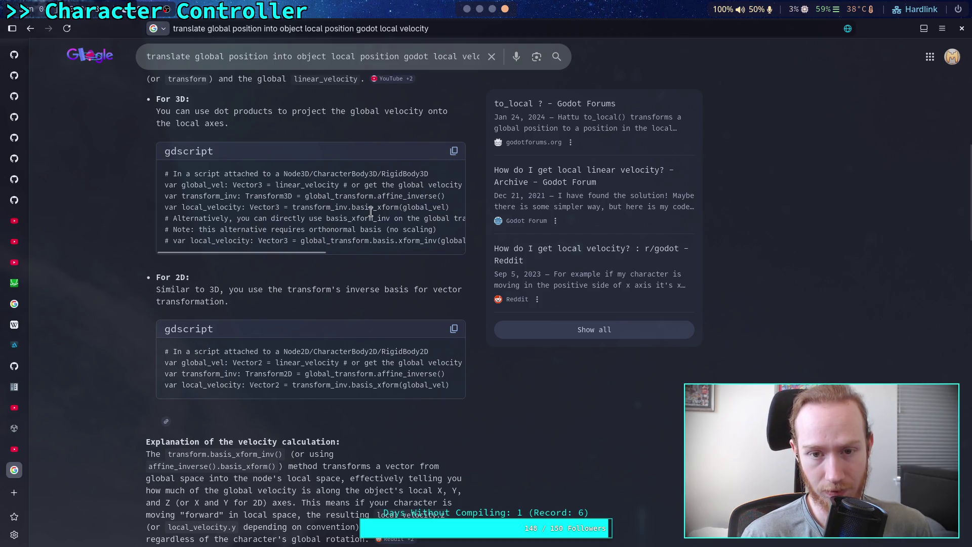
left_click(490, 14)
left_click(467, 9)
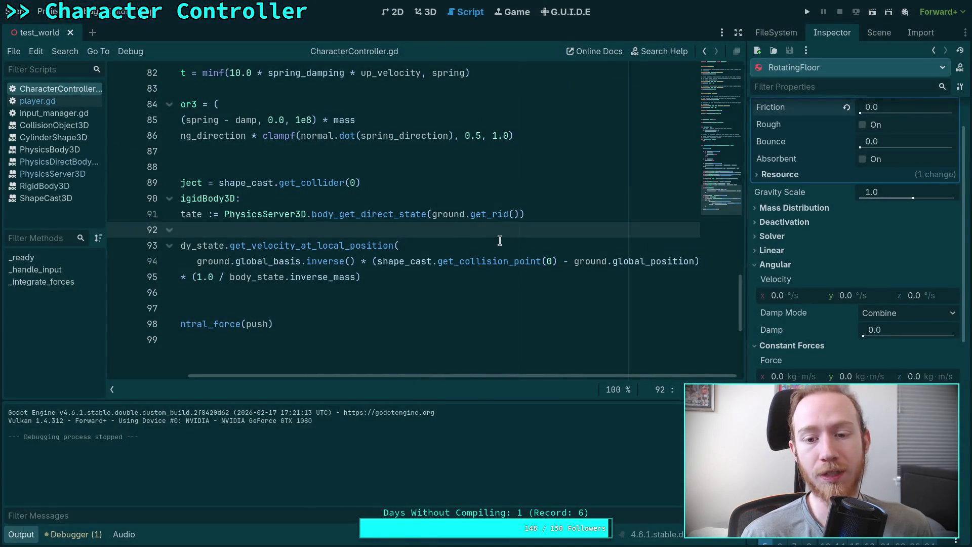
Step: Look up the Basis class reference from global_basis on line 94
left_click(331, 261)
right_click(326, 261)
left_click(349, 414)
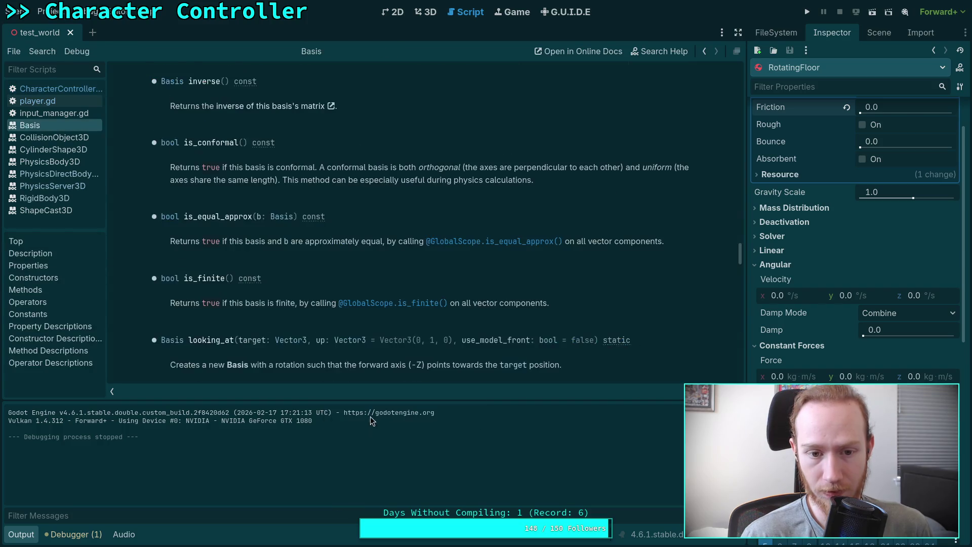
Step: Scroll to the top of the Basis docs and follow the Transform3D link
scroll("up", 3)
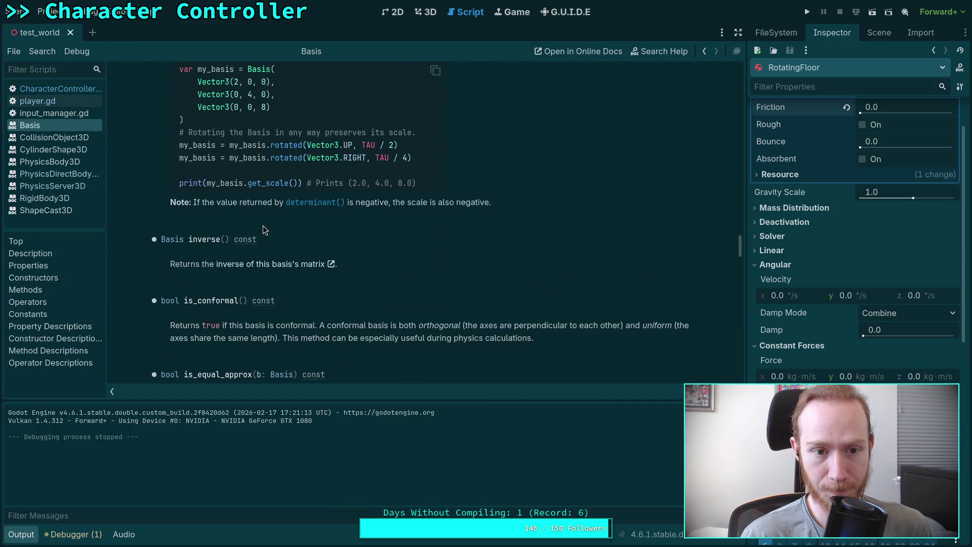
scroll("up", 3)
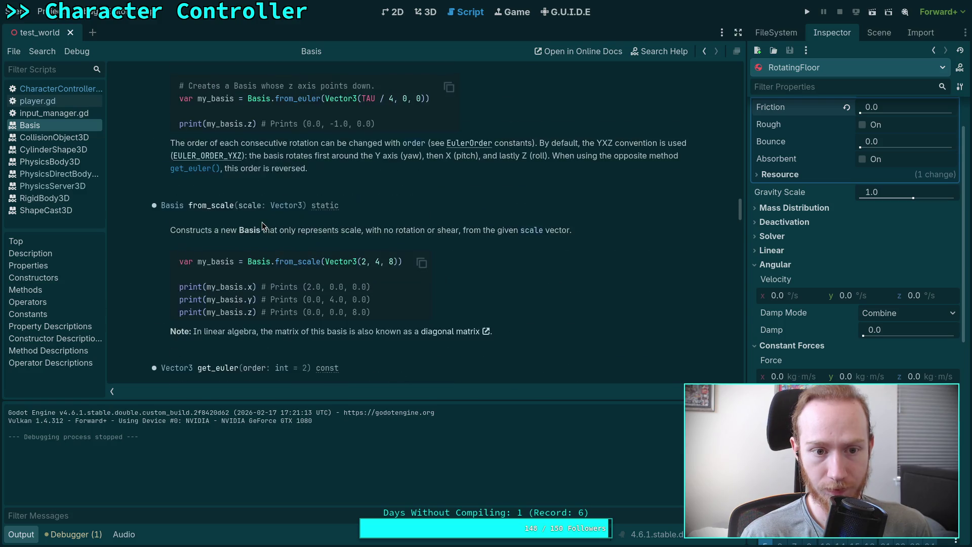
scroll("up", 3)
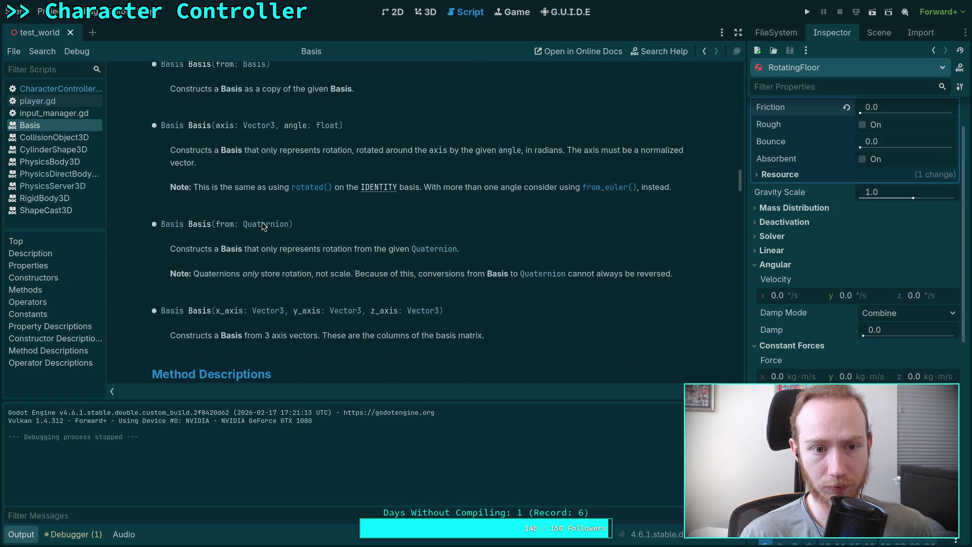
scroll("up", 3)
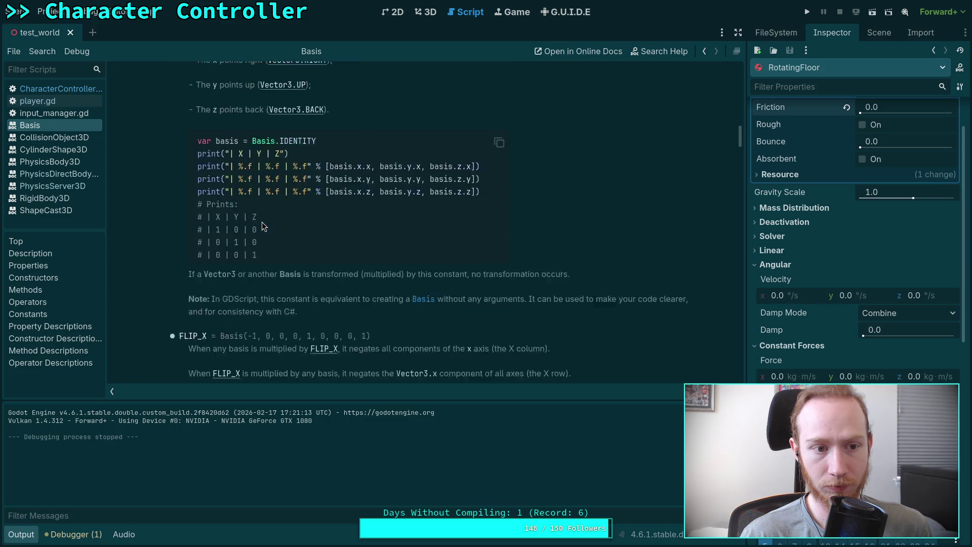
scroll("up", 3)
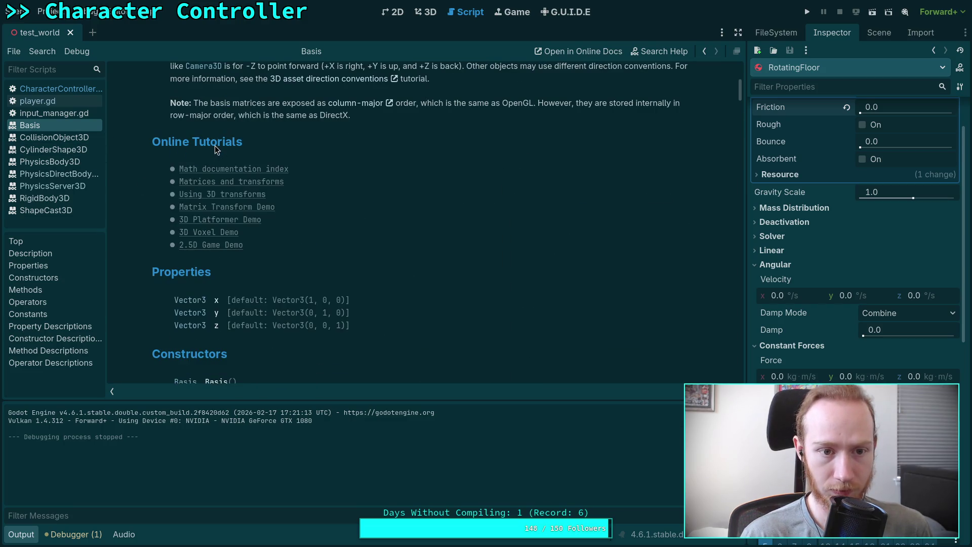
scroll("up", 3)
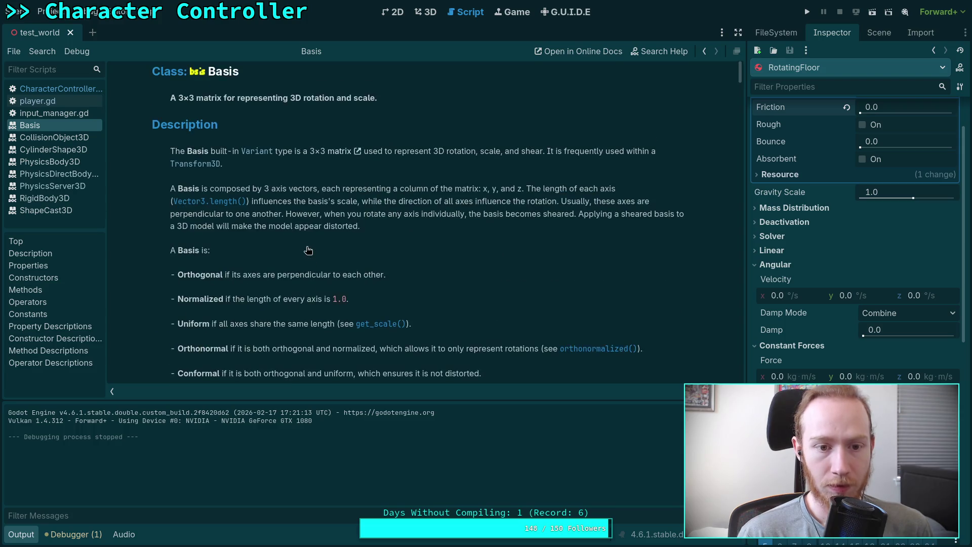
left_click(195, 163)
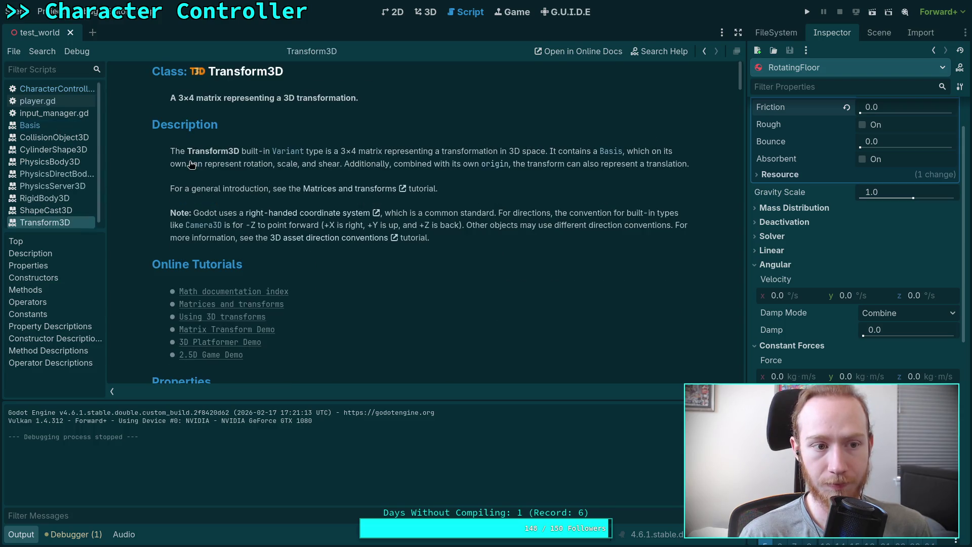
Step: Close the Basis documentation page from the script list
right_click(50, 126)
left_click(85, 138)
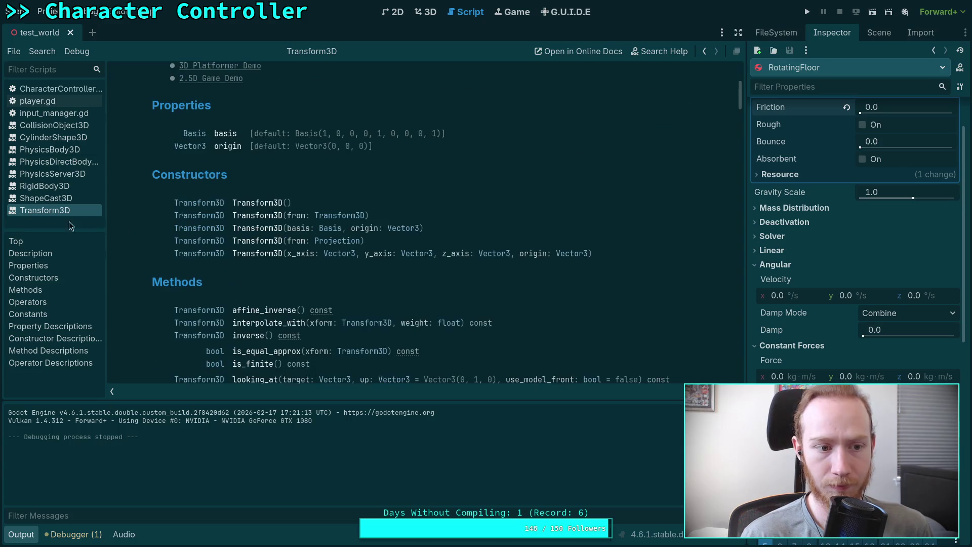
scroll("down", 3)
scroll("up", 3)
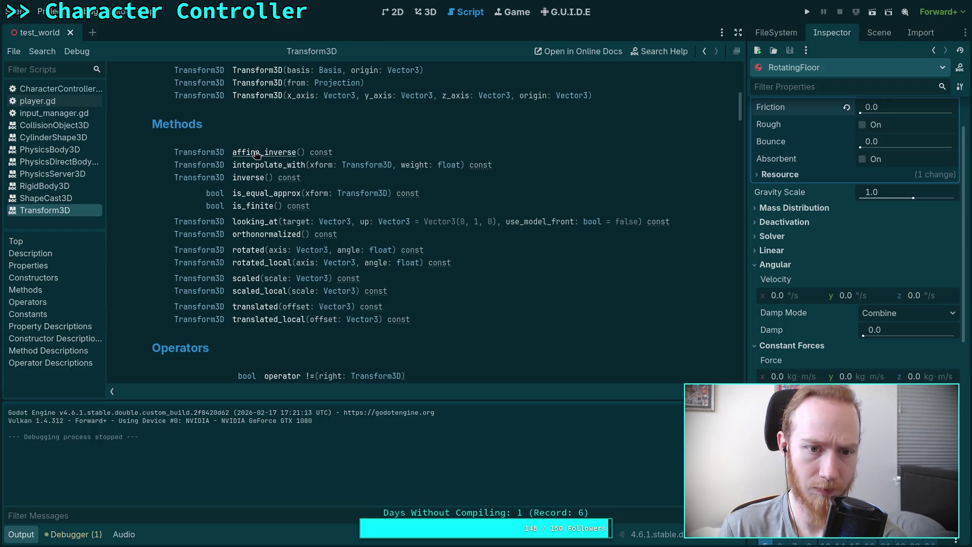
Step: Read the Transform3D affine_inverse() method description
left_click(257, 153)
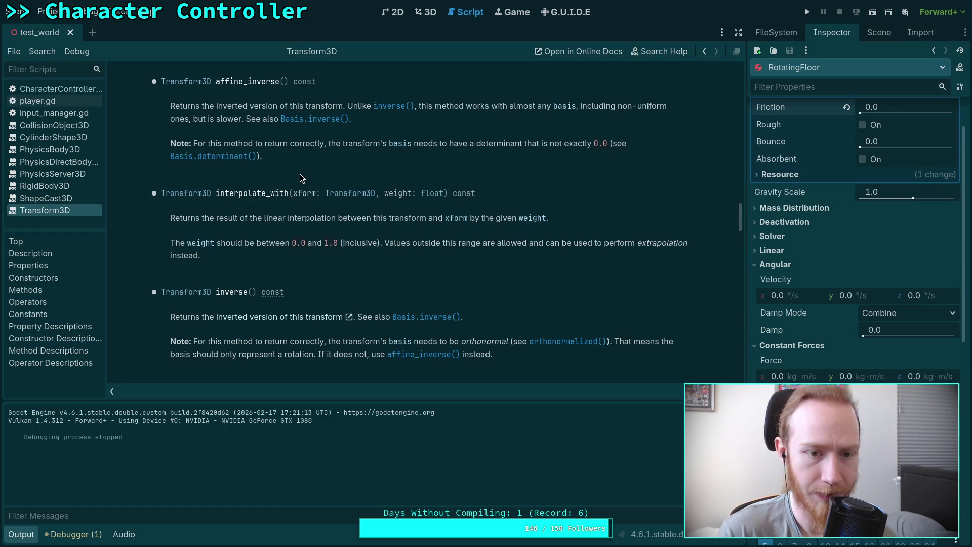
scroll("down", 3)
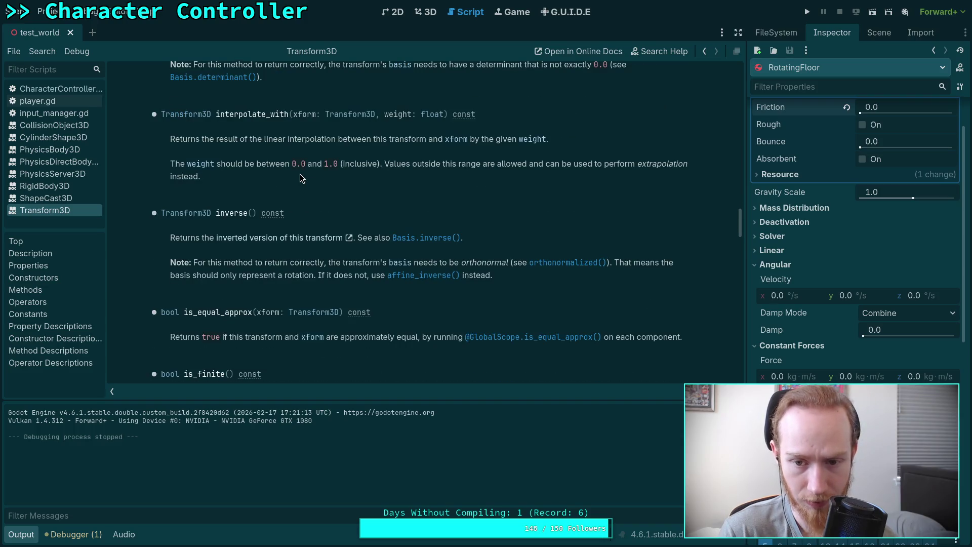
scroll("down", 3)
scroll("down", 3)
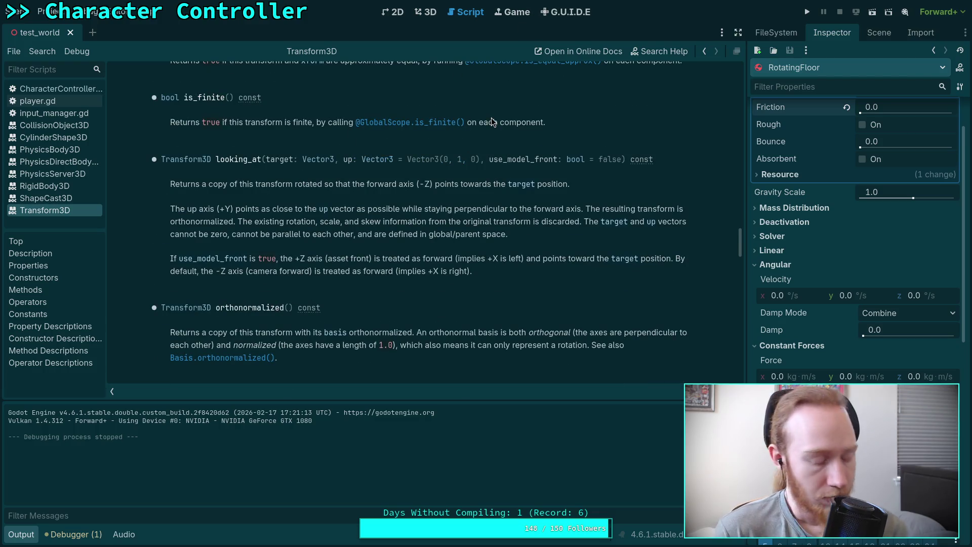
scroll("down", 3)
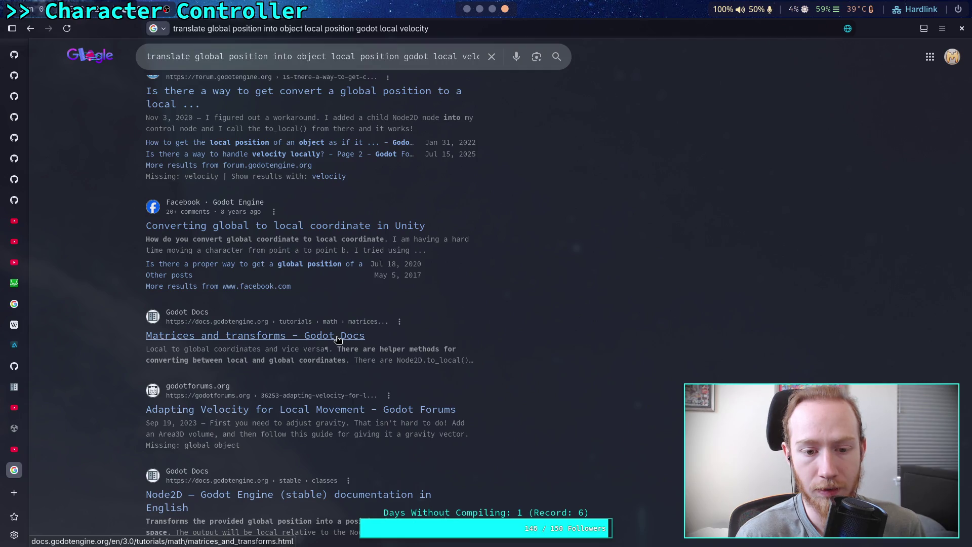
Step: Read the 'Matrices and transforms' Godot Docs page down to its Basis section, then return to Godot
left_click(338, 336)
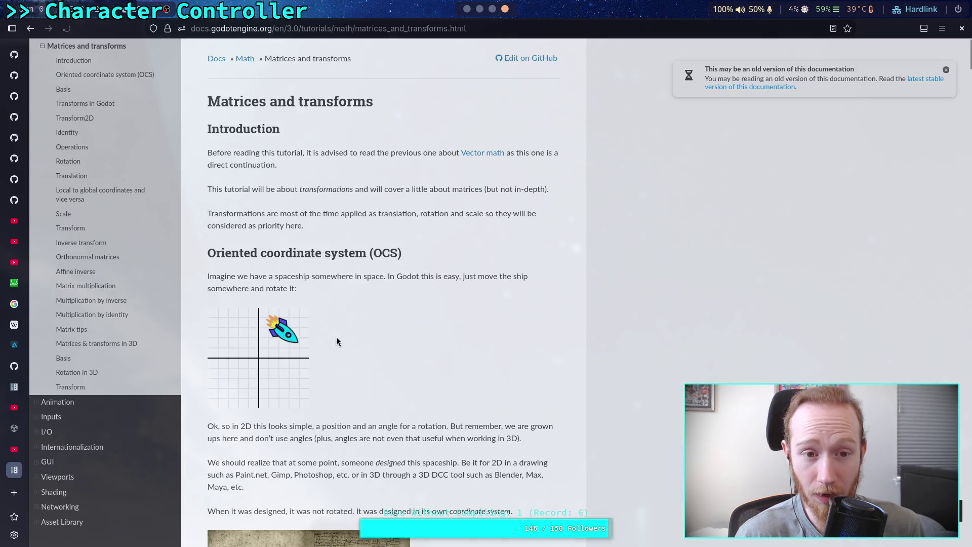
scroll("down", 3)
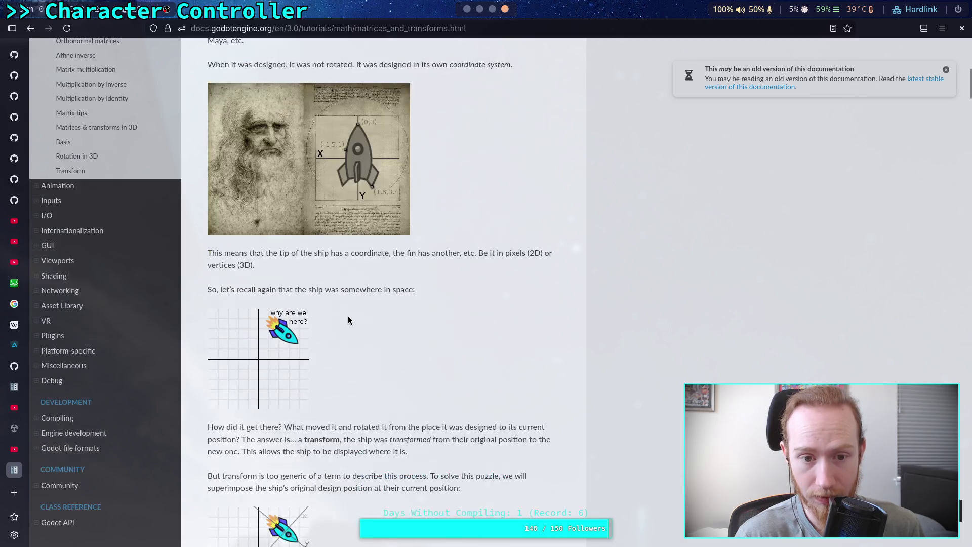
scroll("down", 3)
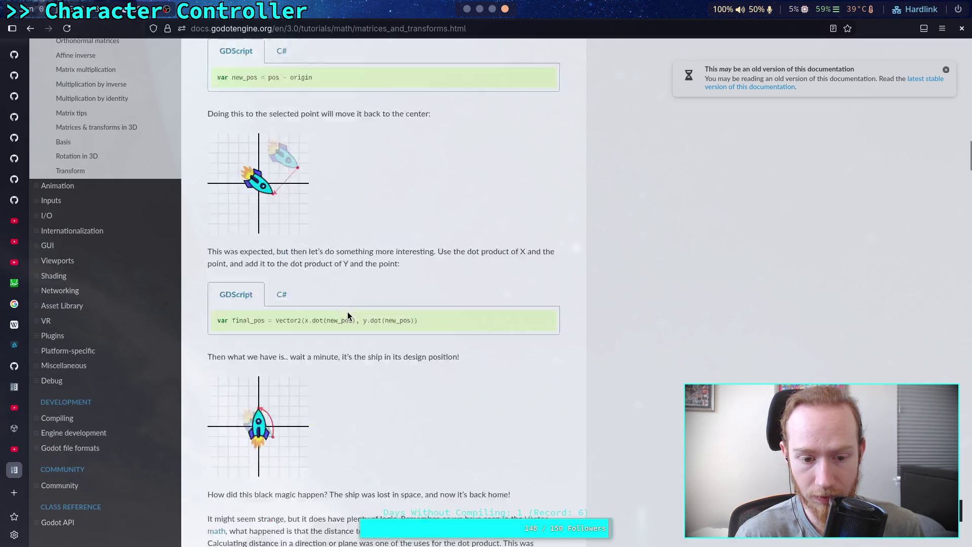
scroll("down", 3)
key("super+1")
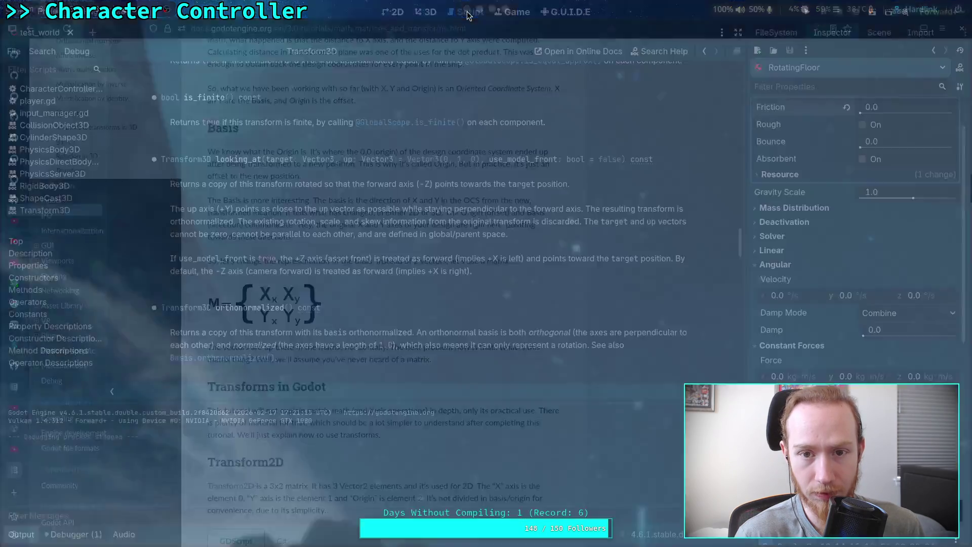
Step: Open CharacterController.gd and try a separate ground.to_local line, then undo it
left_click(54, 102)
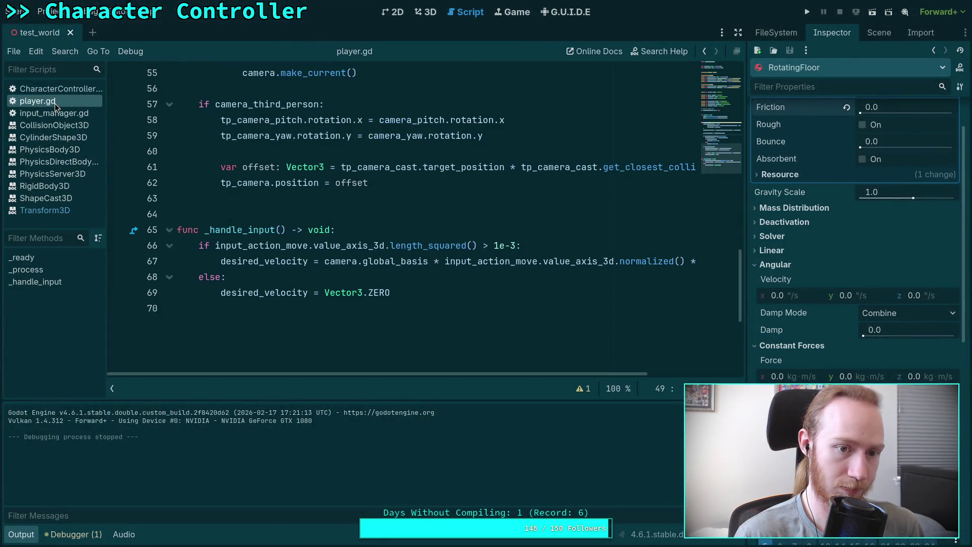
scroll("up", 3)
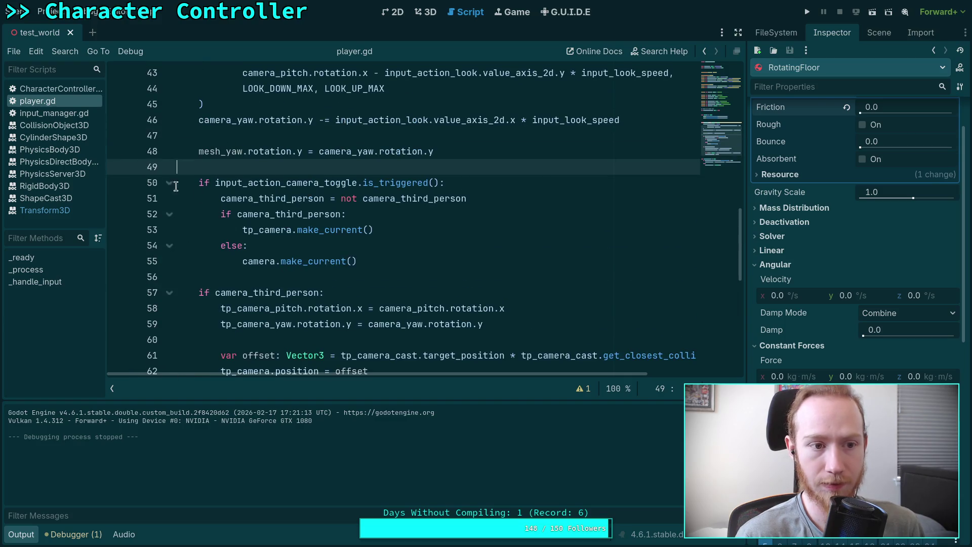
left_click(78, 89)
left_click(530, 251)
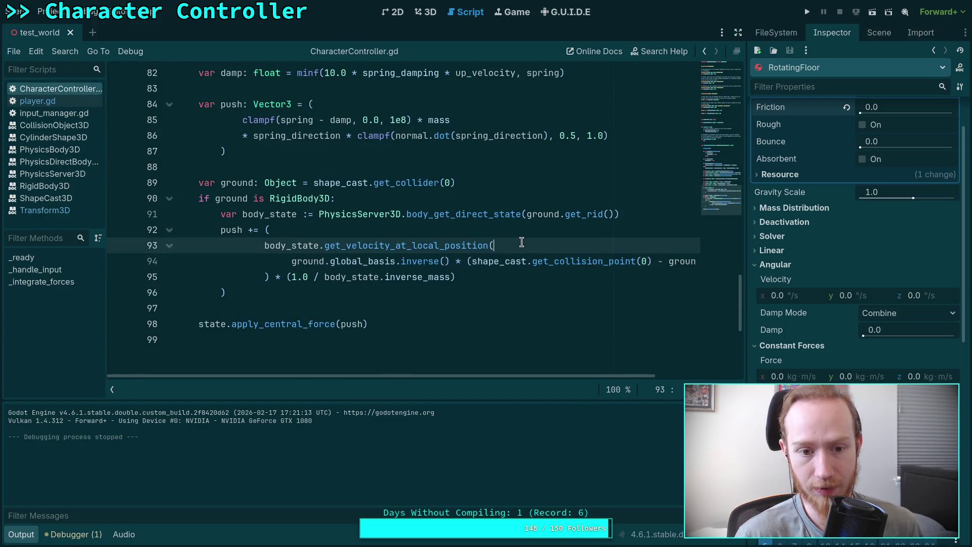
key("Up")
key("Return")
type("ground.to_")
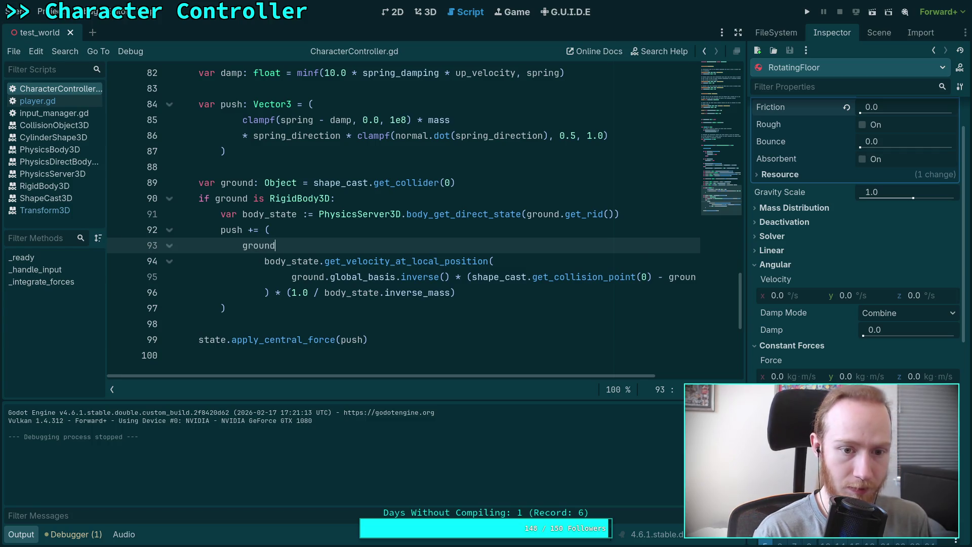
type("l")
key("Return")
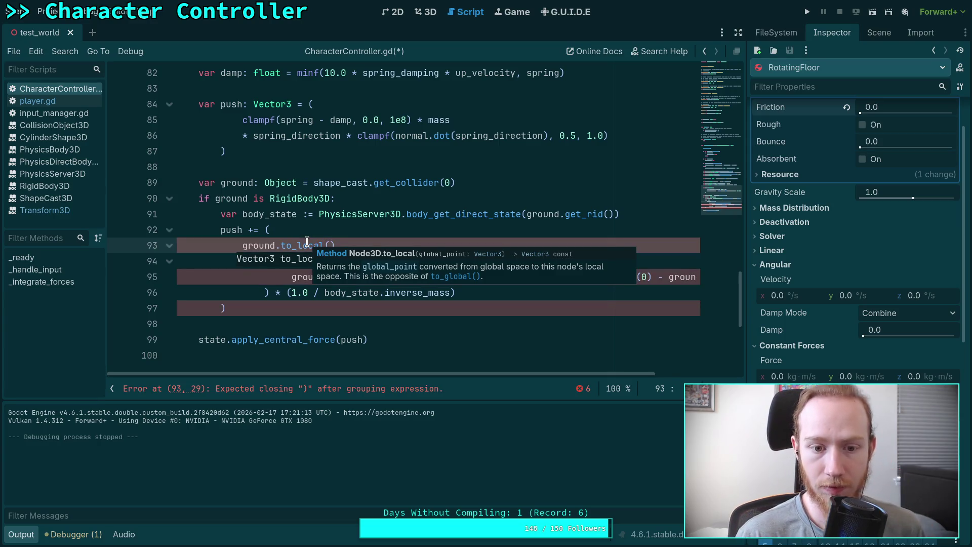
key("ctrl+z")
key("ctrl+z")
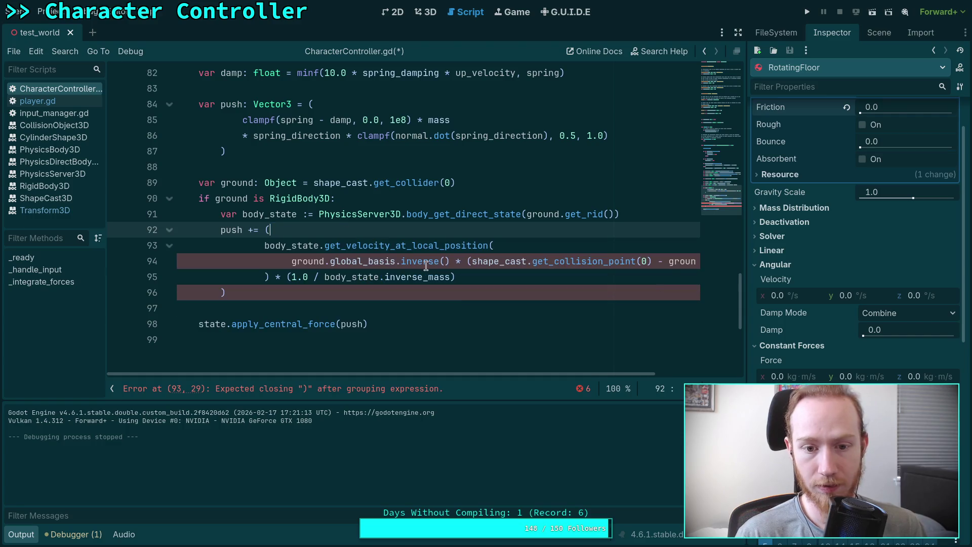
Step: Replace line 94's basis-inverse math with ground.to_local, save, and launch the game
left_click_drag(330, 261, 467, 261)
key("BackSpace")
type("to-l")
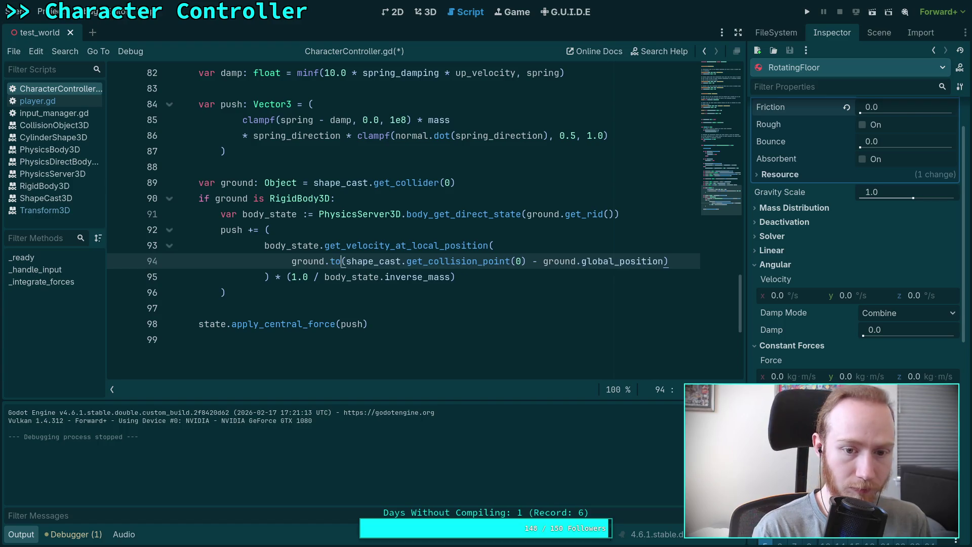
key("BackSpace")
key("BackSpace")
type("_local")
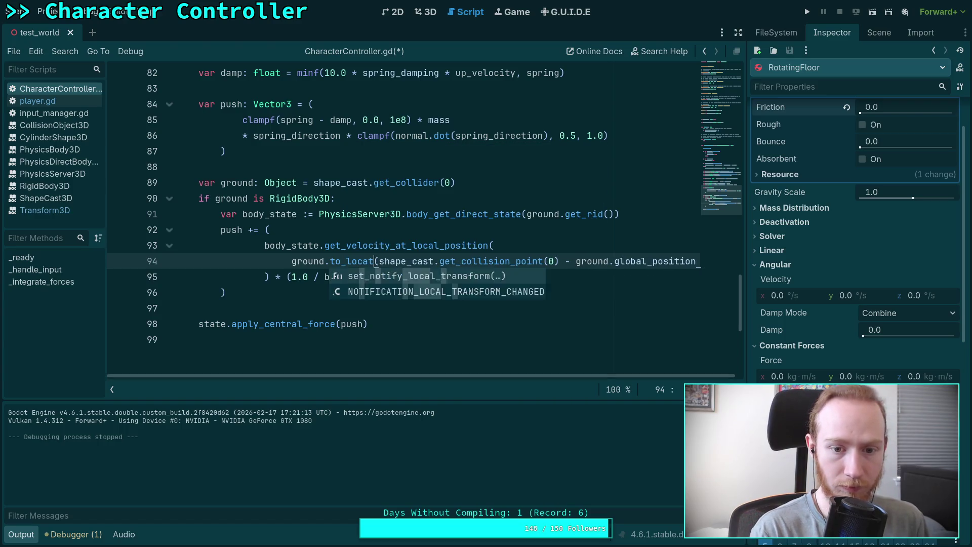
left_click_drag(563, 268, 731, 267)
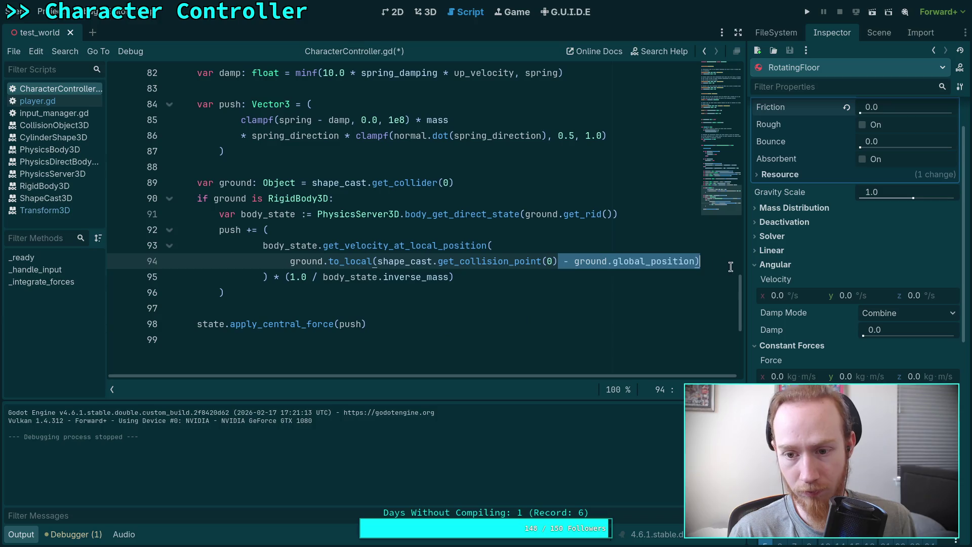
key("Delete")
key("ctrl+s")
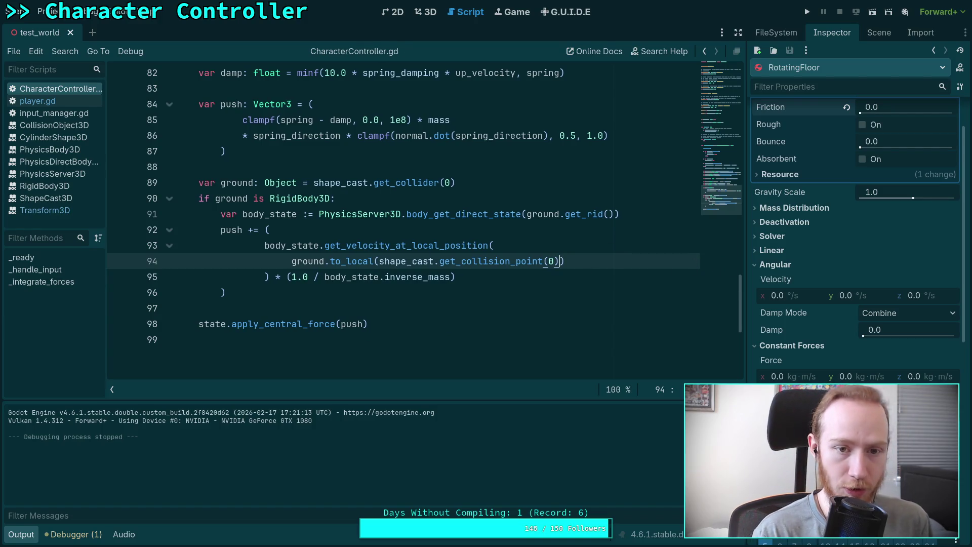
key("F5")
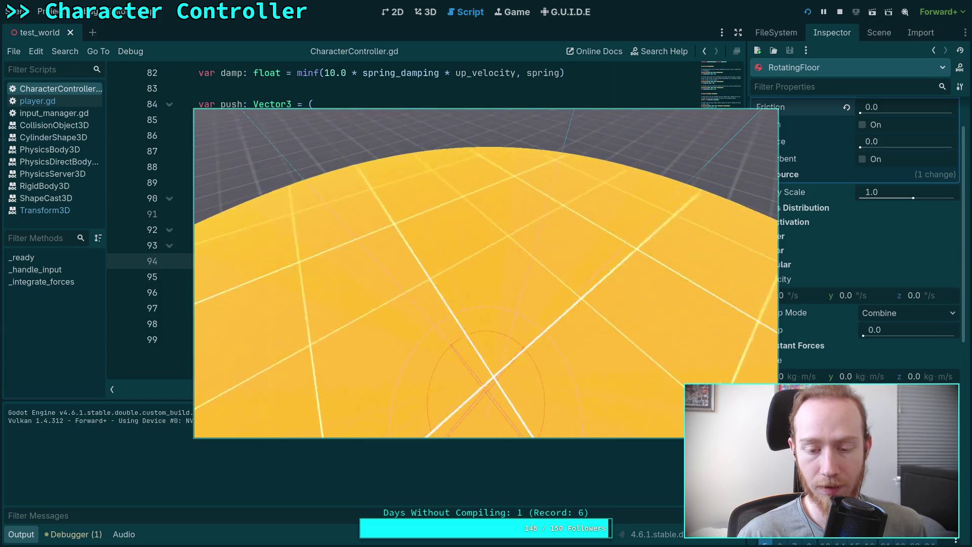
Step: Stop the rotating-floor test run from the toolbar
left_click(840, 12)
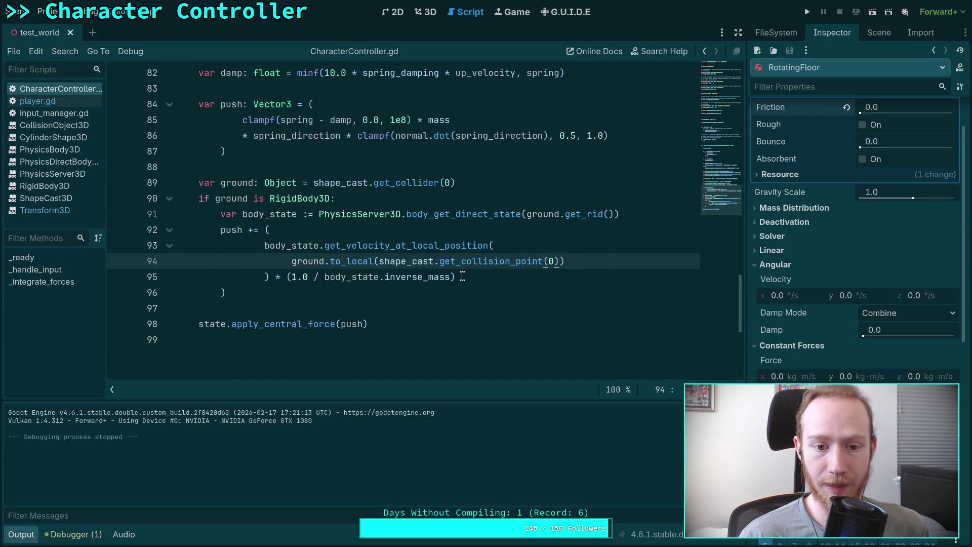
left_click(253, 234)
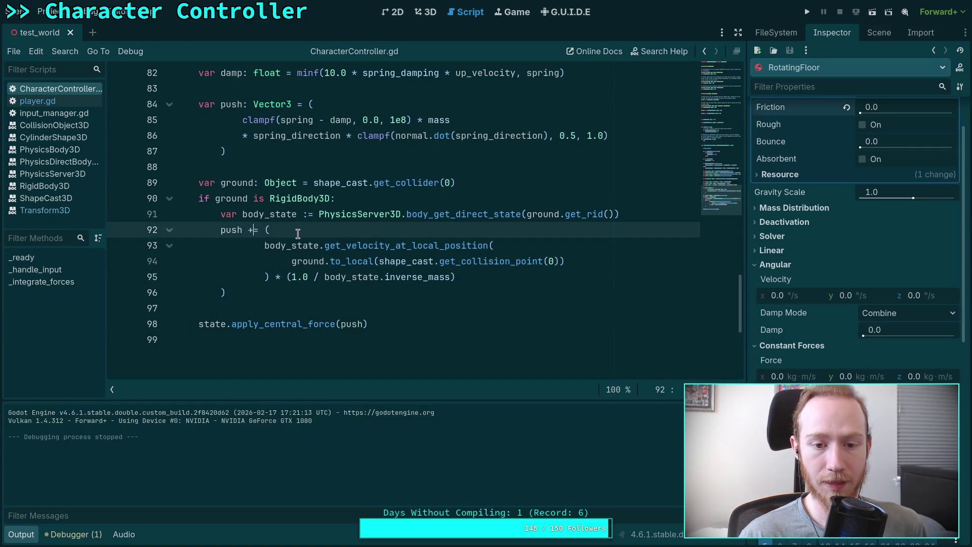
key("BackSpace")
type("-")
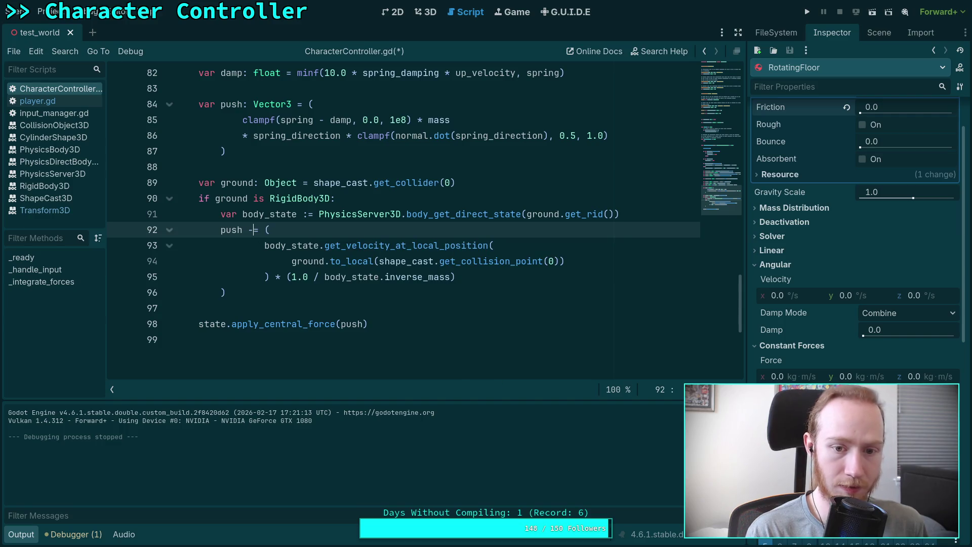
left_click(483, 280)
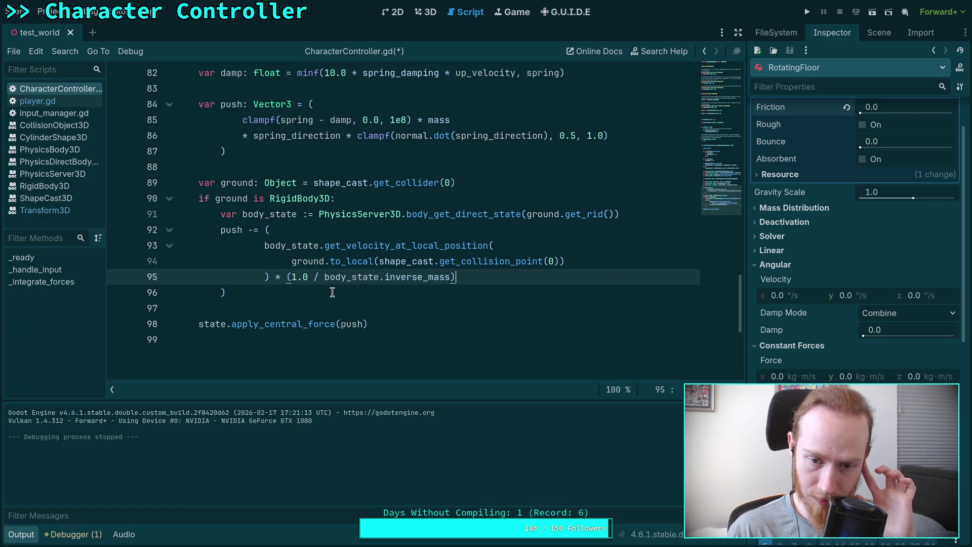
key("ctrl+s")
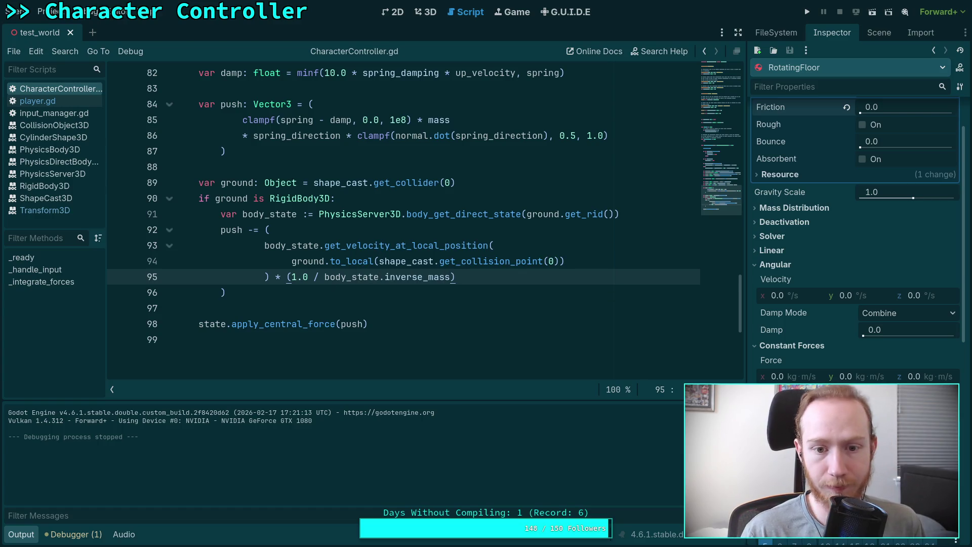
left_click(806, 12)
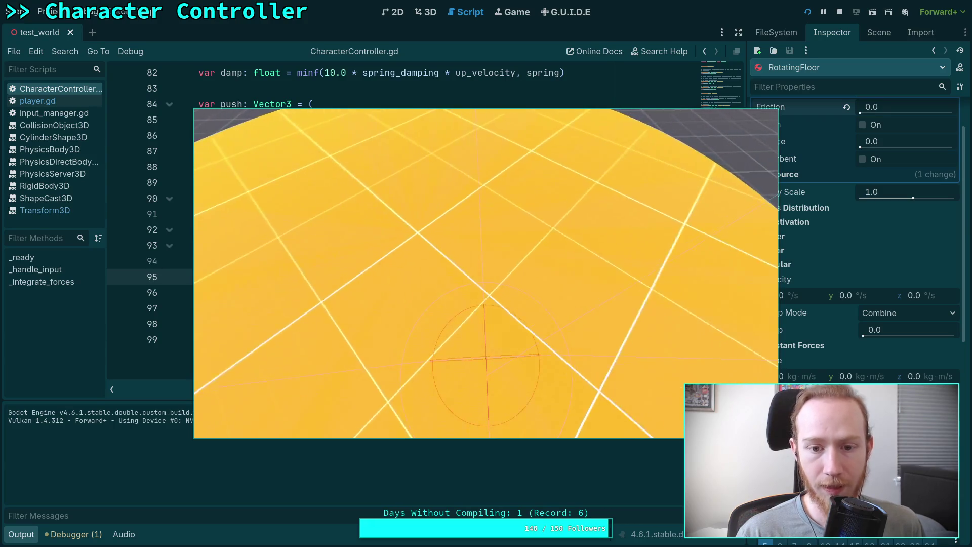
left_click(839, 11)
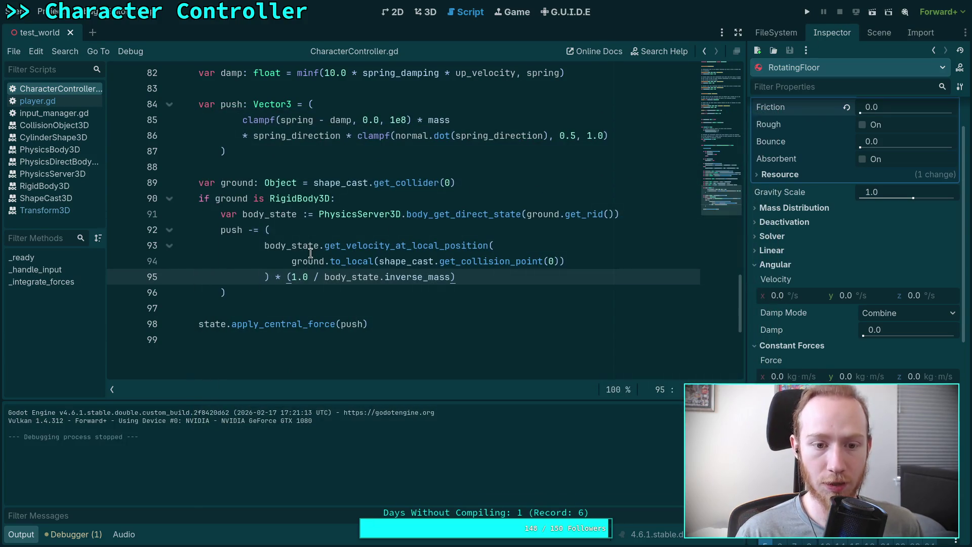
left_click(252, 231)
type("+")
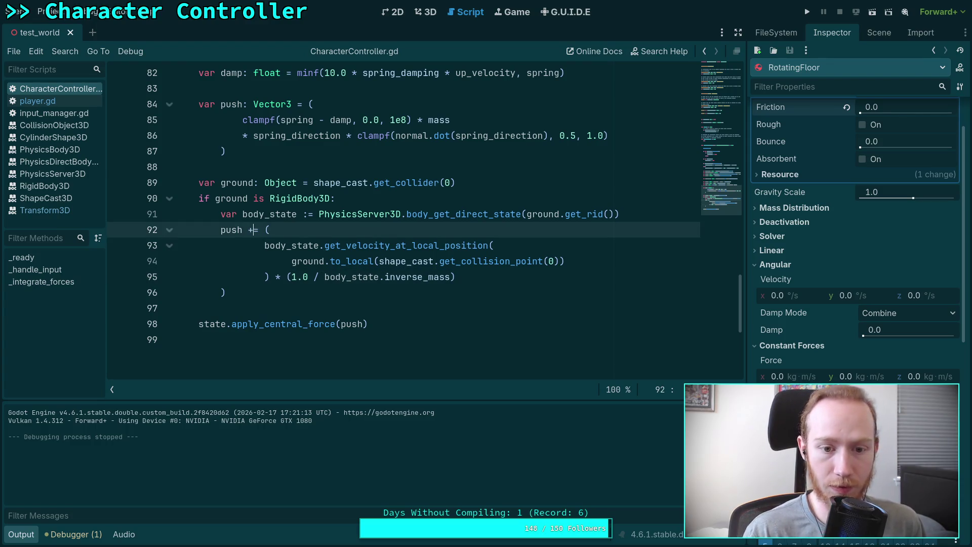
left_click(398, 259)
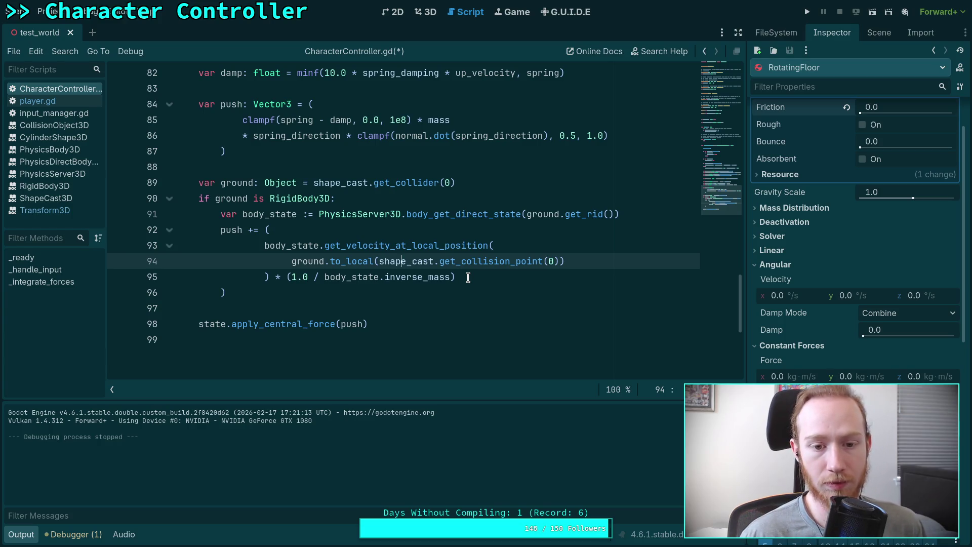
Step: Remove the '* (1.0' multiplier so line 95 ends ') / body_state.inverse_mass', then save
left_click(471, 273)
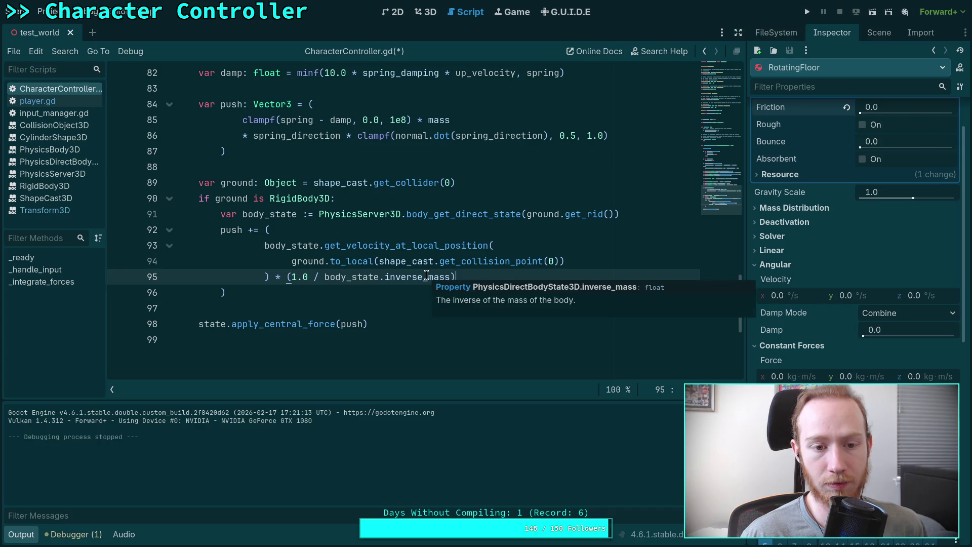
scroll("up", 3)
scroll("down", 3)
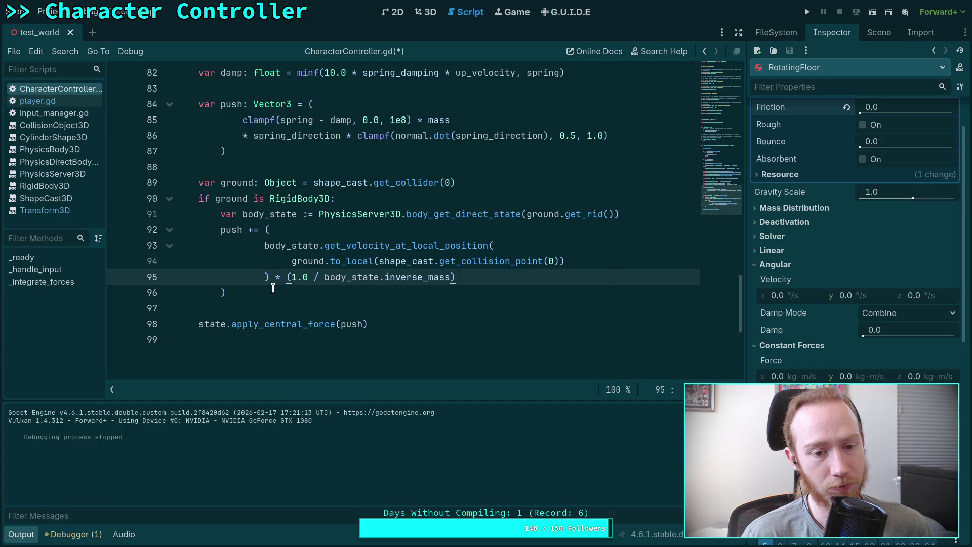
left_click_drag(277, 279, 308, 279)
key("BackSpace")
key("BackSpace")
key("End")
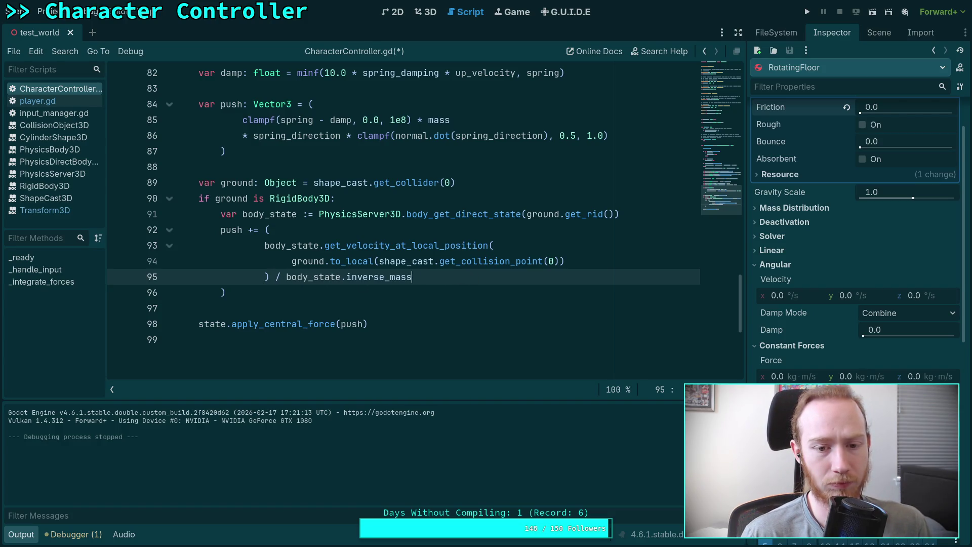
key("Down")
left_click(468, 274)
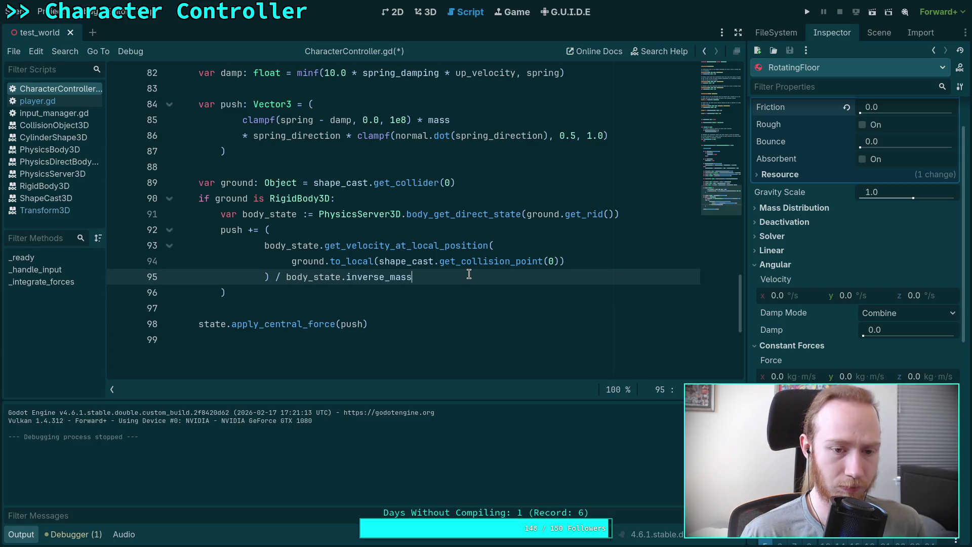
key("ctrl+s")
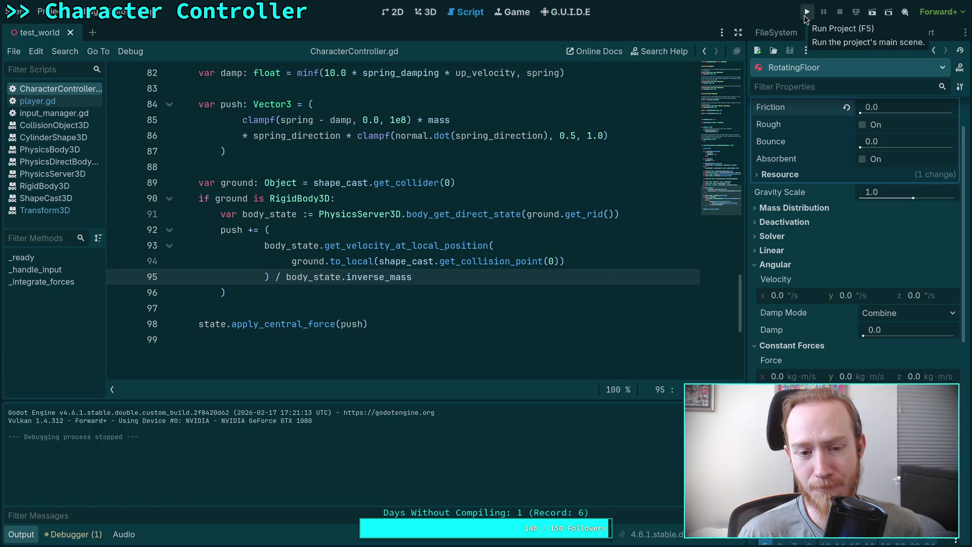
Step: Replace '/ body_state.inverse_mass' on line 95 with '* ground.mass'
left_click_drag(275, 277, 438, 277)
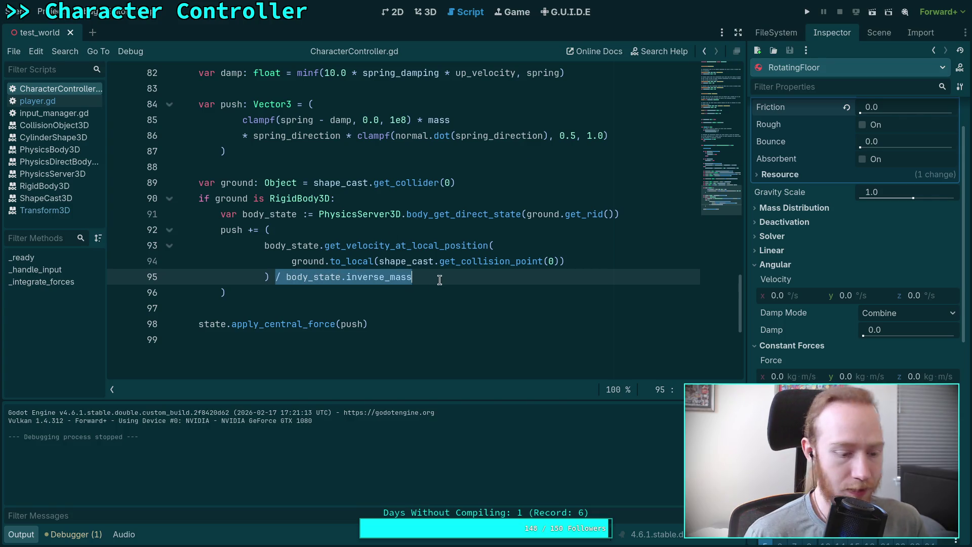
type("* gr")
type("ound.mass")
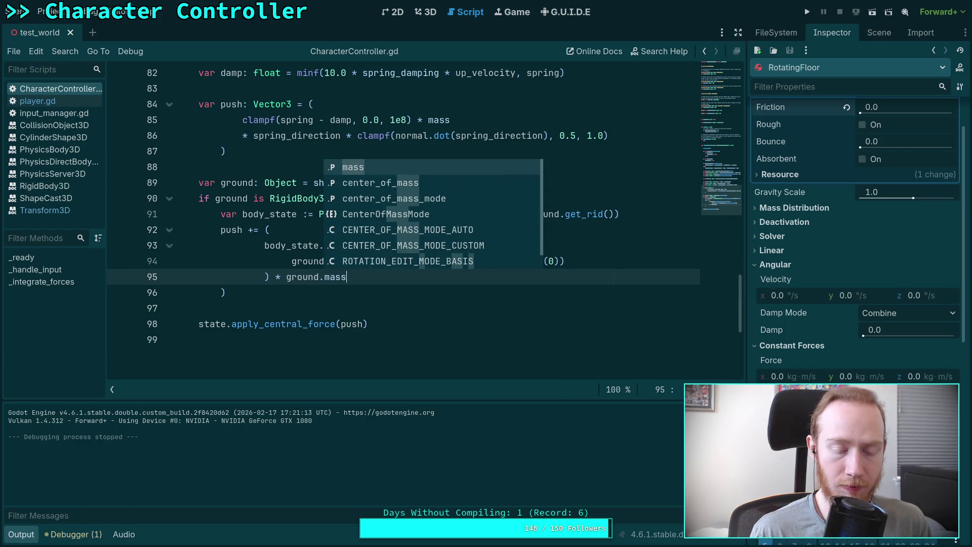
left_click(589, 181)
Step: Run the game, walk the character forward onto the floor, then stop it
left_click(807, 12)
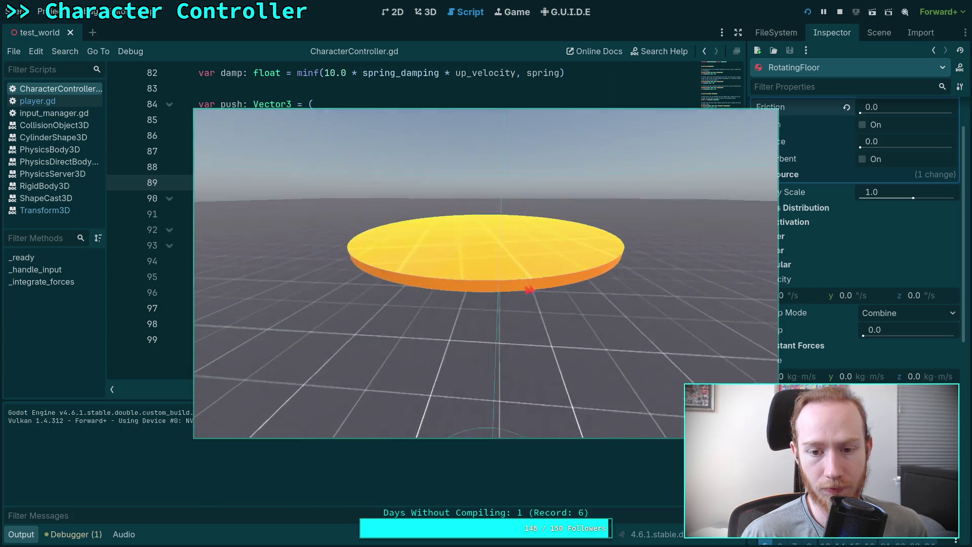
key("w")
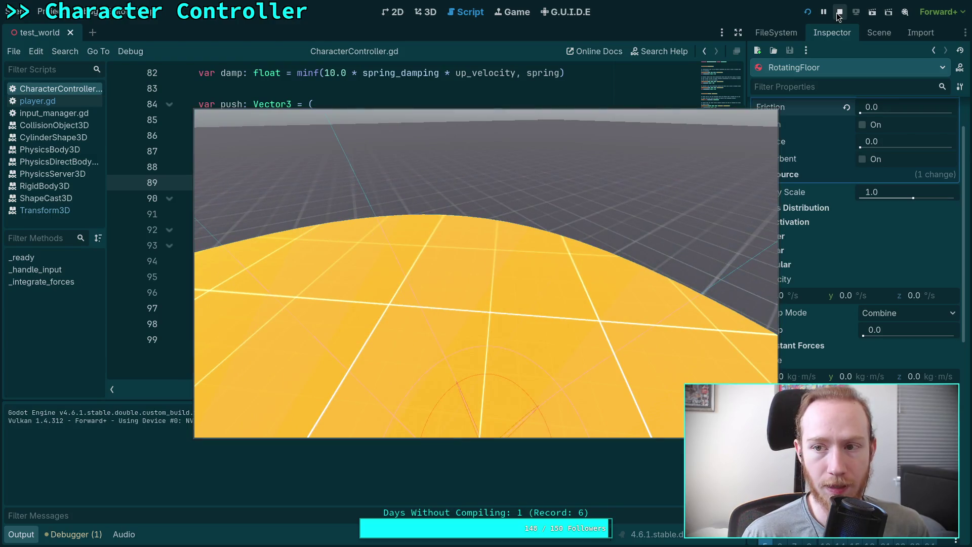
left_click(839, 12)
left_click(354, 294)
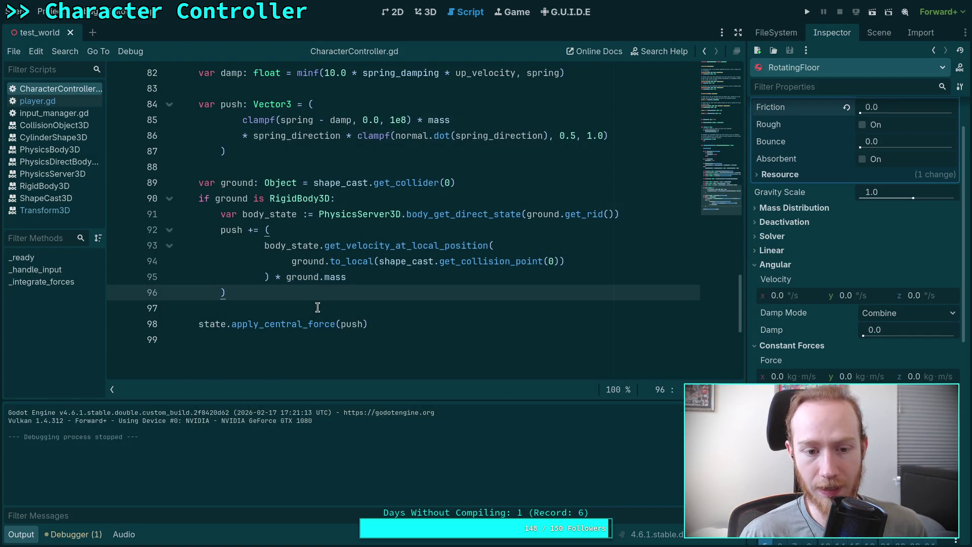
left_click(321, 305)
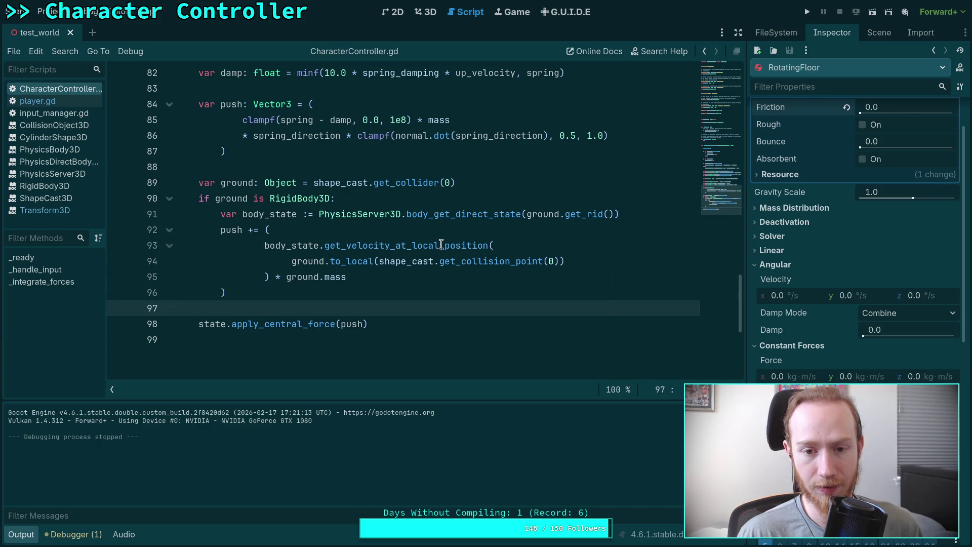
mouse_move(441, 244)
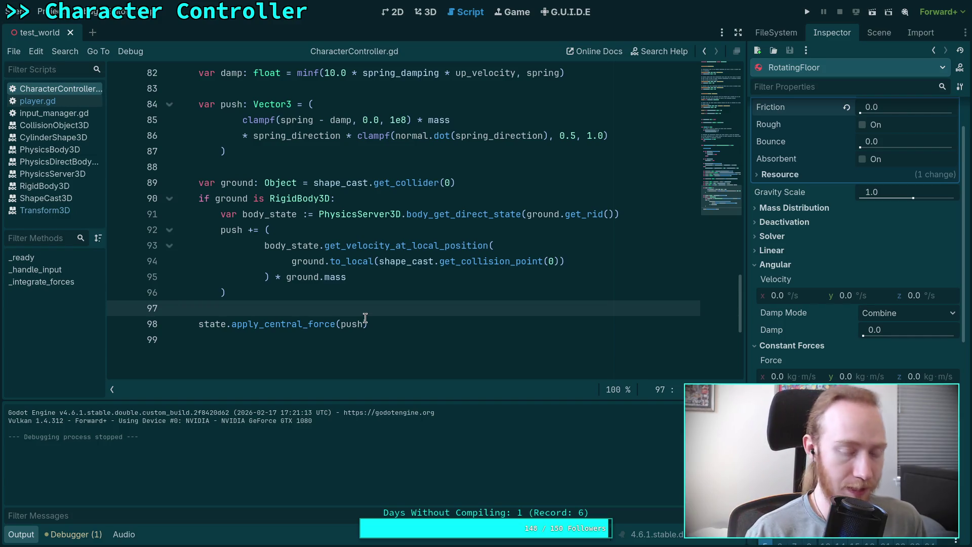
Step: Search Google for 'godot get velocity at local position rigidbody3d'
key("alt+Tab")
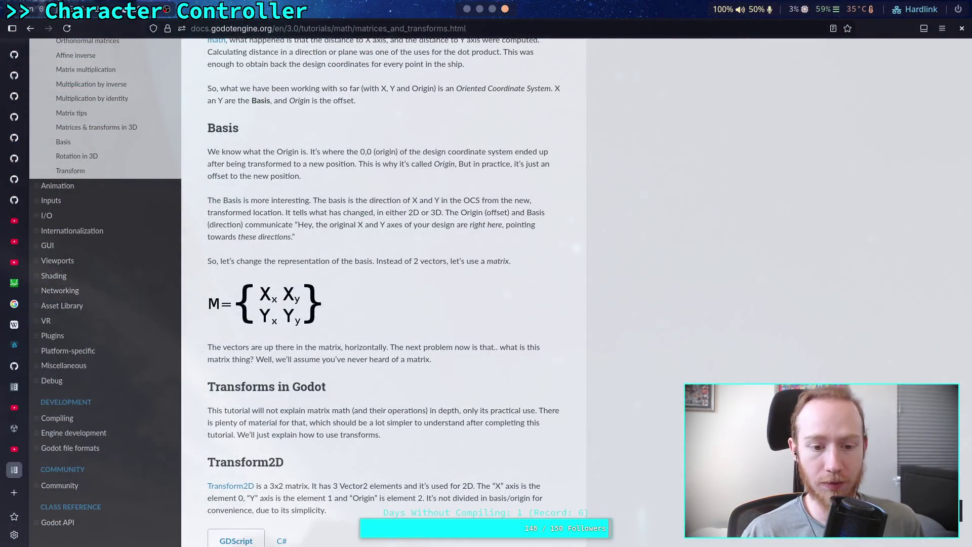
left_click(342, 28)
type("godot get")
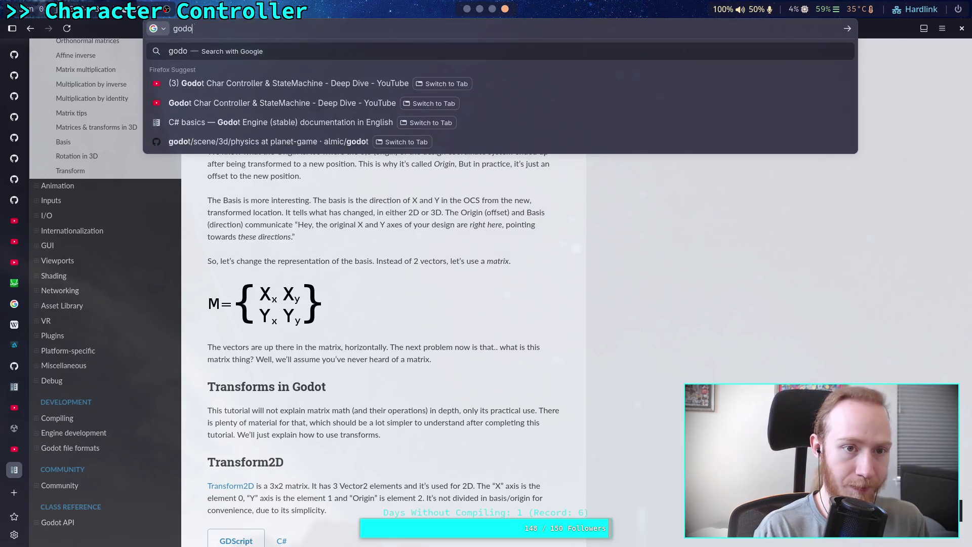
type(" velocity a")
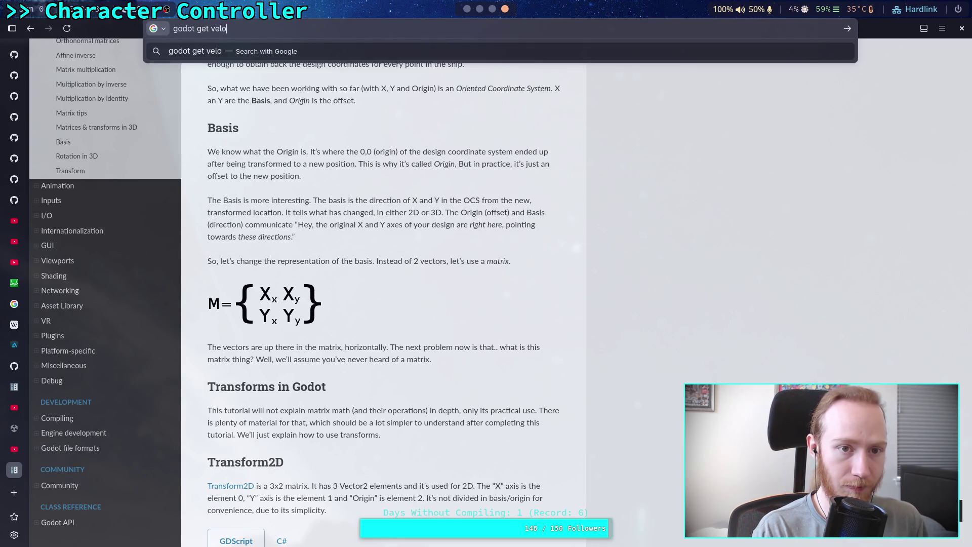
type("t local posi")
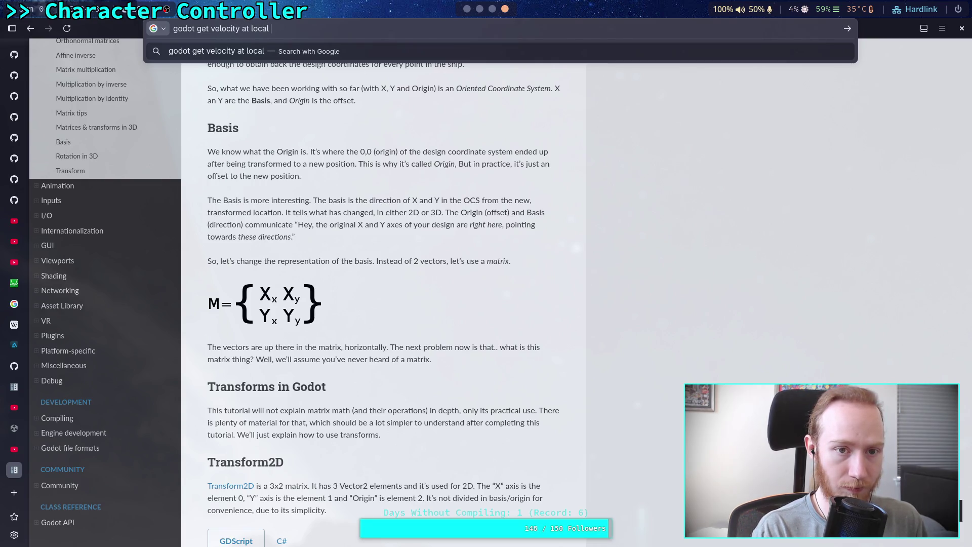
type("tion")
key("Return")
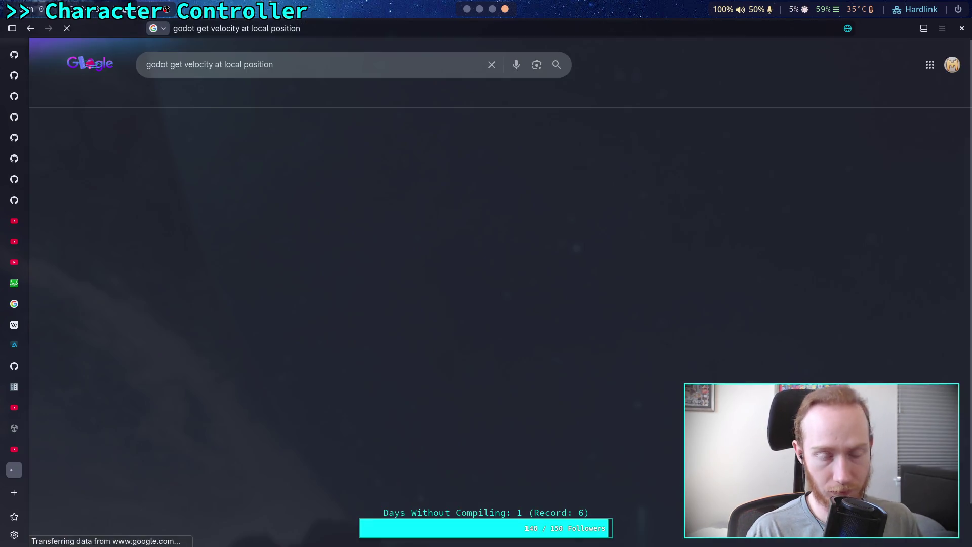
scroll("down", 3)
scroll("down", 3)
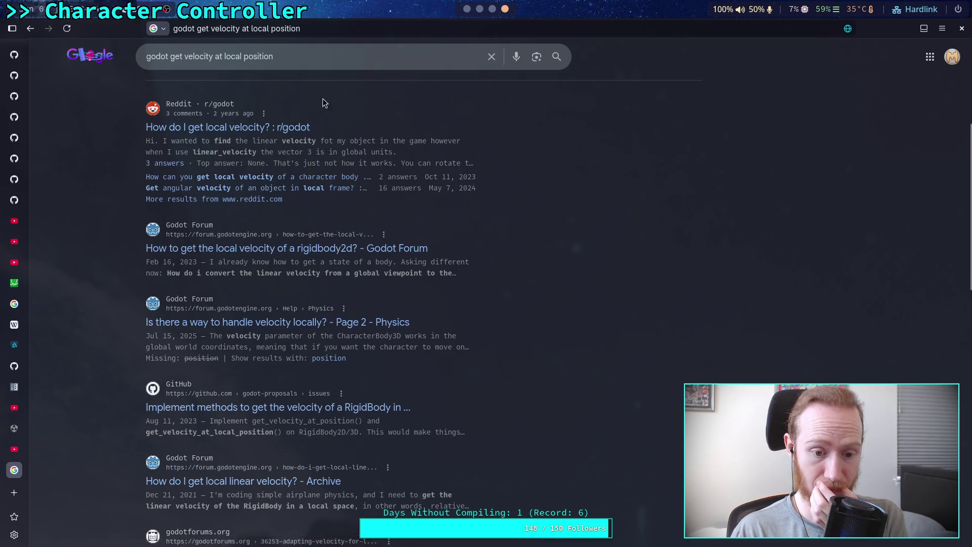
left_click(359, 60)
type("rig")
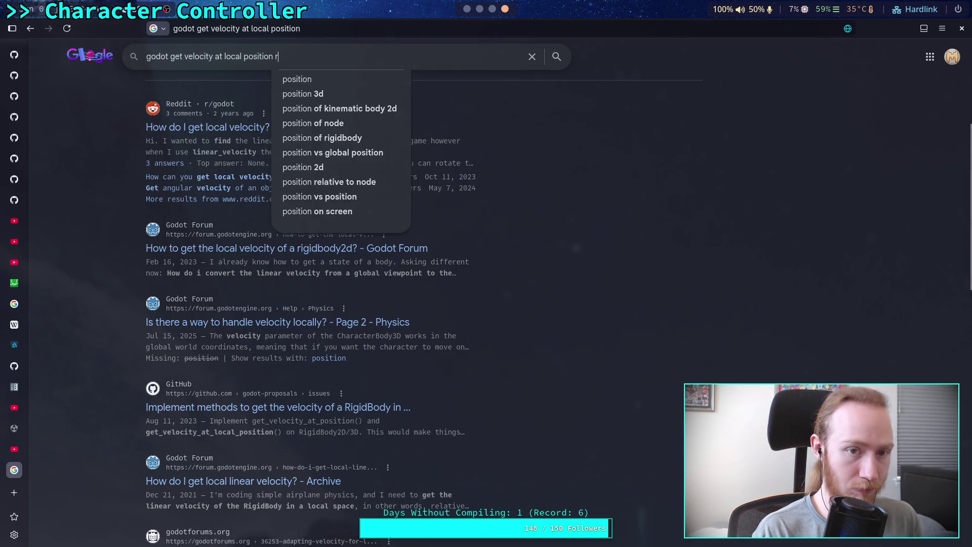
type("idbody3d")
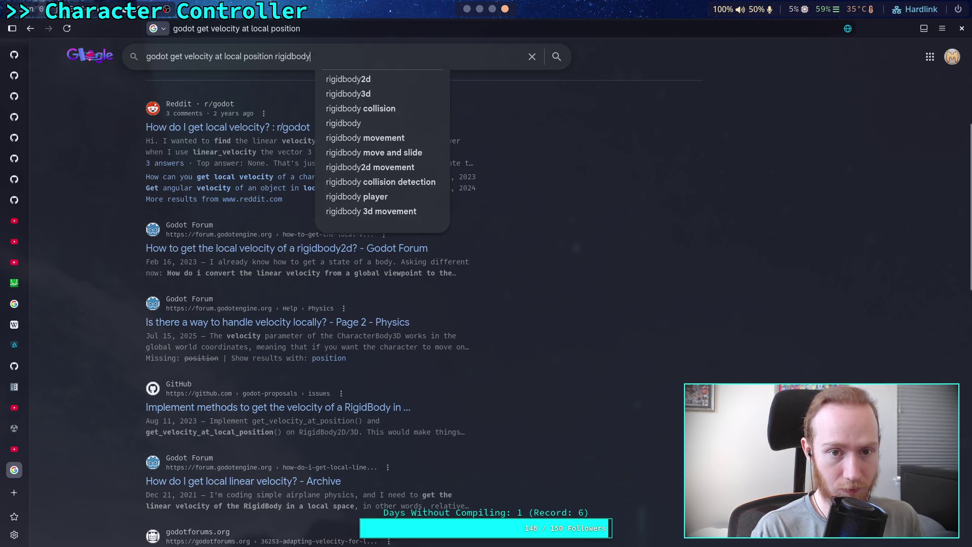
key("Return")
scroll("down", 3)
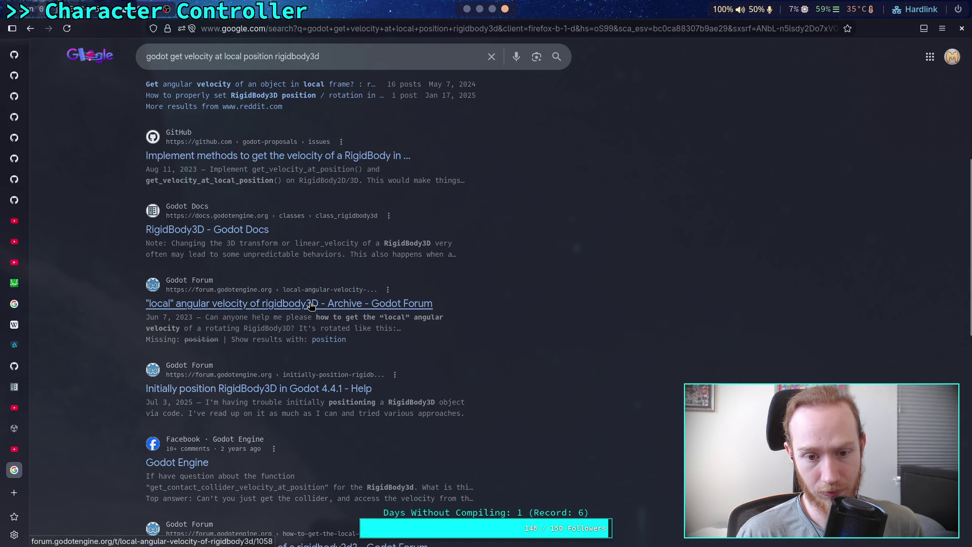
Step: Read the Godot Forum thread on local angular velocity, then return to the Godot editor
left_click(317, 303)
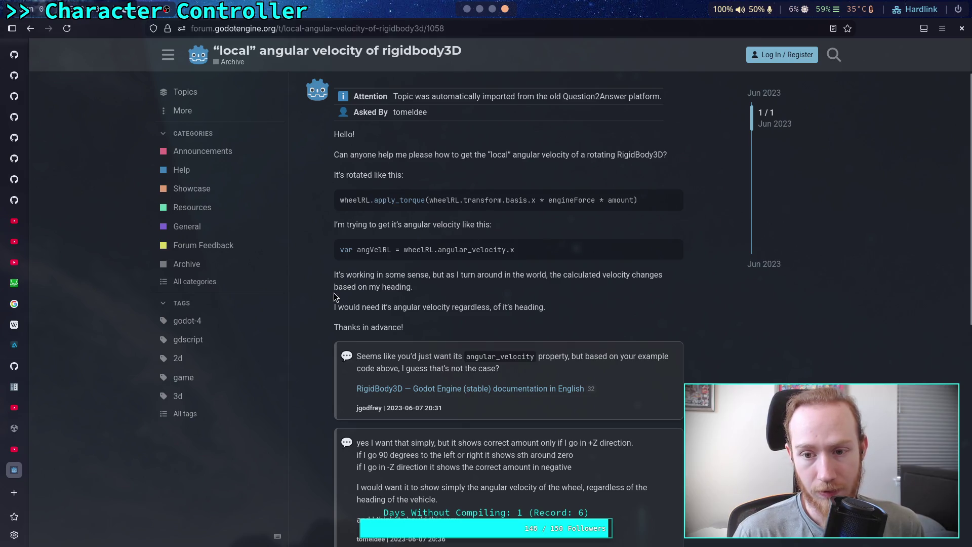
scroll("down", 3)
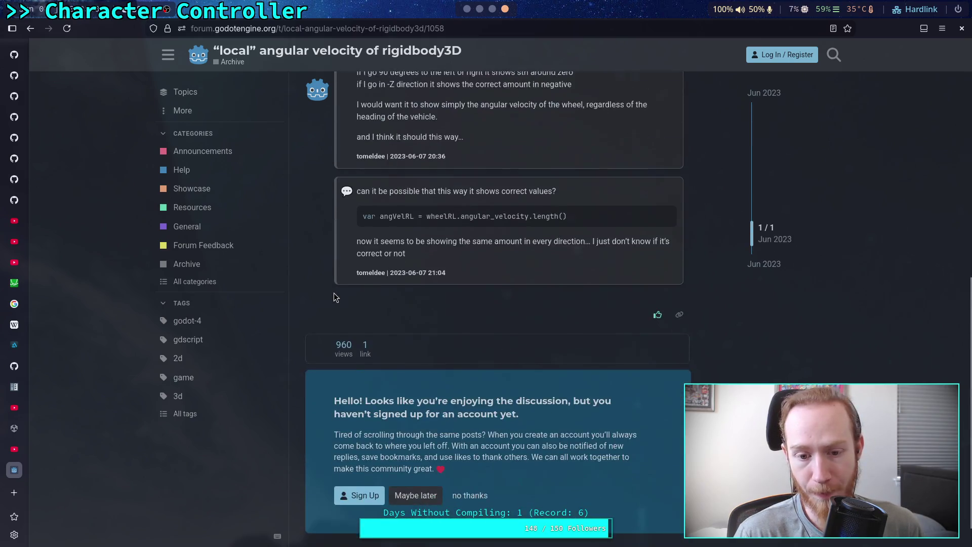
scroll("down", 3)
scroll("up", 3)
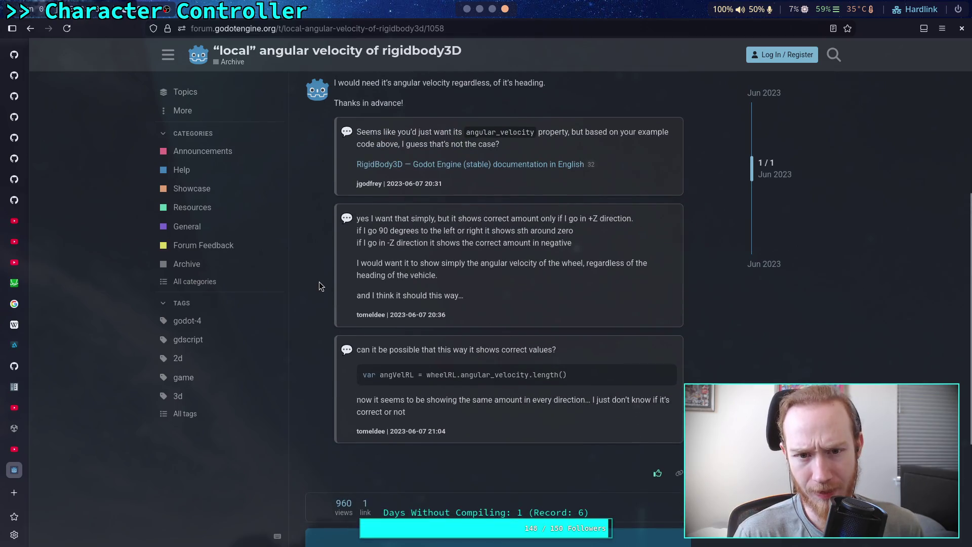
scroll("down", 3)
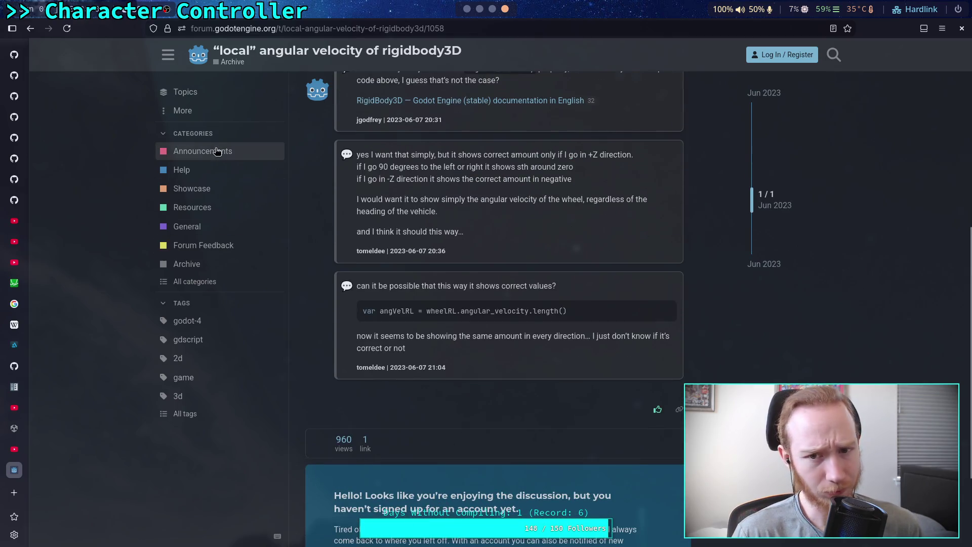
left_click(34, 33)
scroll("down", 3)
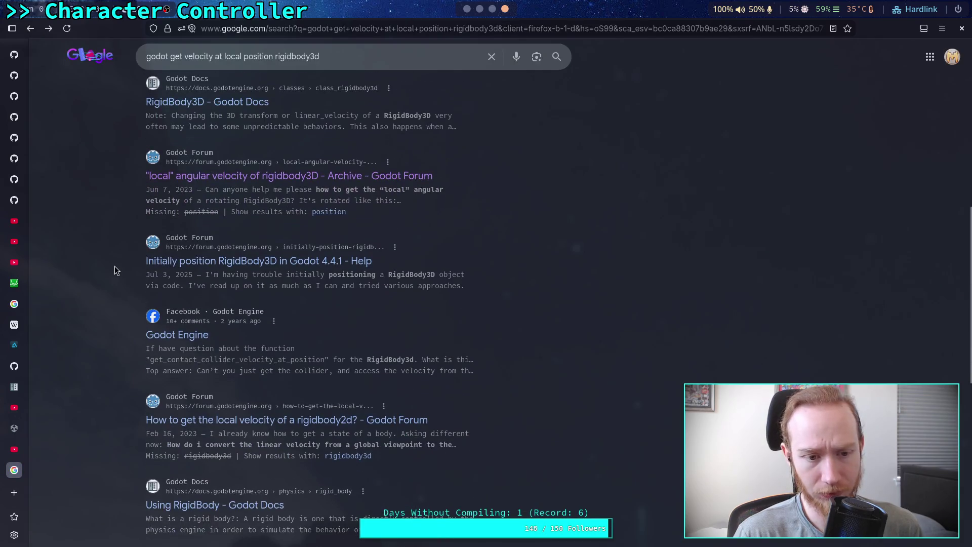
left_click(466, 9)
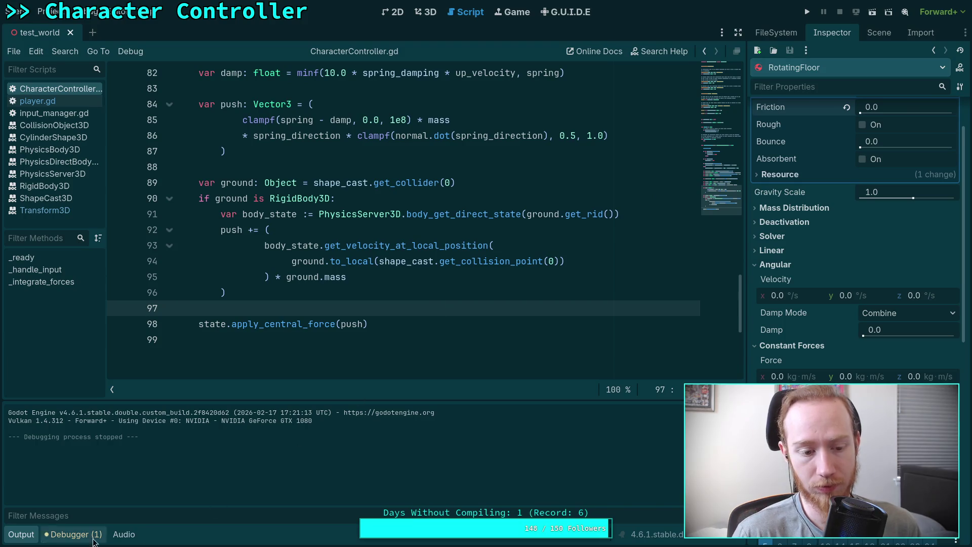
Step: Declare 'var body_push: Vector3' and move the contact-point velocity expression into it
left_click(28, 533)
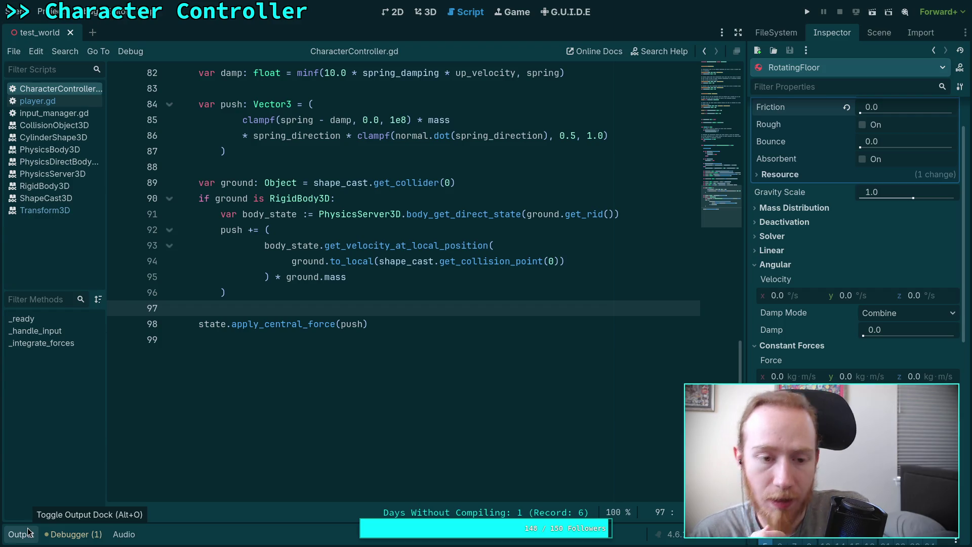
left_click(644, 214)
key("Return")
type("var bo")
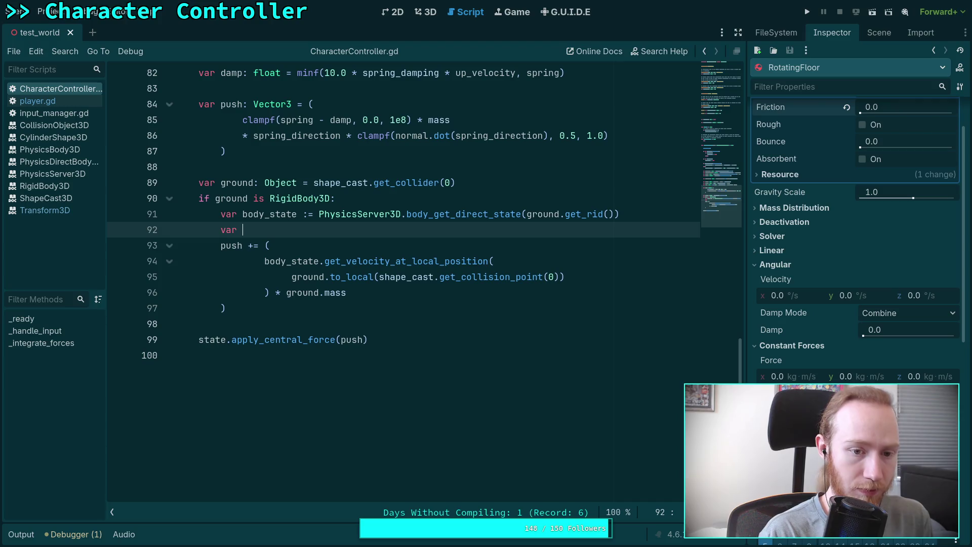
type("dy_")
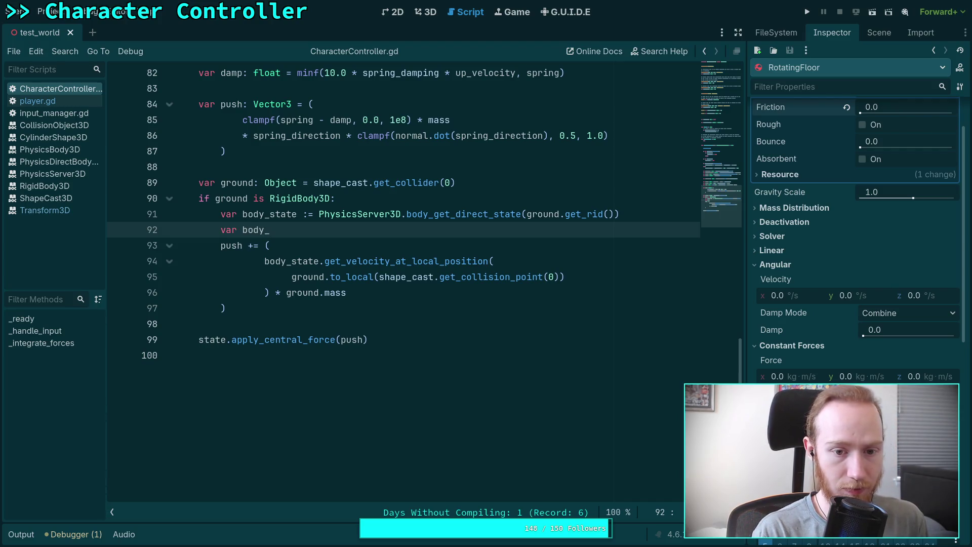
type("push: ")
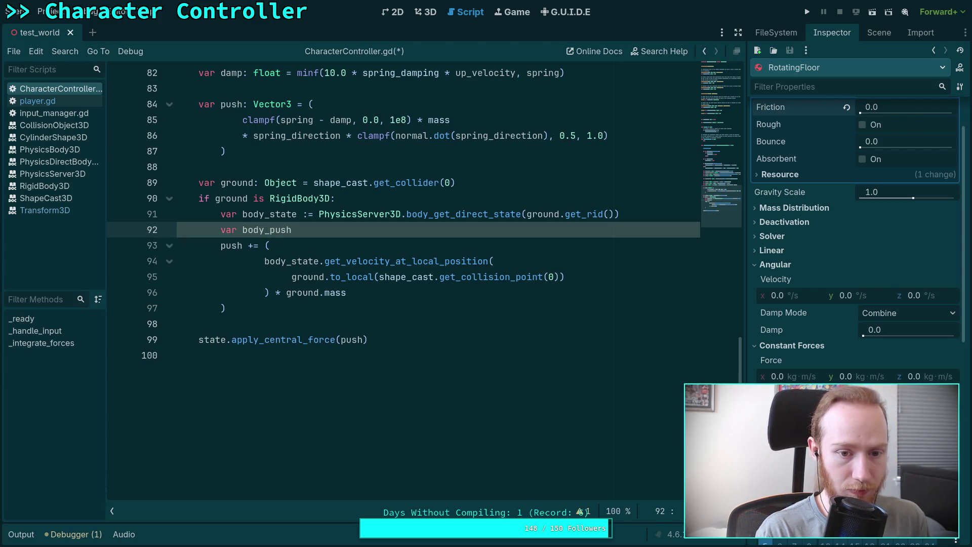
type("Vec")
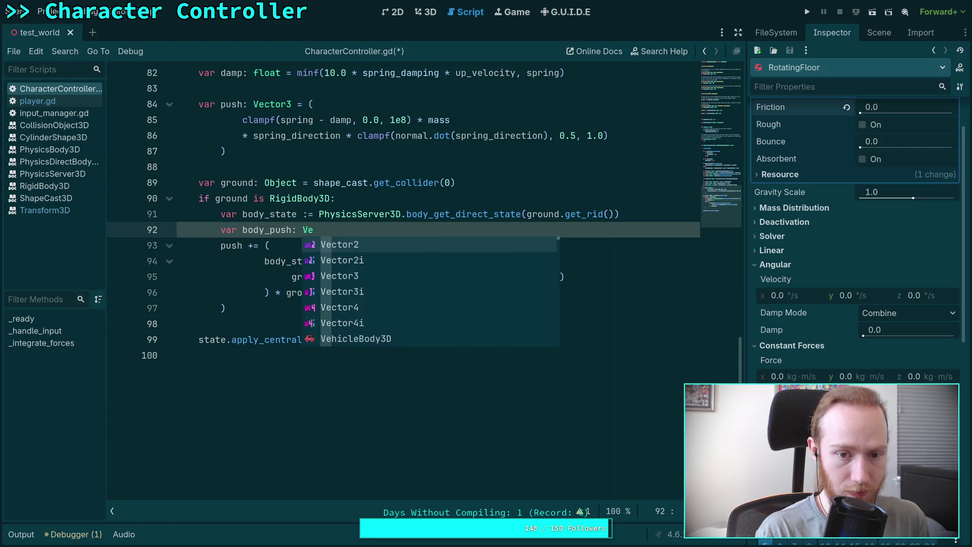
type("tor3 =")
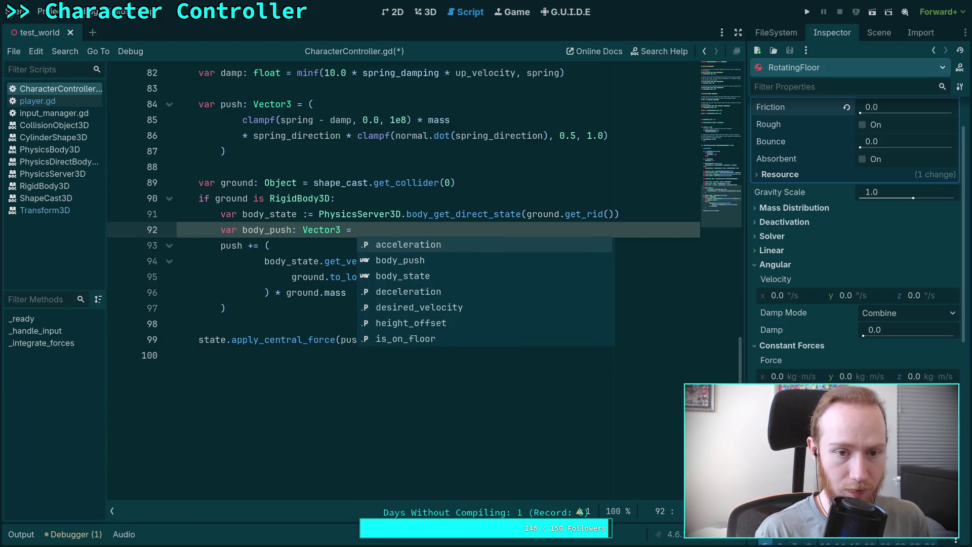
left_click(266, 246)
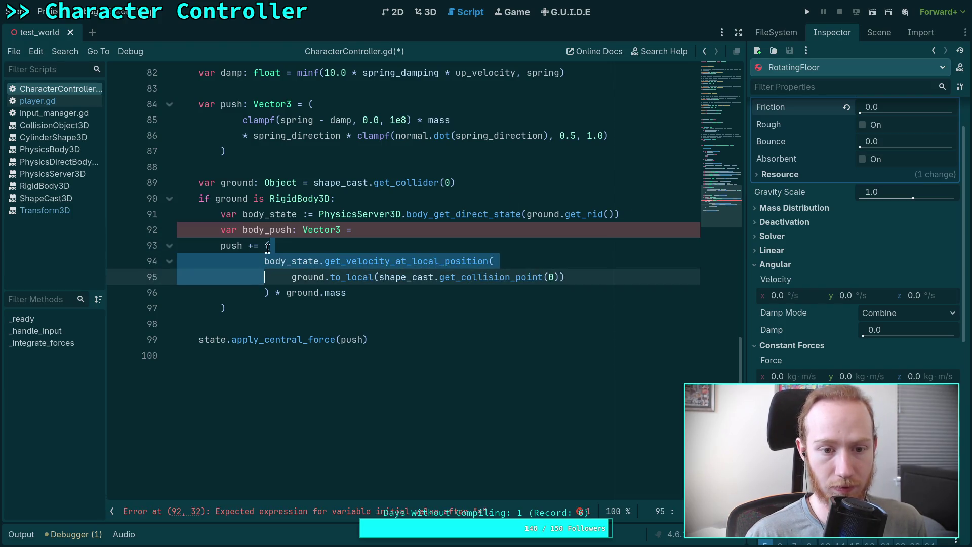
left_click_drag(266, 246, 226, 309)
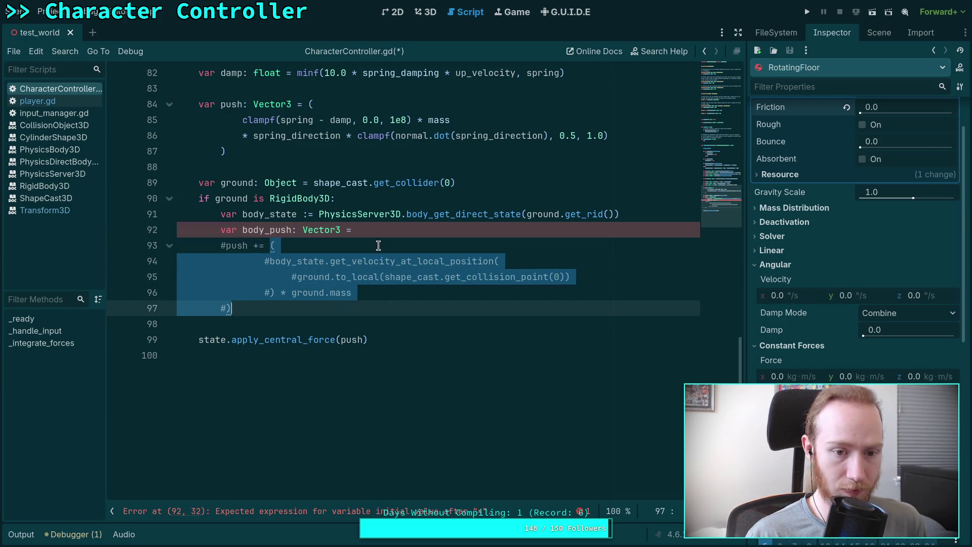
key("ctrl+x")
left_click(391, 233)
key("ctrl+v")
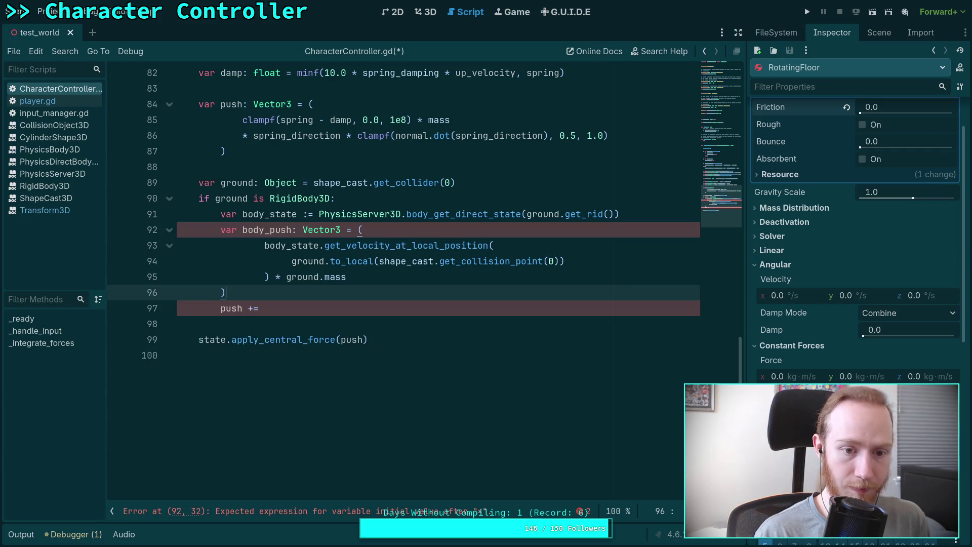
Step: Add 'push += body_push' and 'print(body_push)', save, and run the project
left_click(306, 302)
type("body_push")
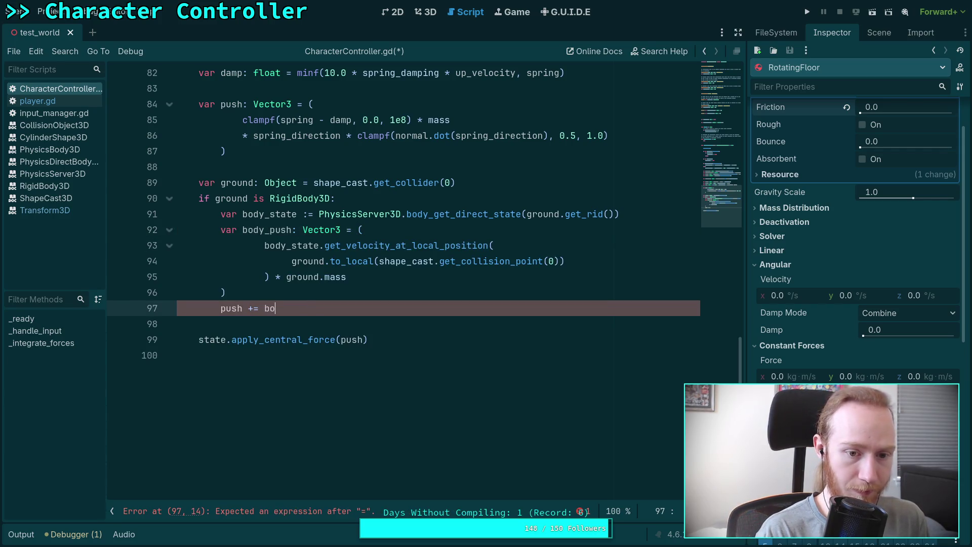
key("Return")
type("print(")
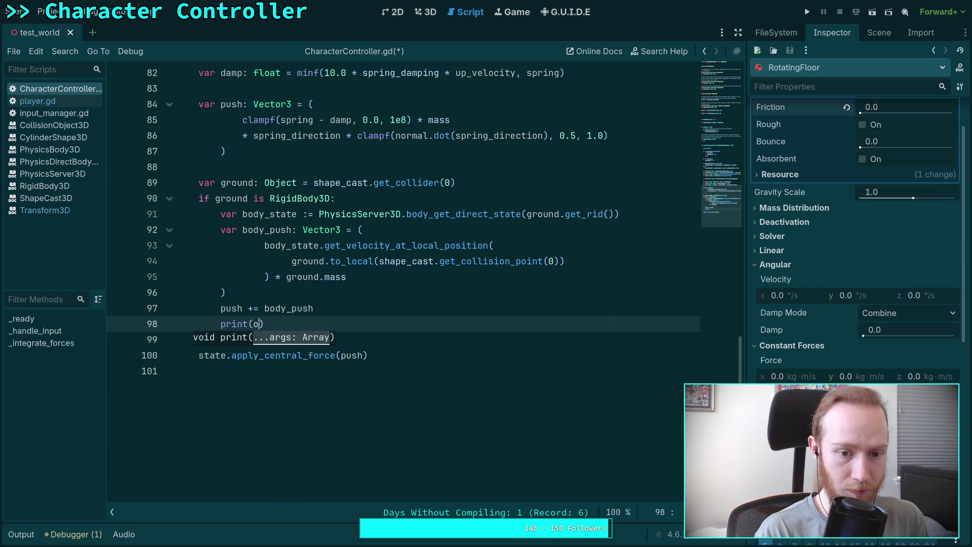
type("bod")
key("Down")
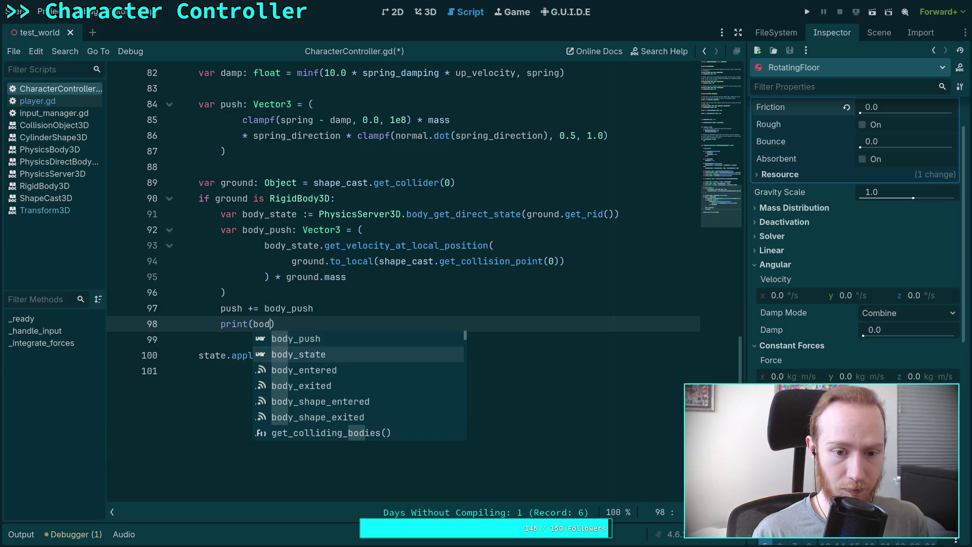
key("Up")
key("Return")
key("ctrl+s")
left_click(807, 11)
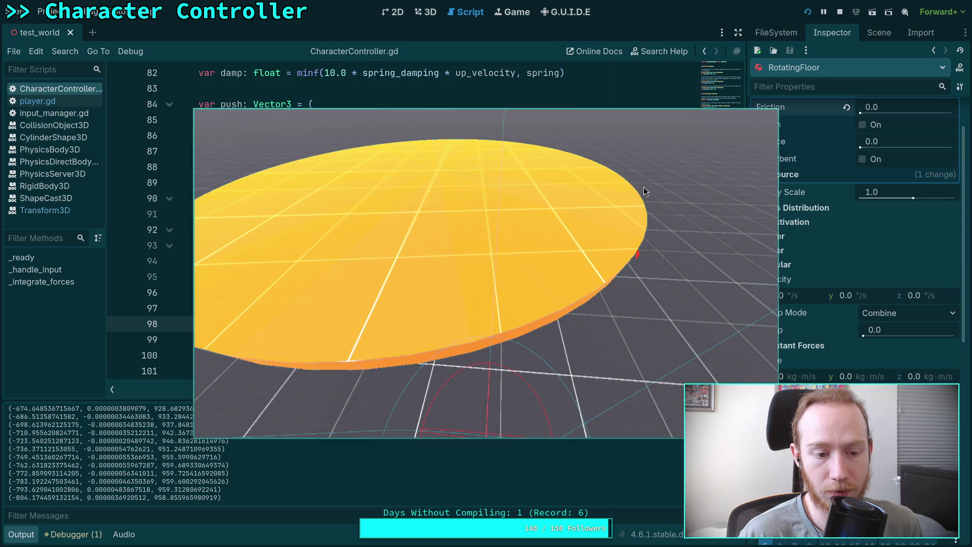
Step: Stop the game, change the print to body_push.normalized(), then rerun and stop it
left_click(840, 13)
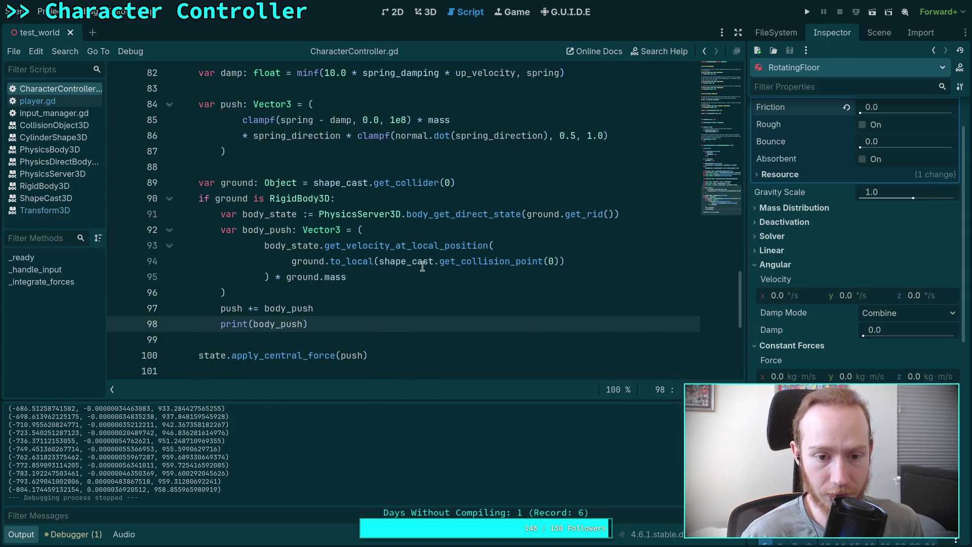
type(".norm")
key("Return")
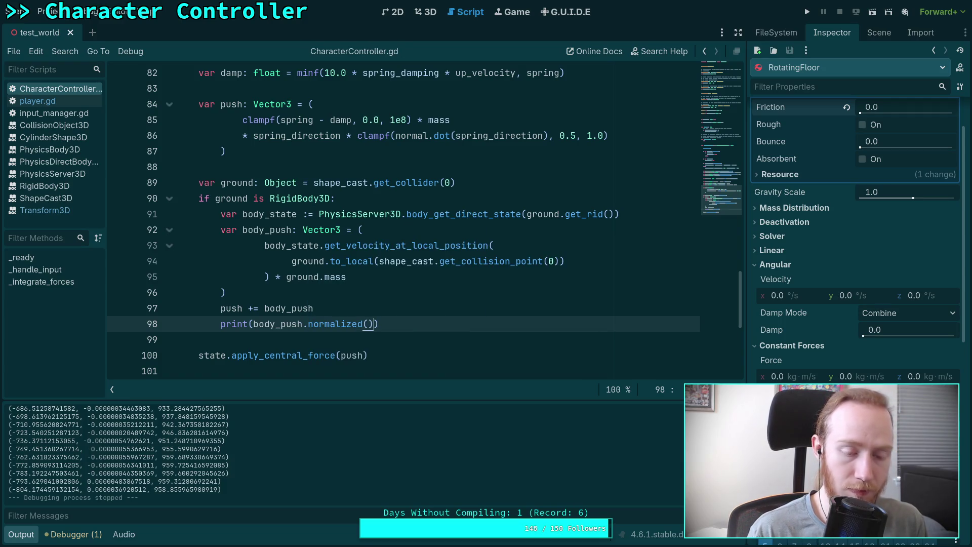
key("F5")
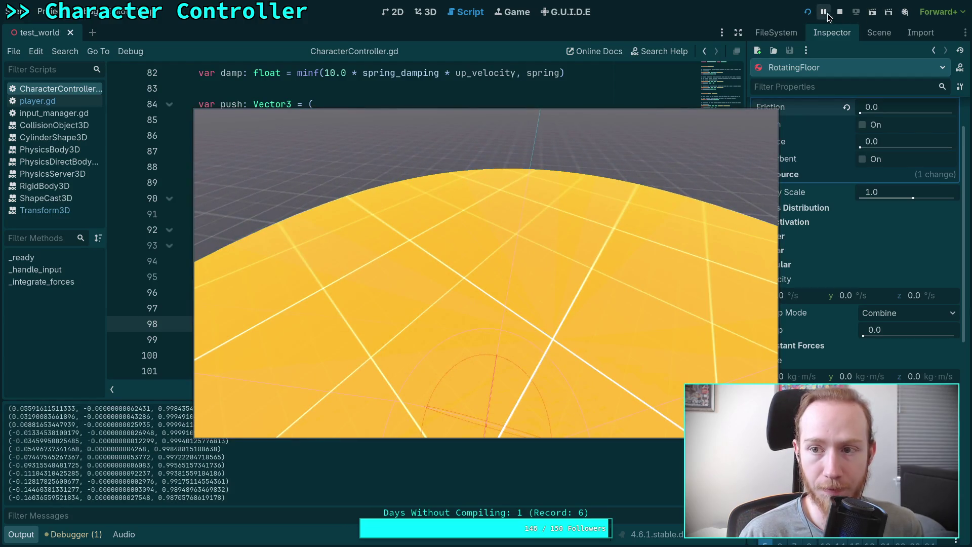
left_click(840, 12)
left_click(261, 301)
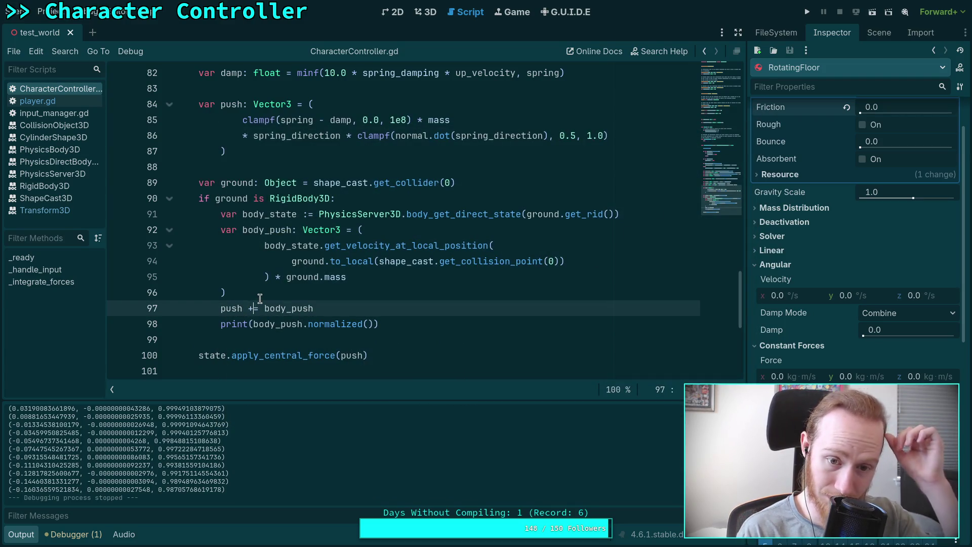
key("BackSpace")
key("BackSpace")
type("-=")
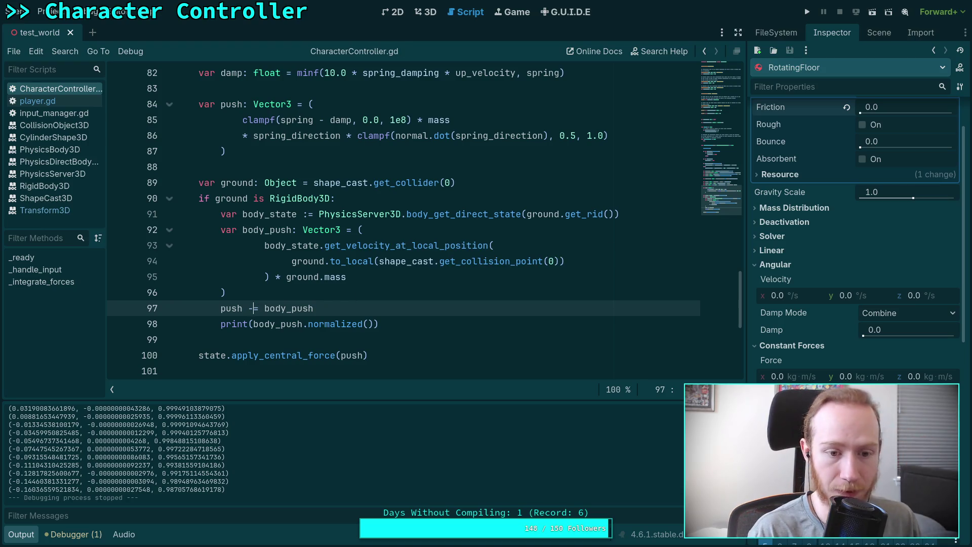
key("F5")
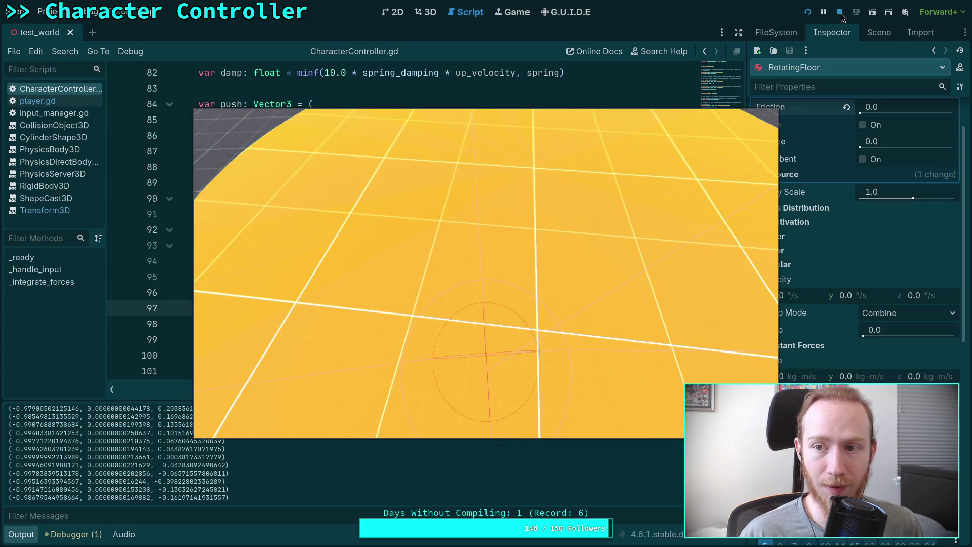
left_click(839, 11)
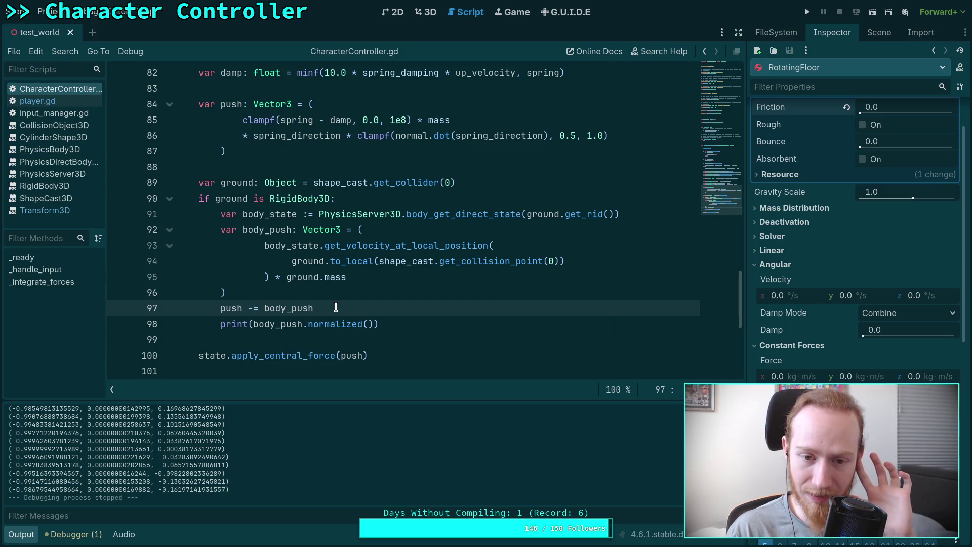
Step: Check the variable hints, then change line 97 from 'push -= body_push' to 'push += body_push'
scroll("up", 3)
scroll("up", 3)
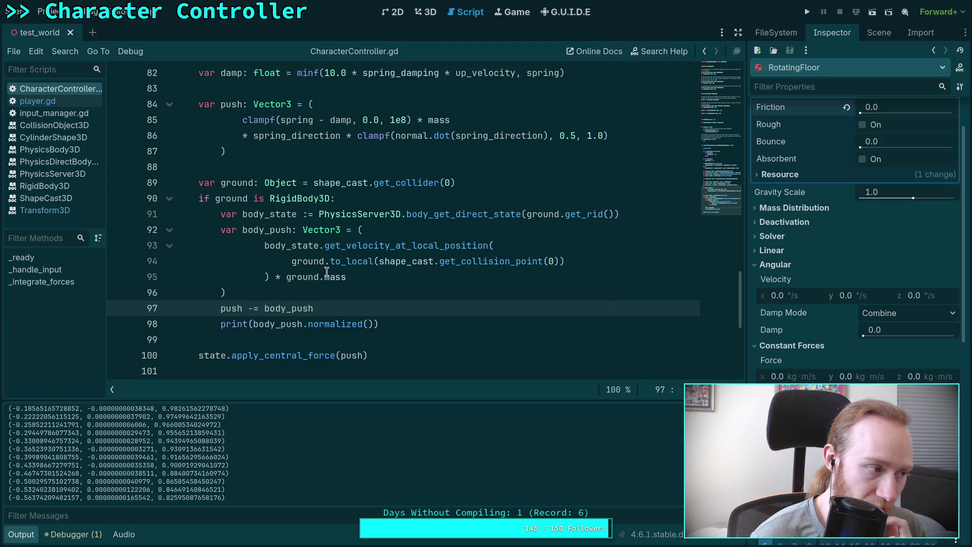
mouse_move(306, 260)
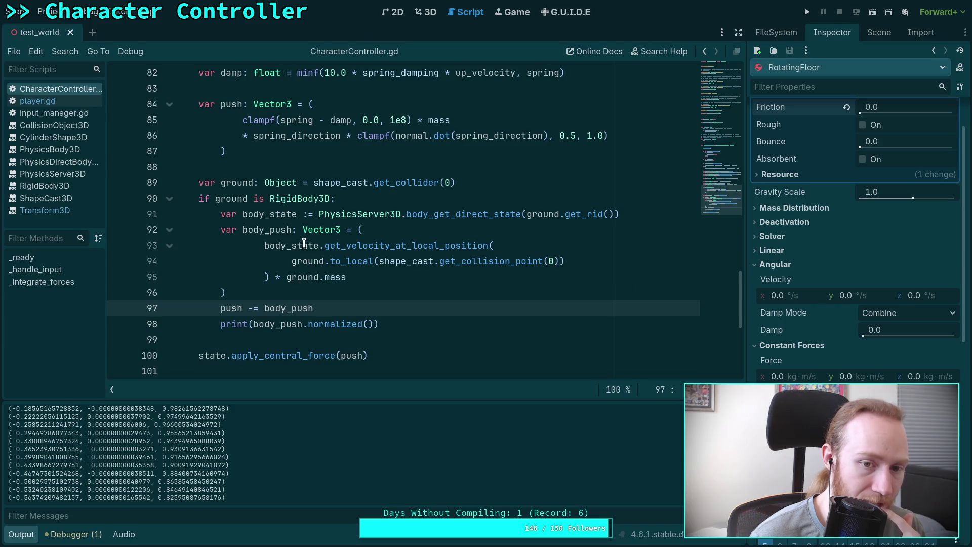
mouse_move(304, 242)
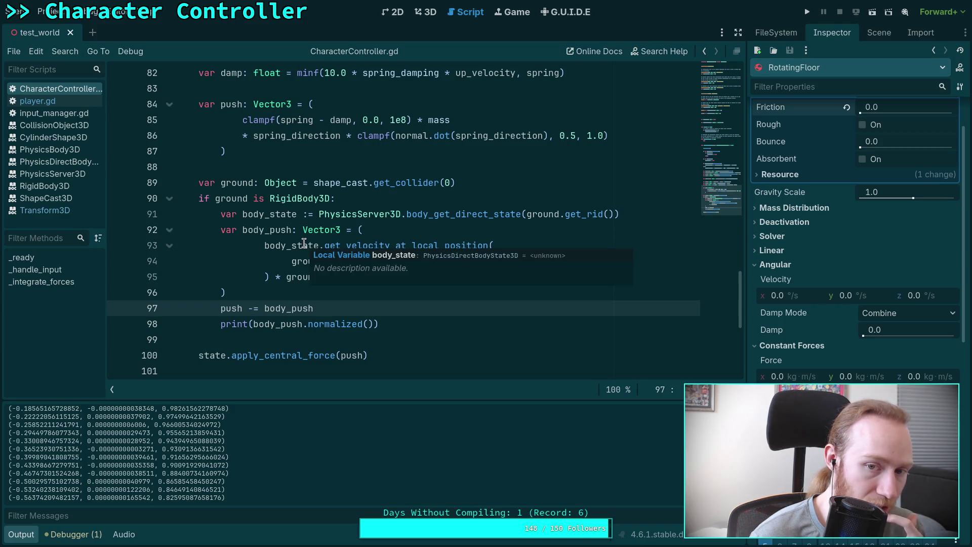
mouse_move(308, 319)
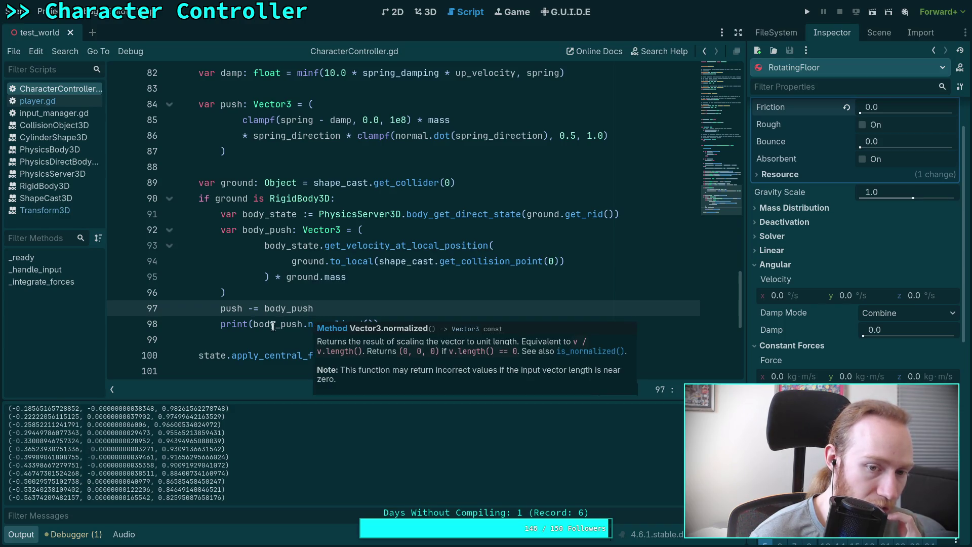
mouse_move(271, 326)
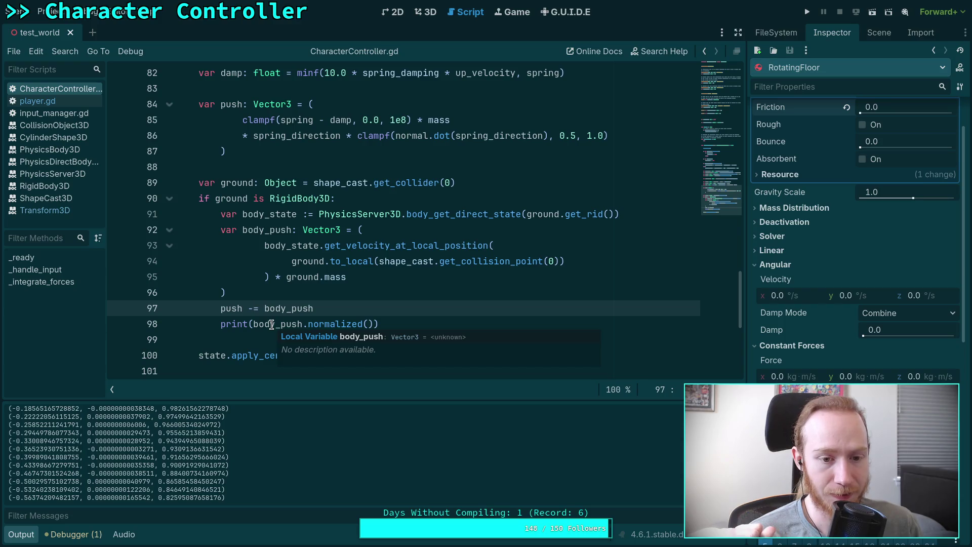
key("BackSpace")
type("+")
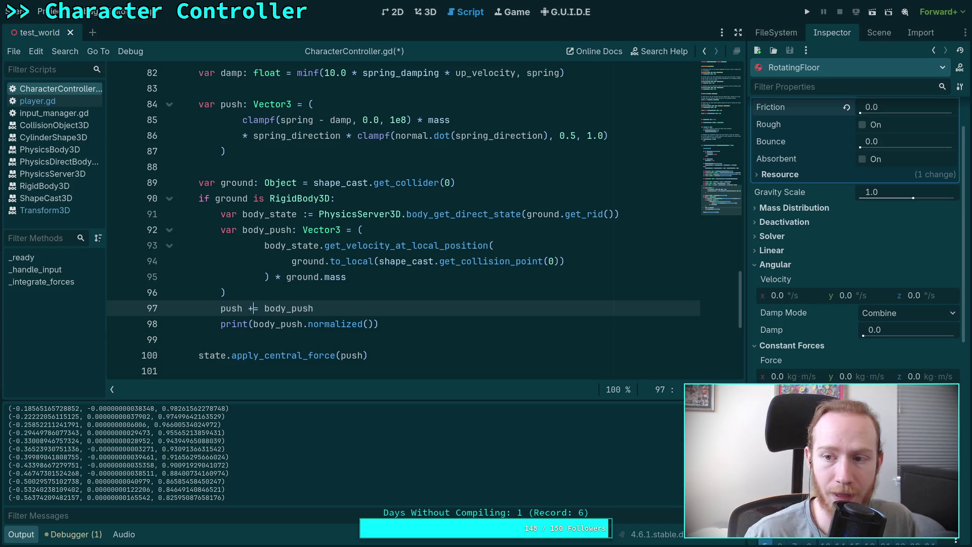
Step: Revert the RotatingFloor's friction to 1.0, save, and test-run the game twice
left_click(846, 109)
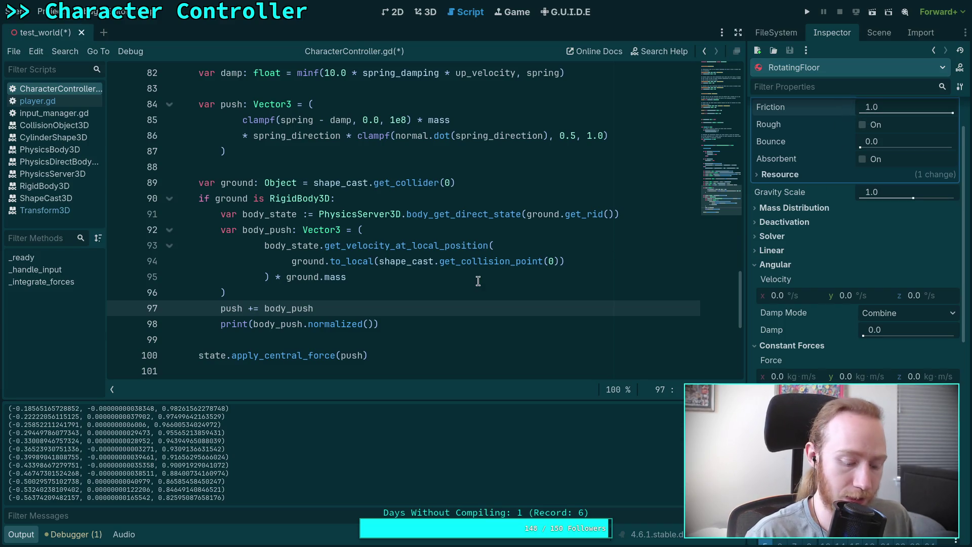
key("ctrl+s")
left_click(807, 12)
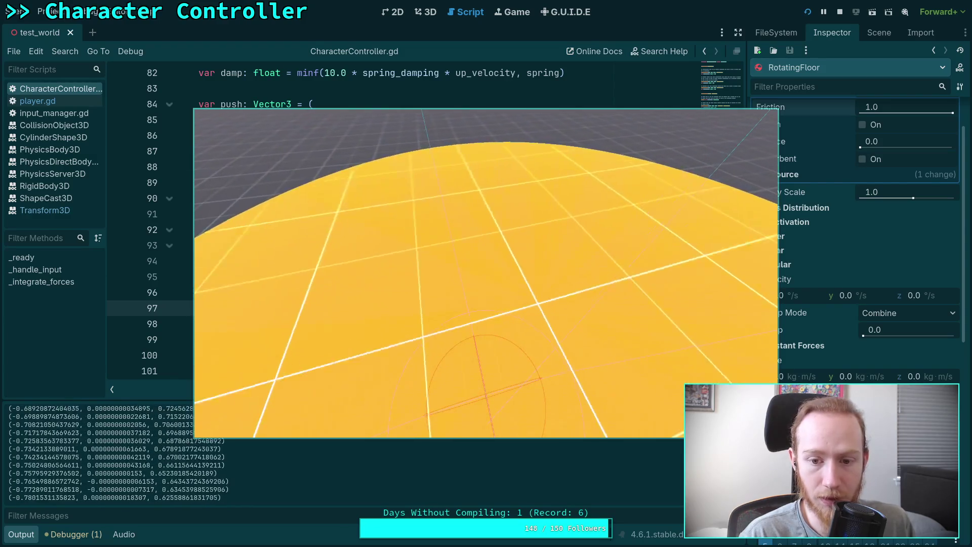
key("F8")
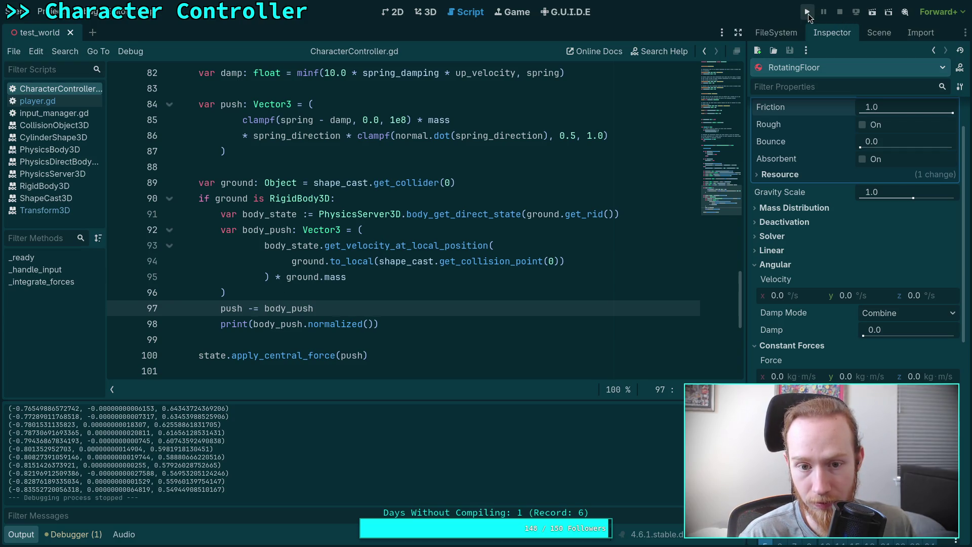
left_click(806, 12)
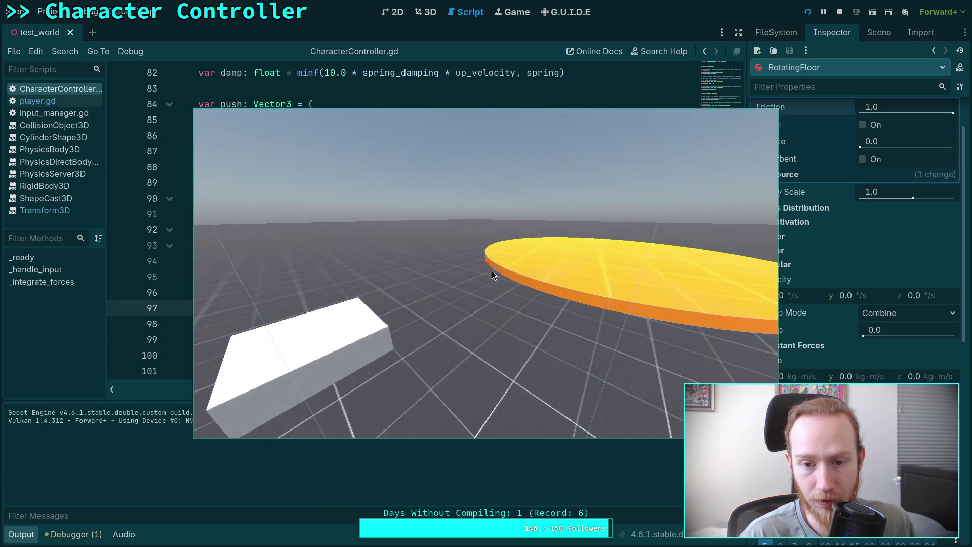
key("Escape")
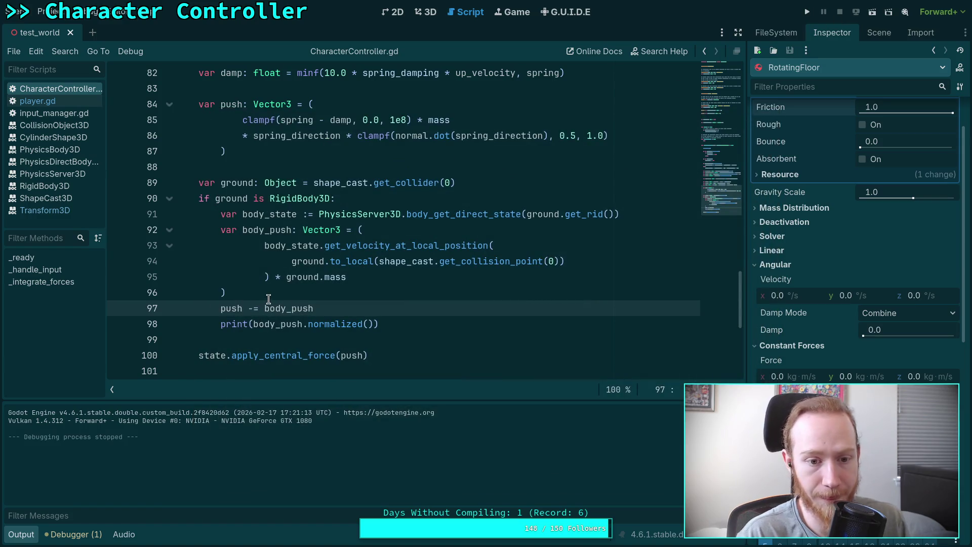
Step: Use 'push += body_push', test a negated body_state velocity on line 93, then remove the minus and save
key("BackSpace")
type("+")
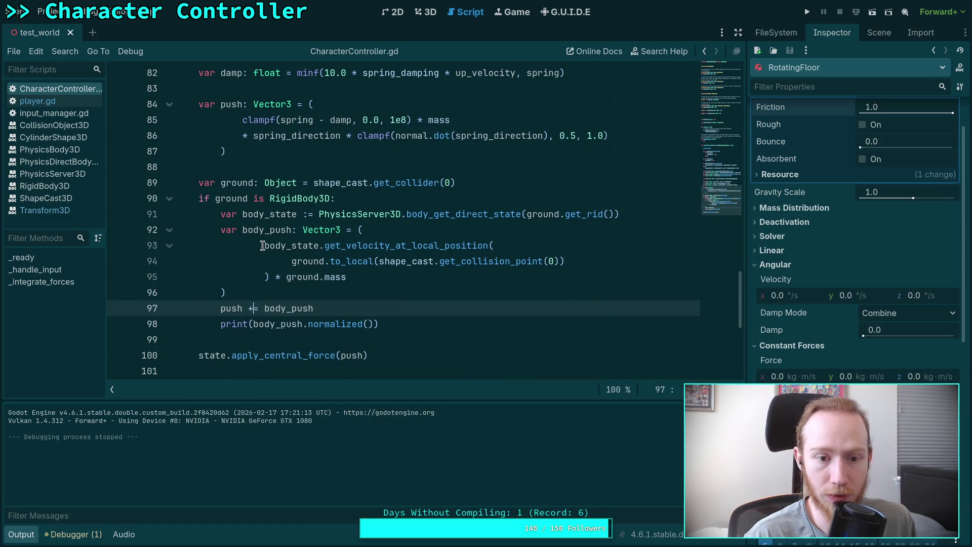
left_click(262, 245)
type("-")
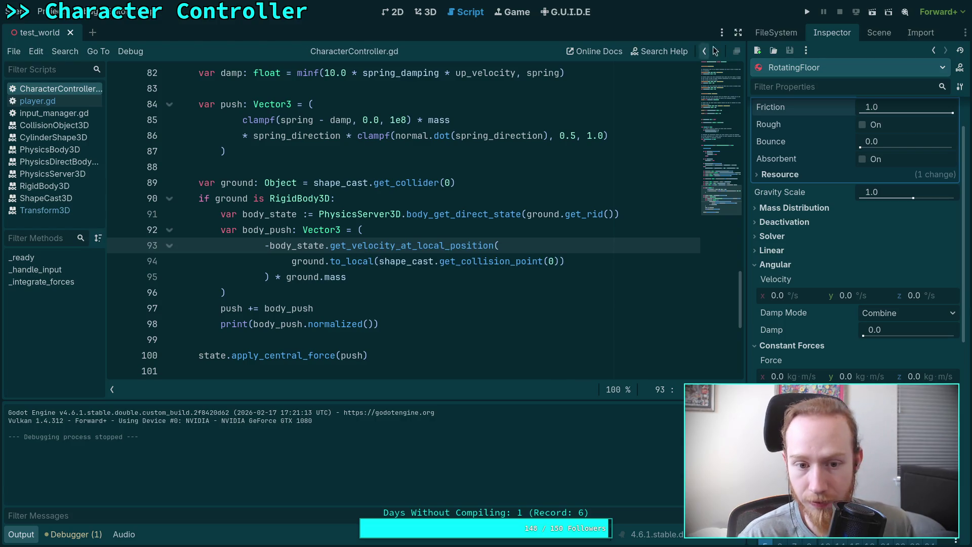
left_click(807, 12)
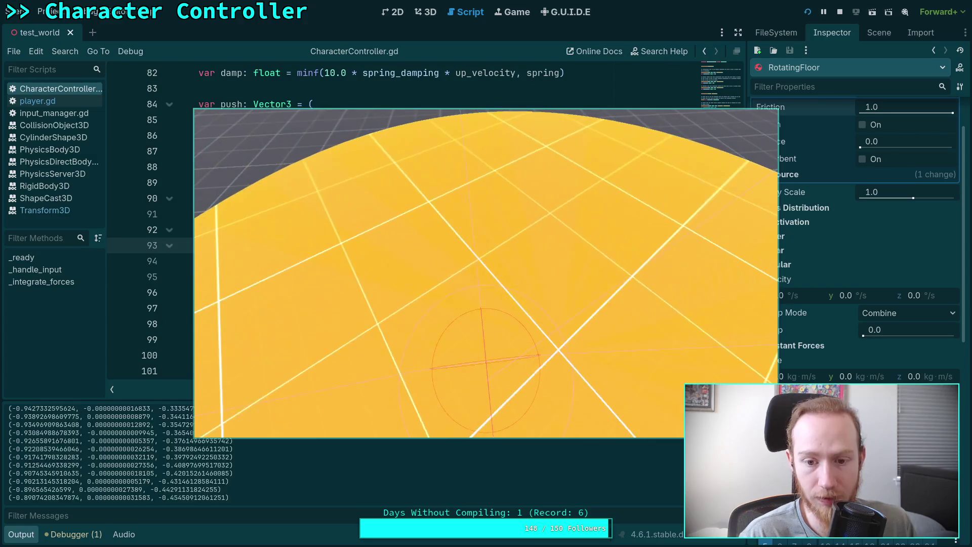
left_click(839, 12)
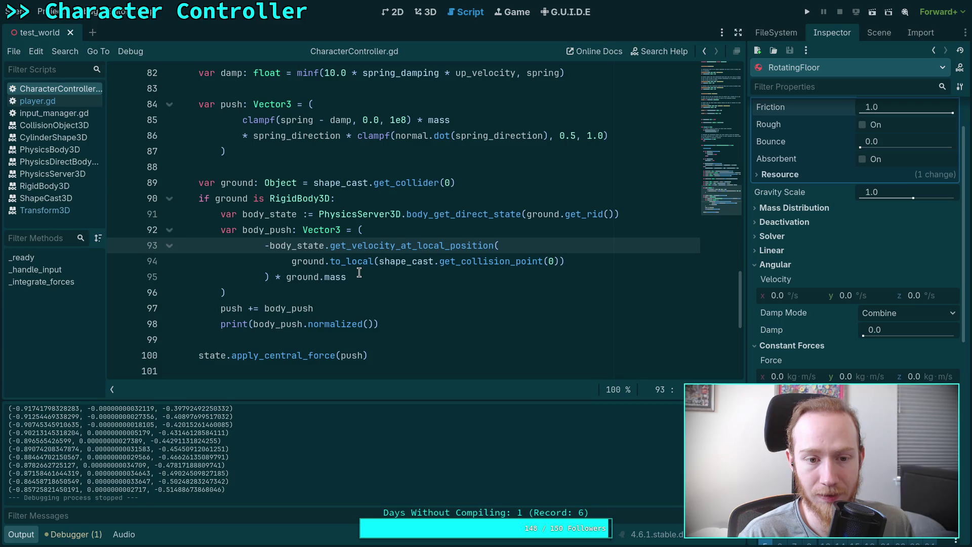
key("BackSpace")
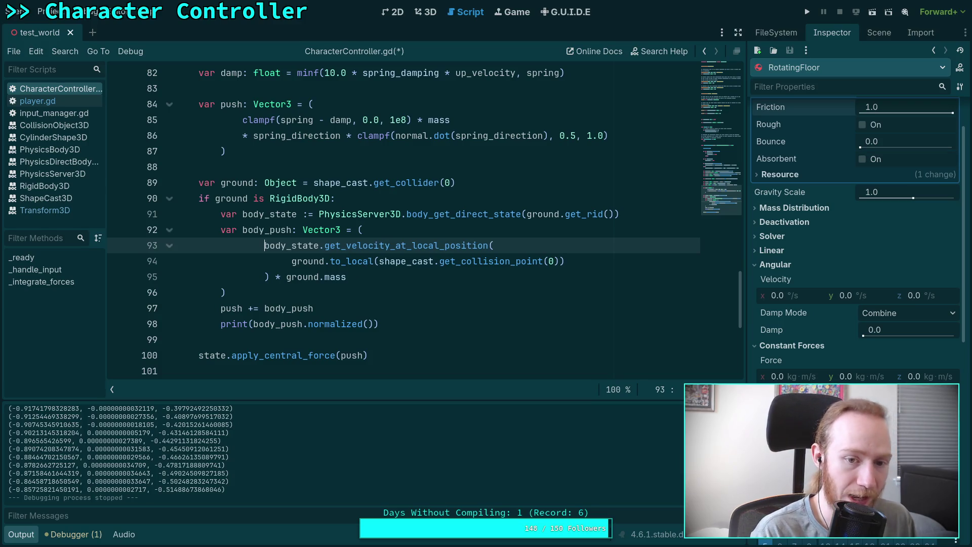
left_click(439, 270)
key("ctrl+s")
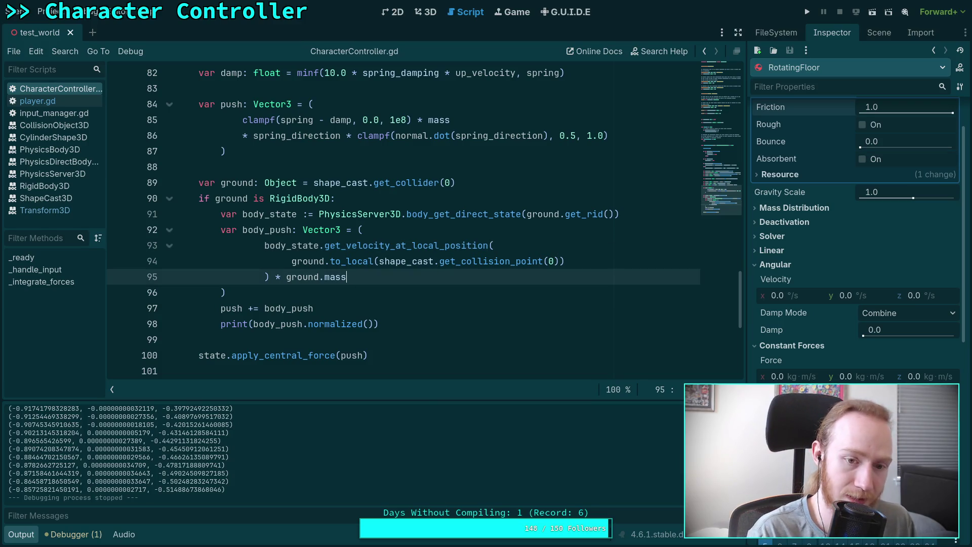
left_click(251, 308)
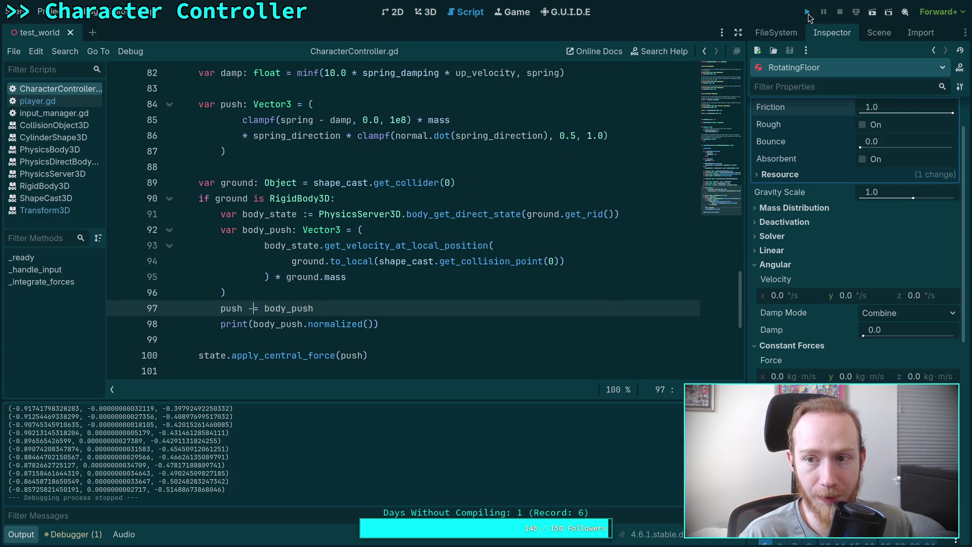
left_click(807, 12)
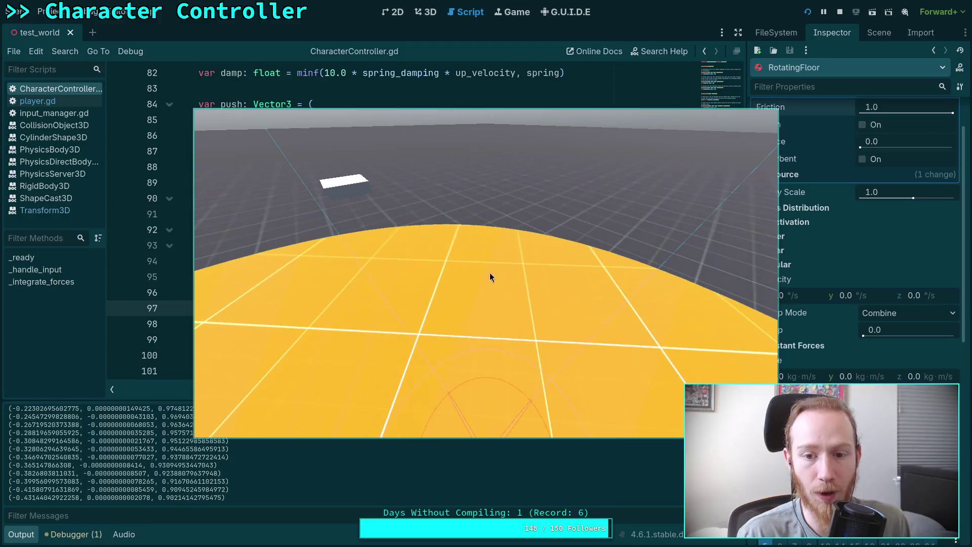
left_click(839, 15)
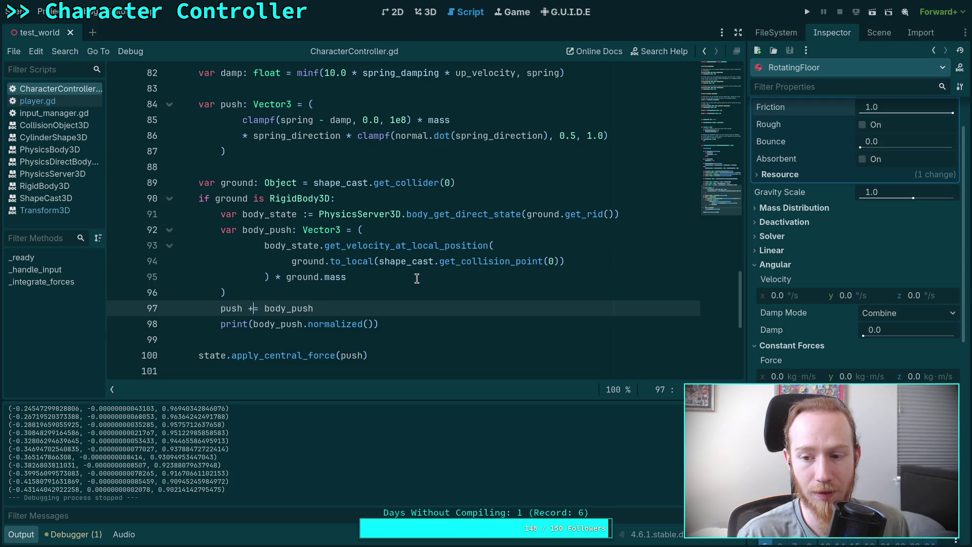
scroll("up", 3)
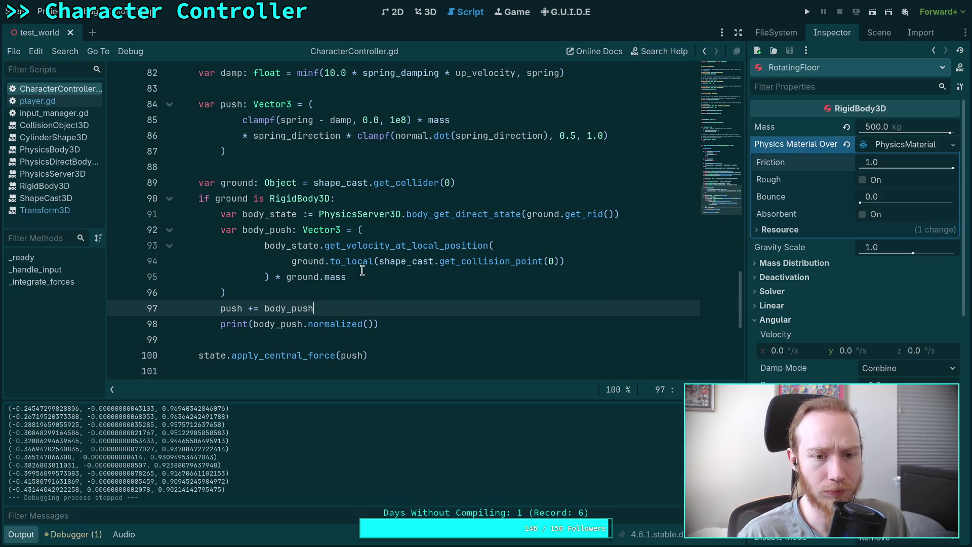
scroll("up", 3)
left_click_drag(211, 198, 383, 201)
left_click(423, 199)
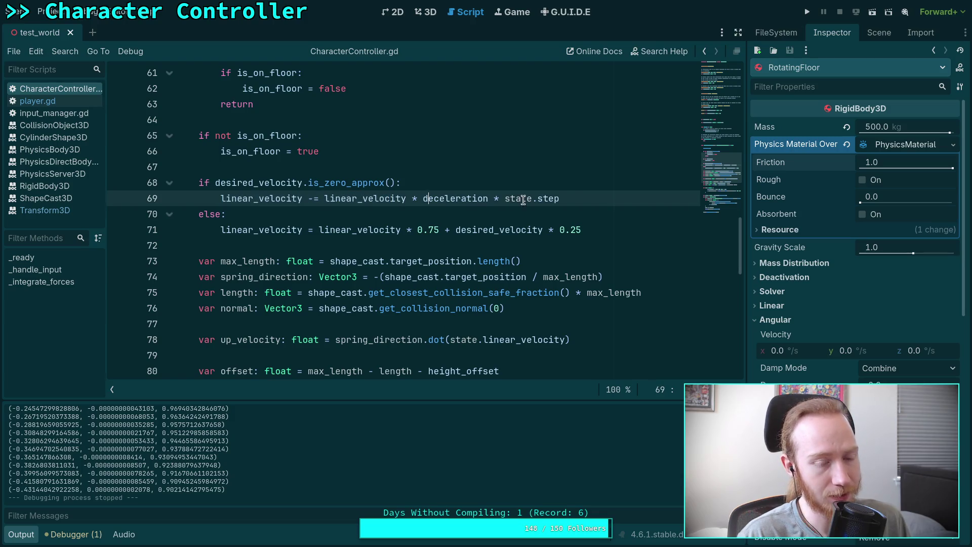
Step: Comment out line 69's deceleration with a 'pass' below it, save, and test the game
left_click_drag(574, 198, 220, 200)
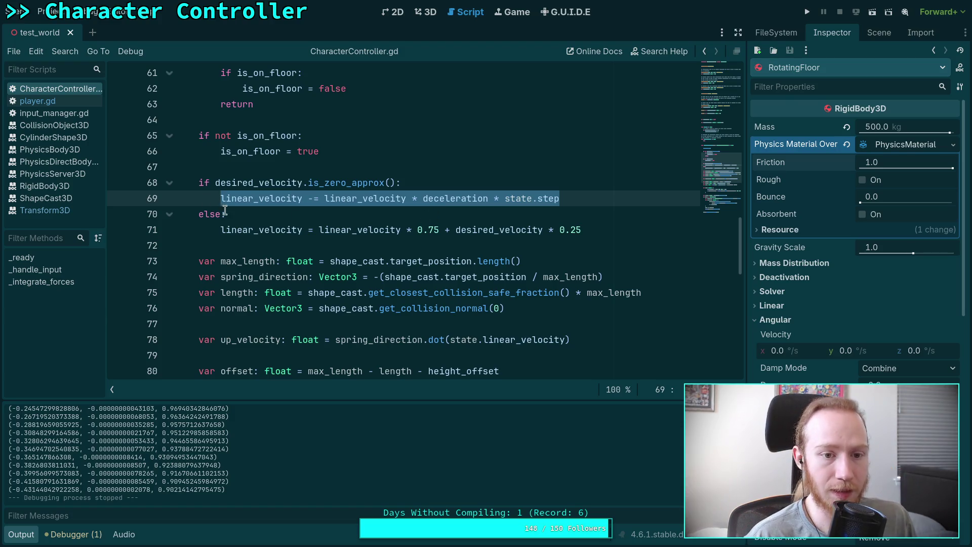
key("End")
key("Return")
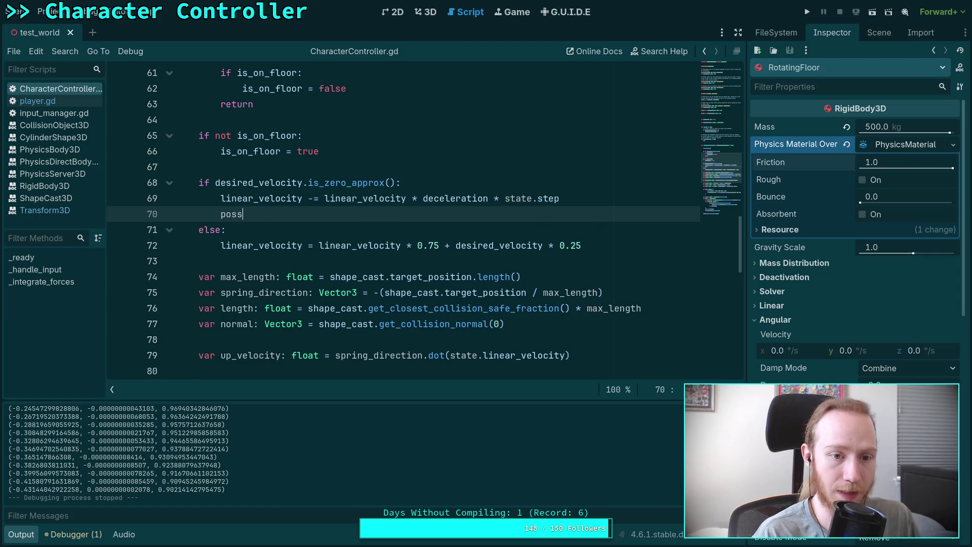
key("BackSpace")
key("BackSpace")
key("BackSpace")
type("ass")
key("Up")
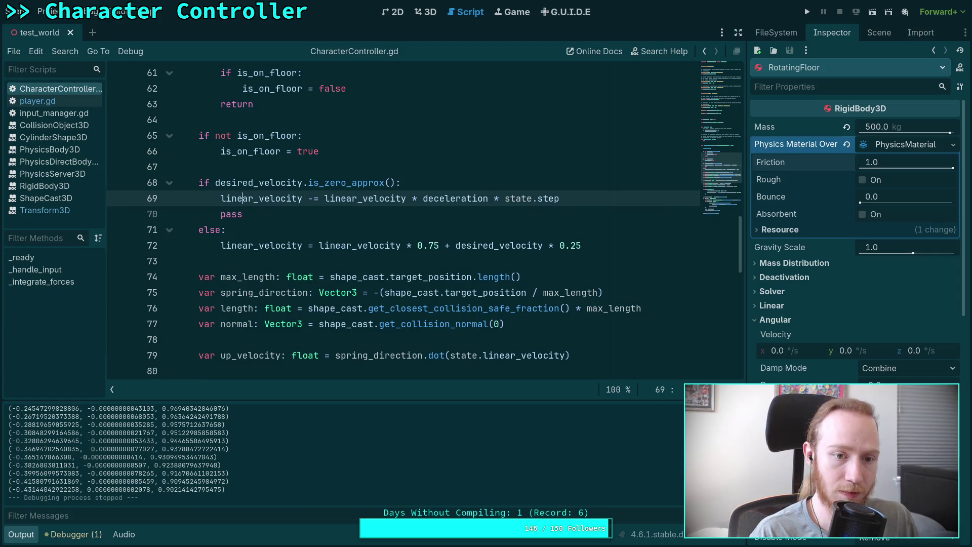
key("Left")
type("@")
key("BackSpace")
type("#")
key("ctrl+s")
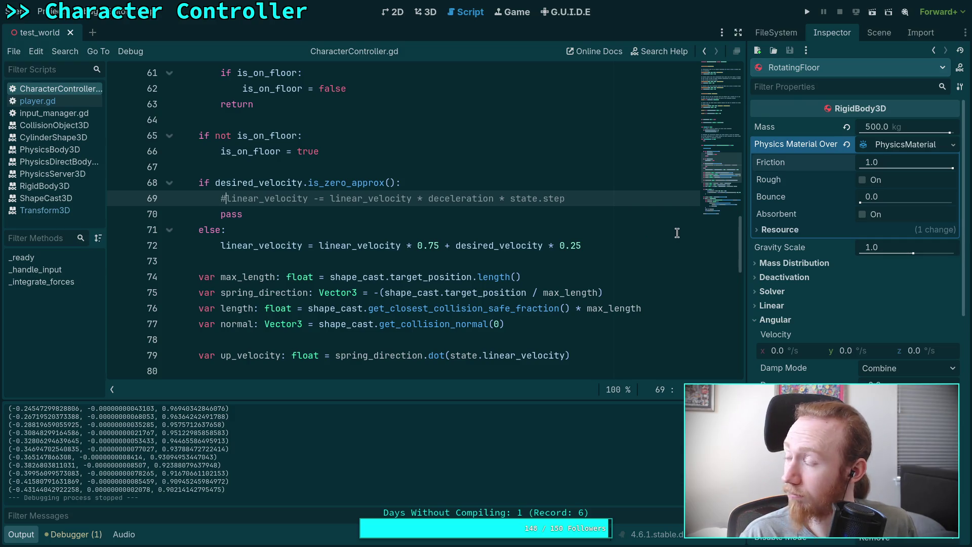
left_click(807, 12)
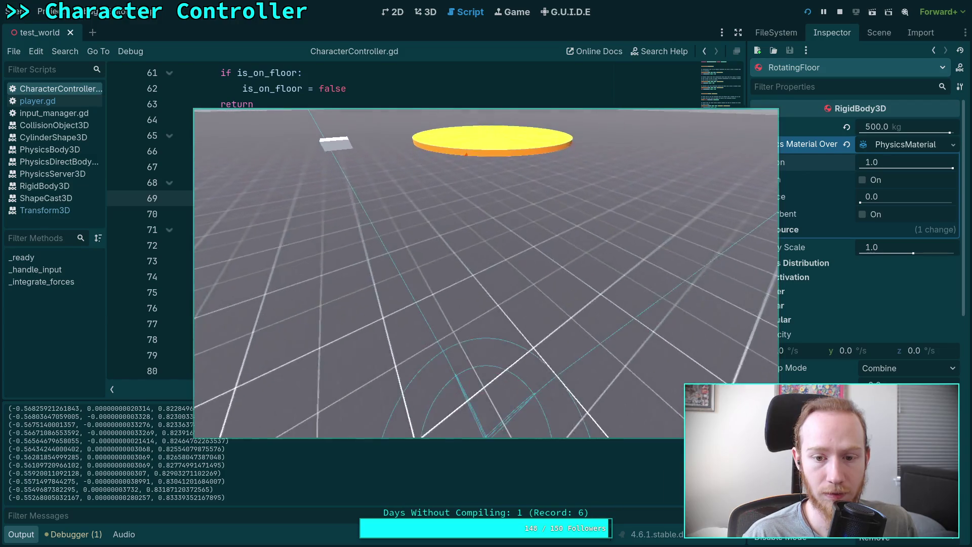
left_click(839, 15)
Step: Restore line 69 as 'linear_velocity *= 0.1', save, and run the game
key("BackSpace")
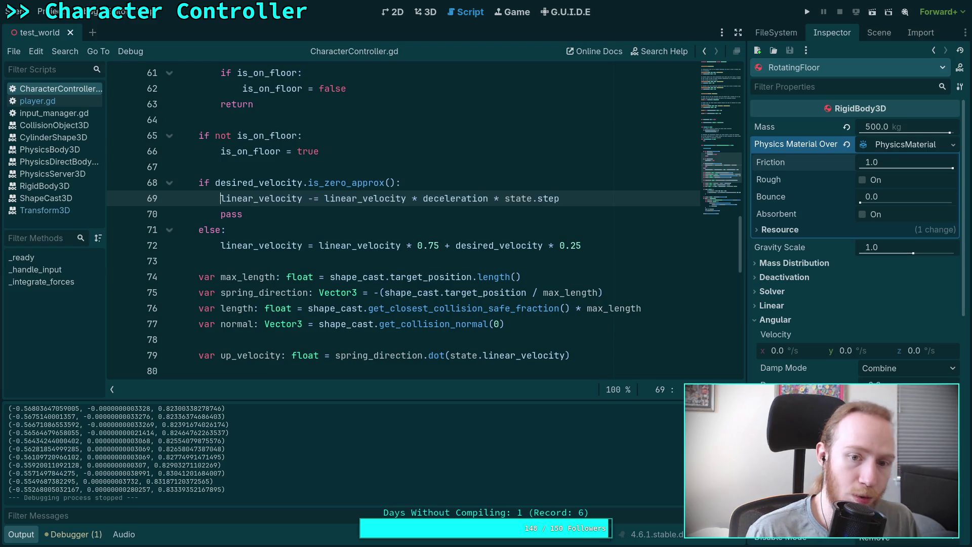
left_click(569, 210)
key("BackSpace")
key("BackSpace")
key("BackSpace")
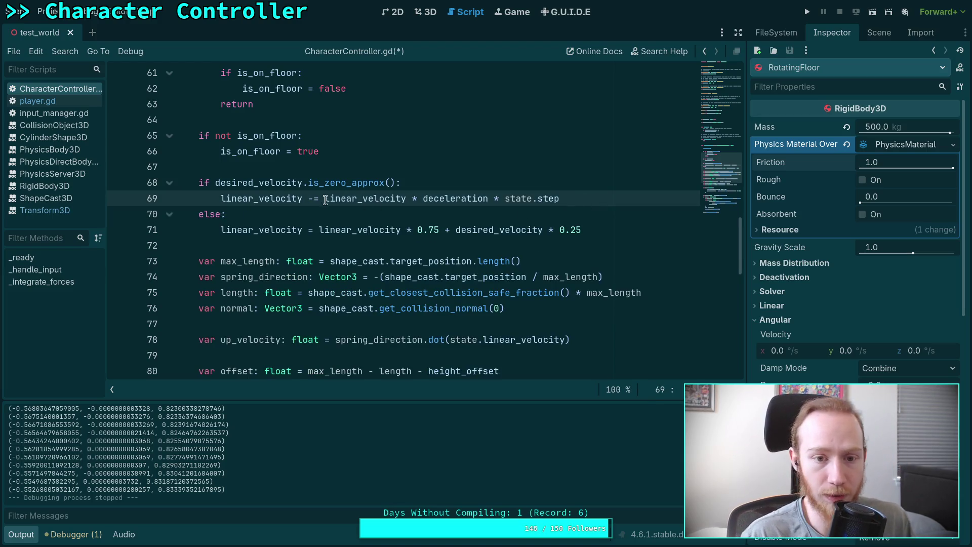
mouse_move(330, 197)
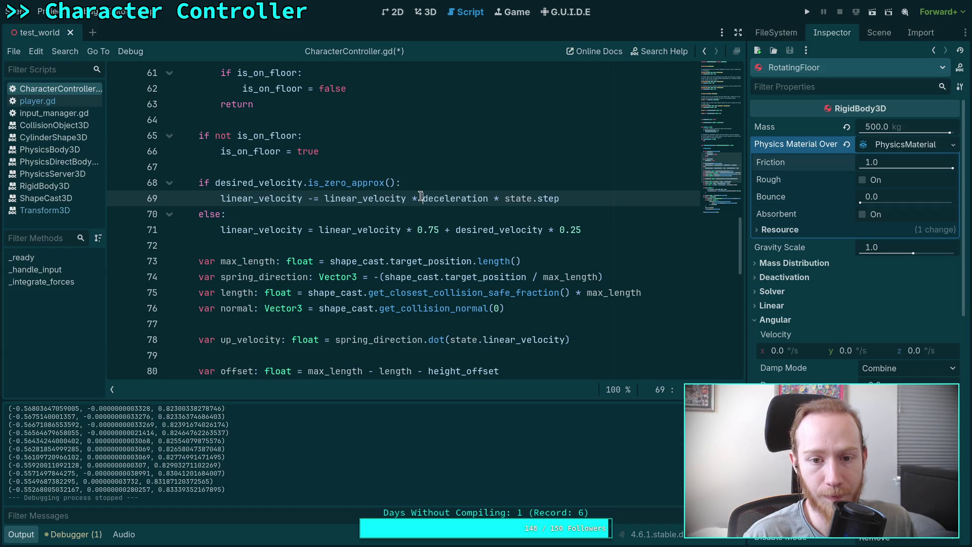
left_click_drag(424, 198, 493, 198)
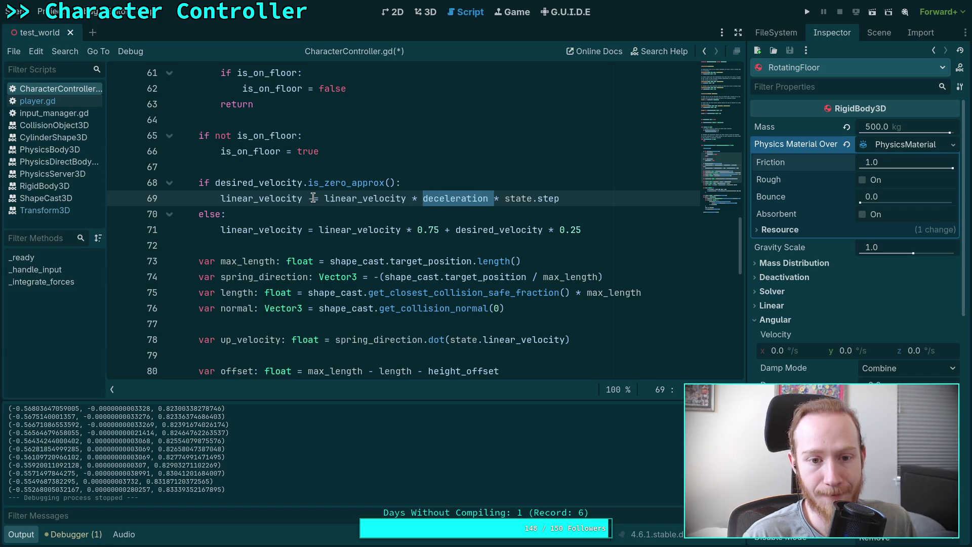
left_click(307, 198)
mouse_move(368, 202)
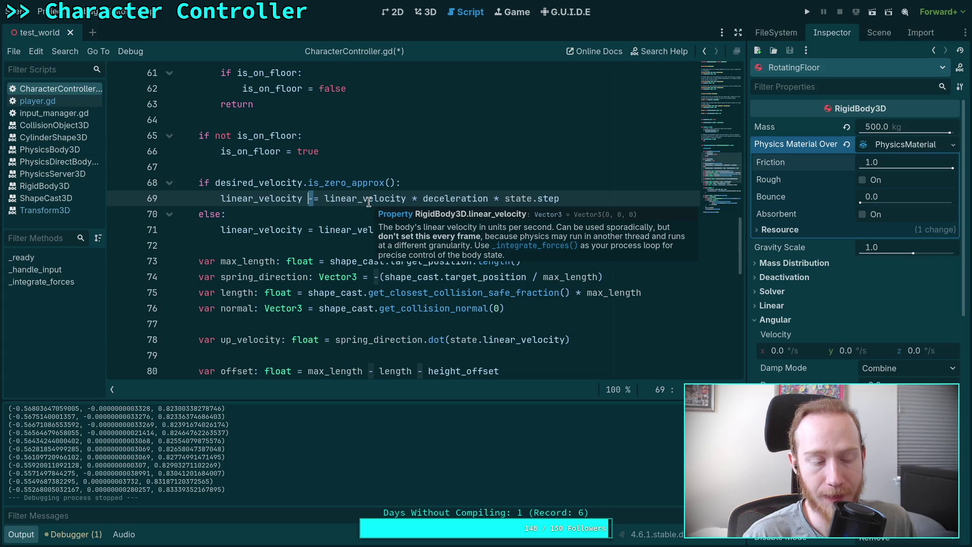
mouse_move(349, 182)
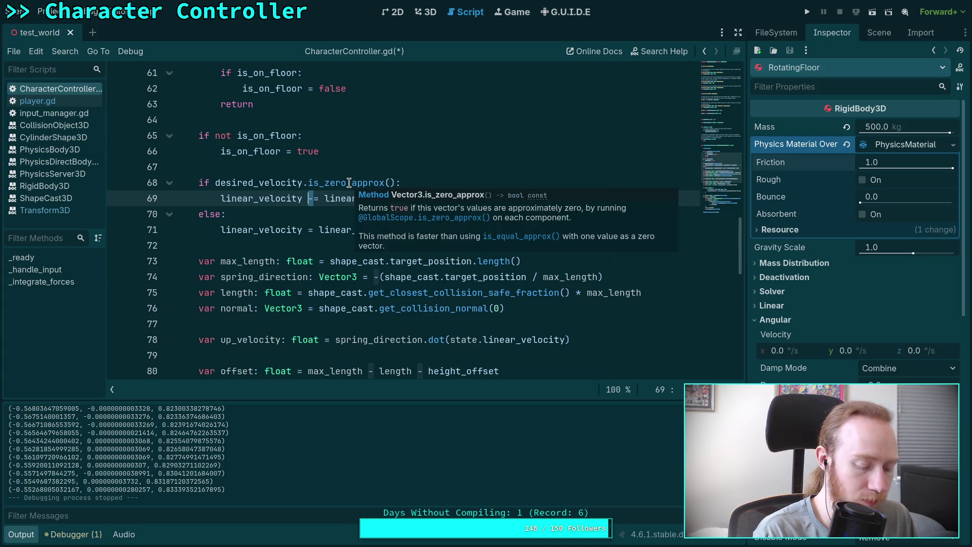
key("Delete")
type("*")
left_click_drag(330, 197, 572, 197)
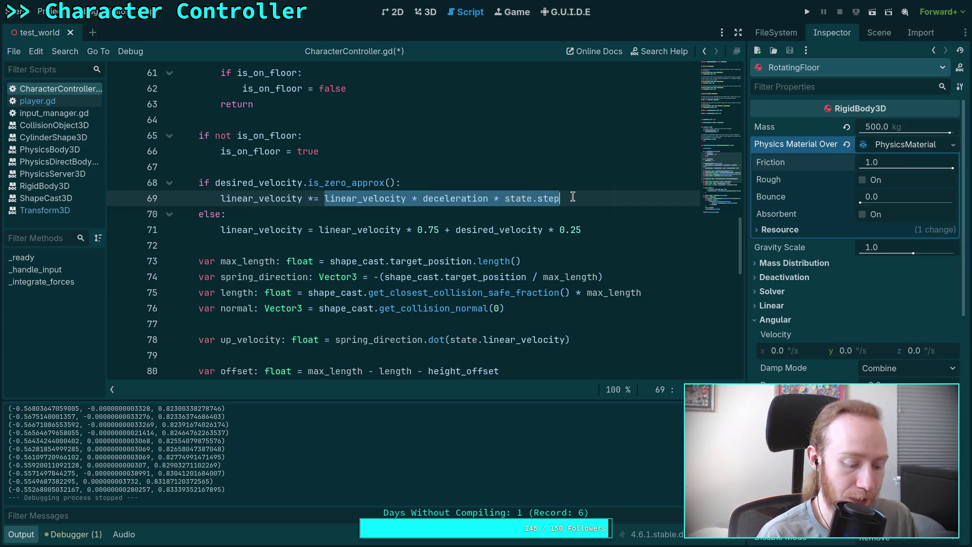
type("0.1")
key("ctrl+s")
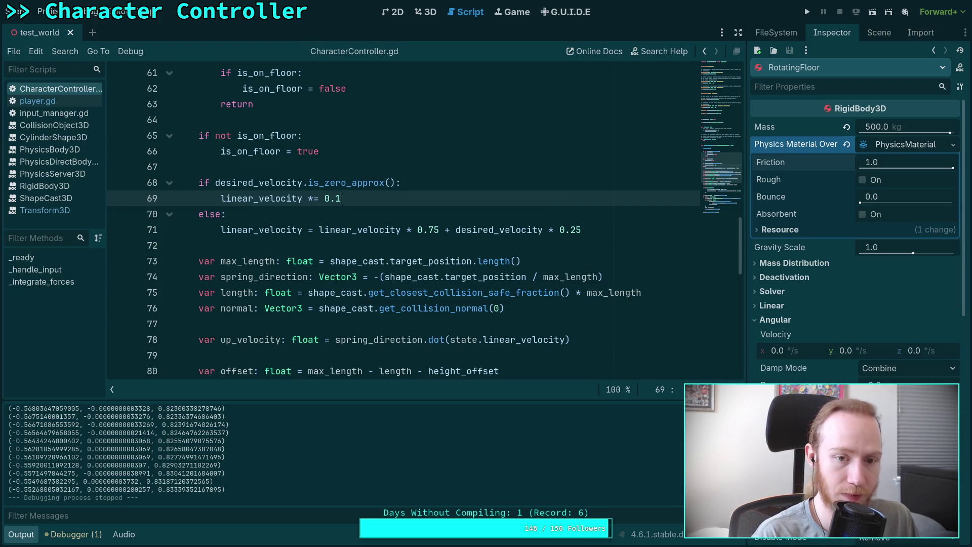
left_click(808, 14)
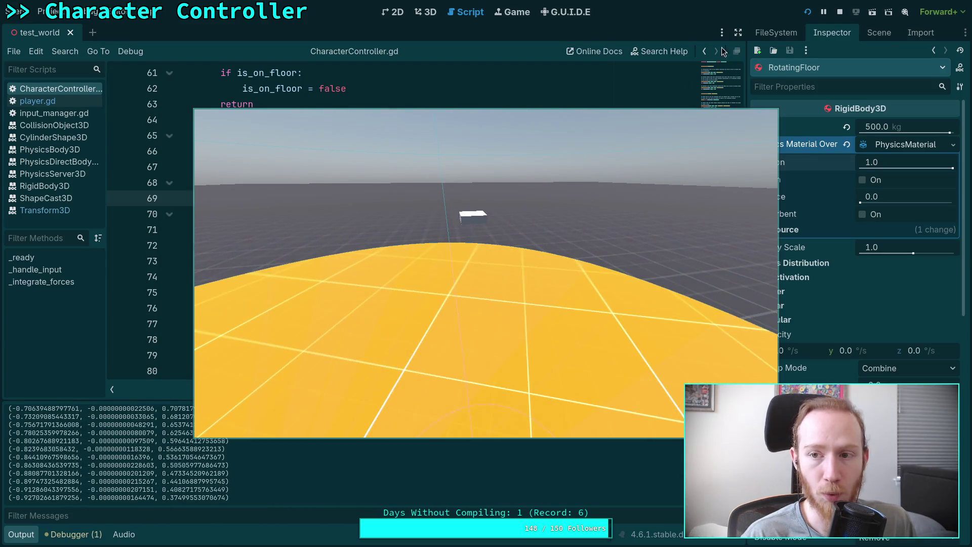
left_click(839, 12)
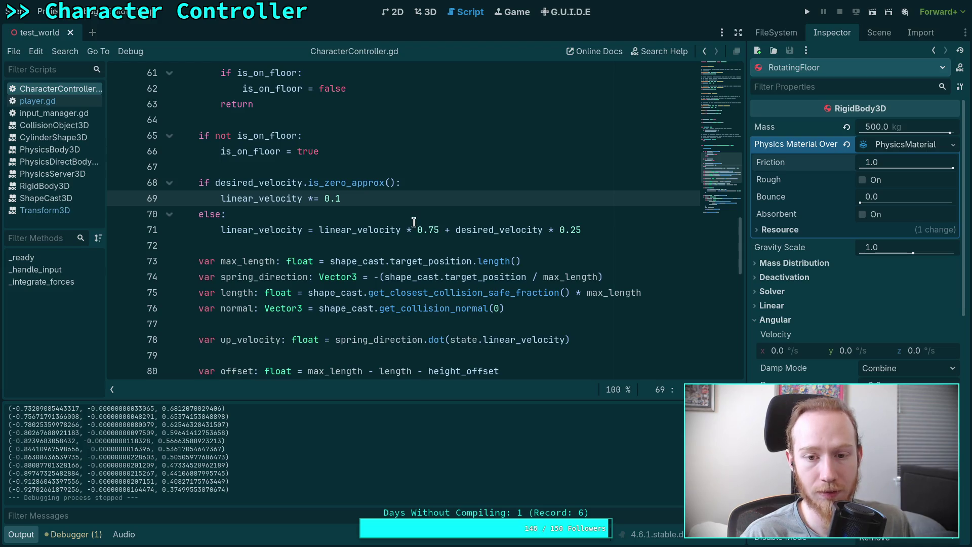
Step: Undo the 0.1 replacement so line 69 reads linear_velocity * deceleration * state.step again
scroll("down", 3)
scroll("down", 3)
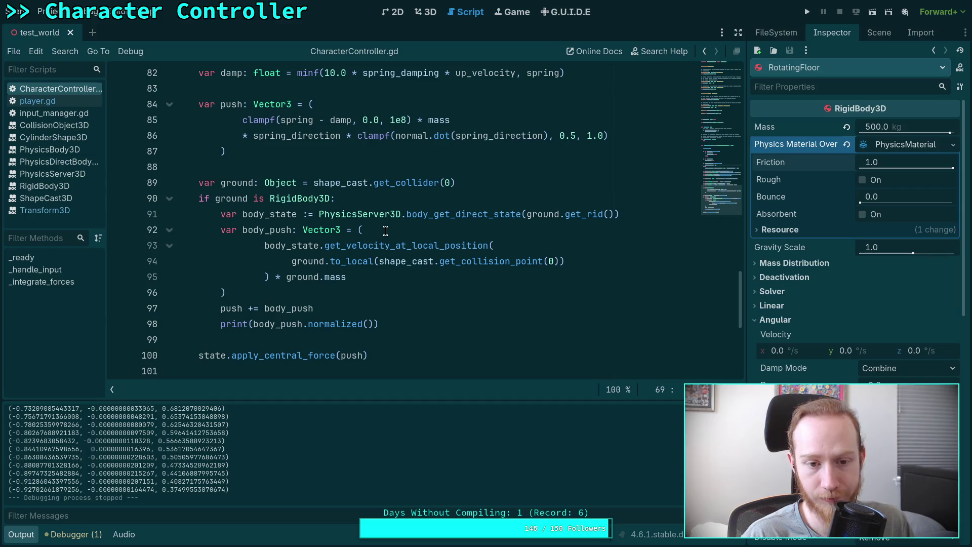
scroll("down", 3)
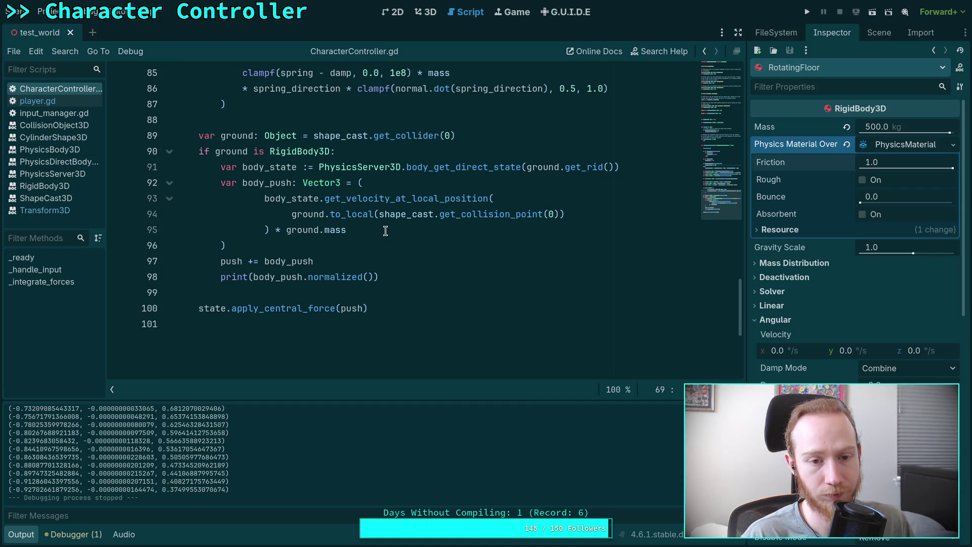
scroll("up", 3)
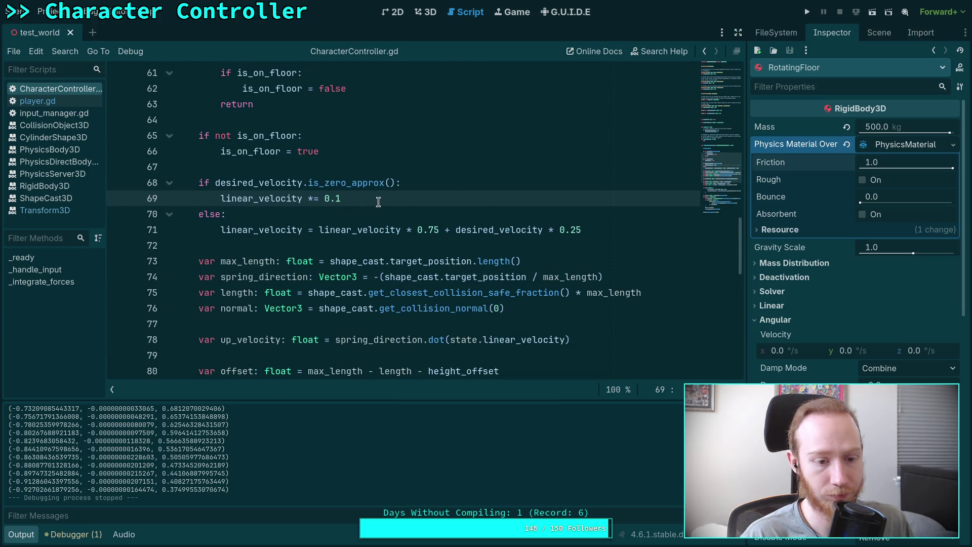
key("ctrl+z")
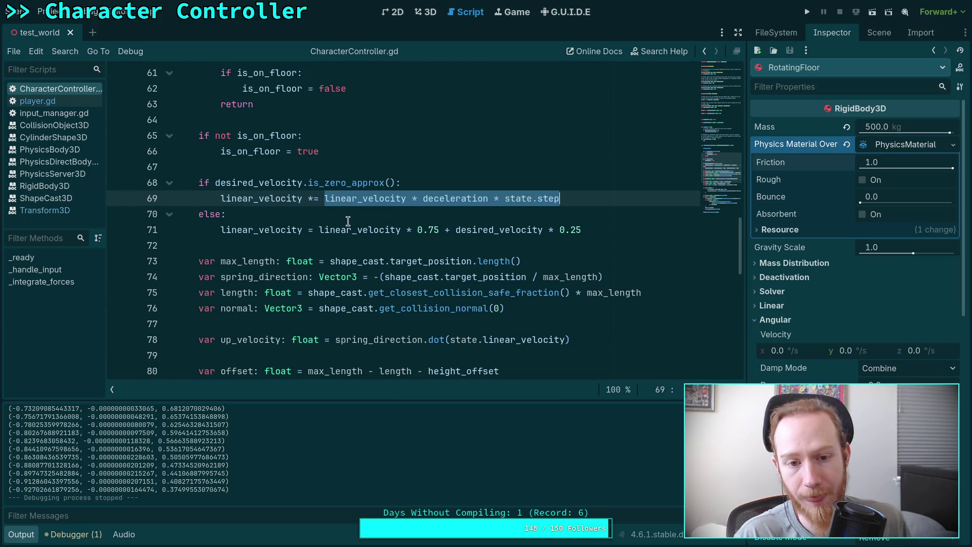
left_click(348, 221)
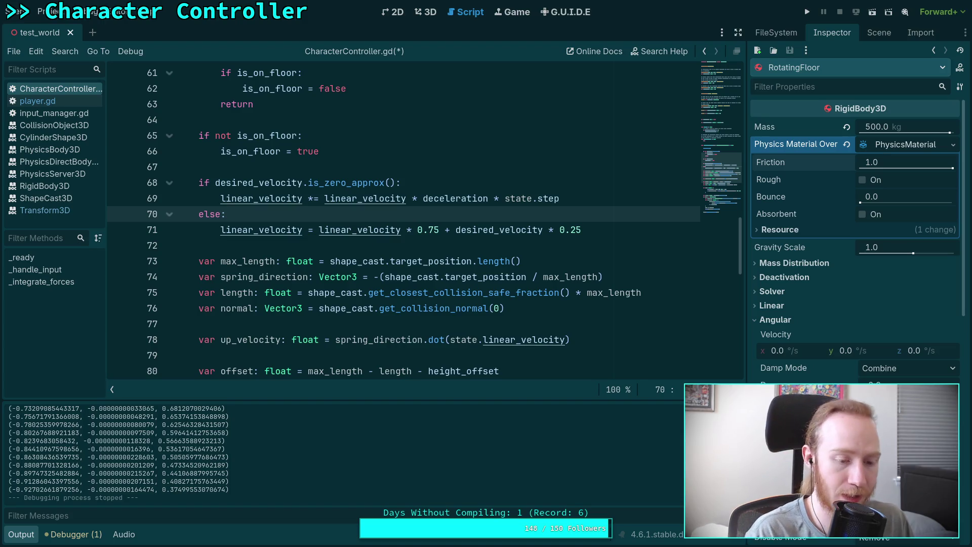
Step: Save CharacterController.gd and run the game to test it
left_click(336, 198)
left_click(355, 244)
scroll("down", 3)
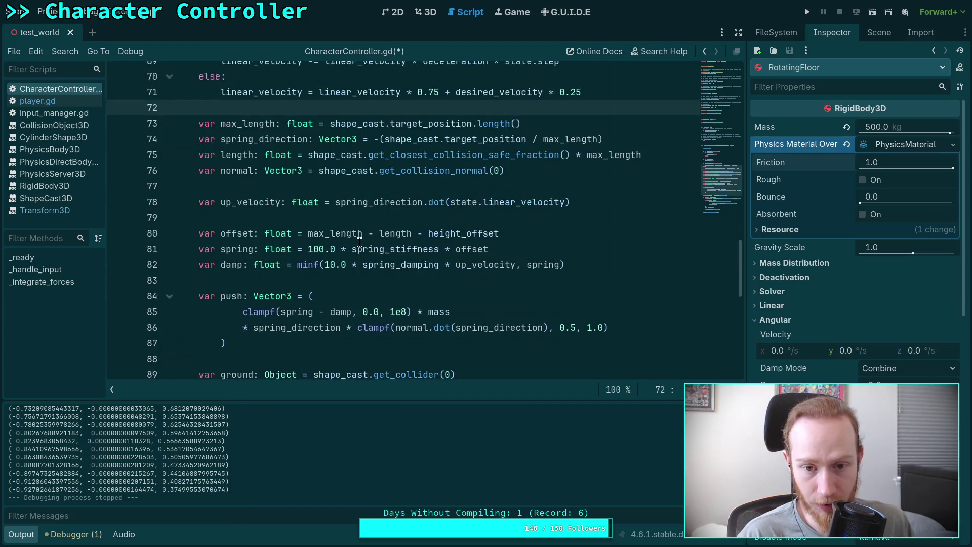
scroll("down", 3)
left_click(314, 259)
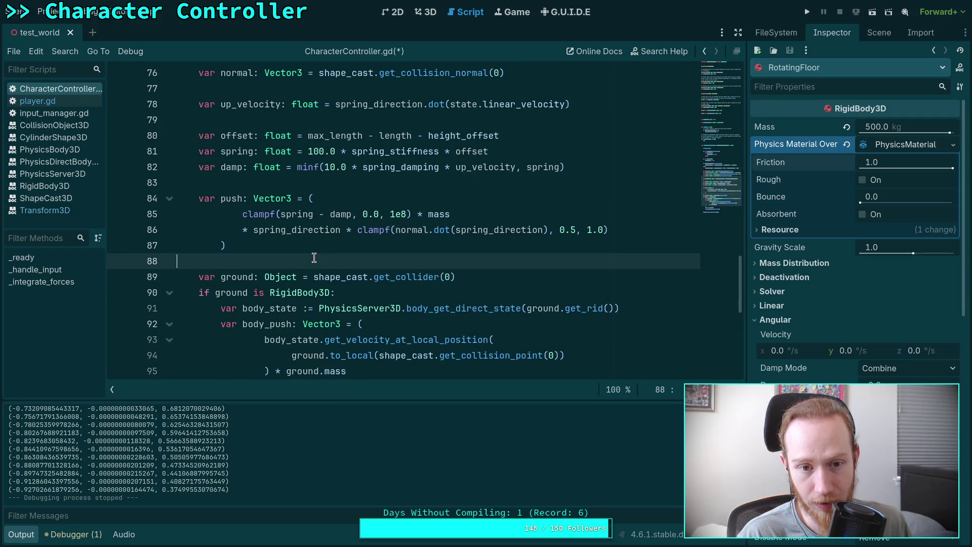
scroll("down", 3)
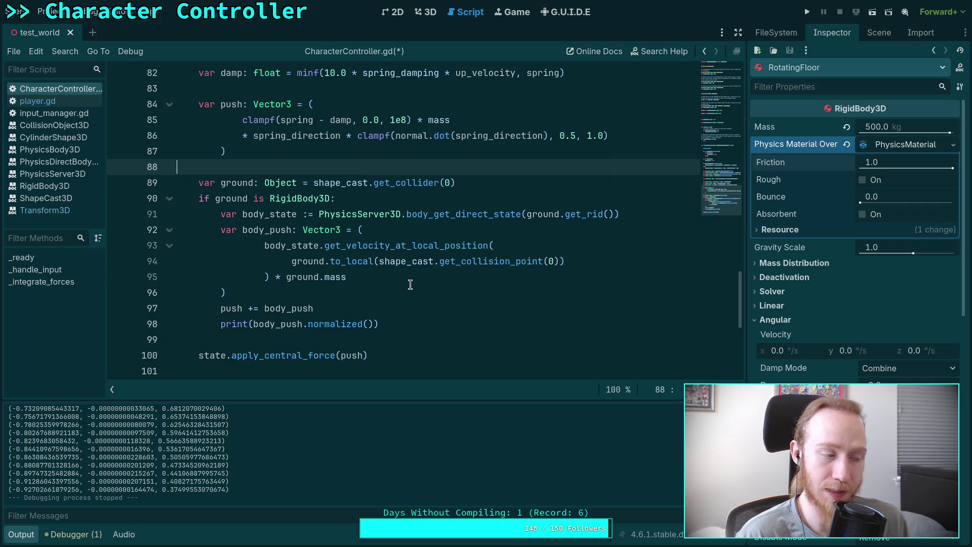
key("ctrl+s")
left_click(807, 12)
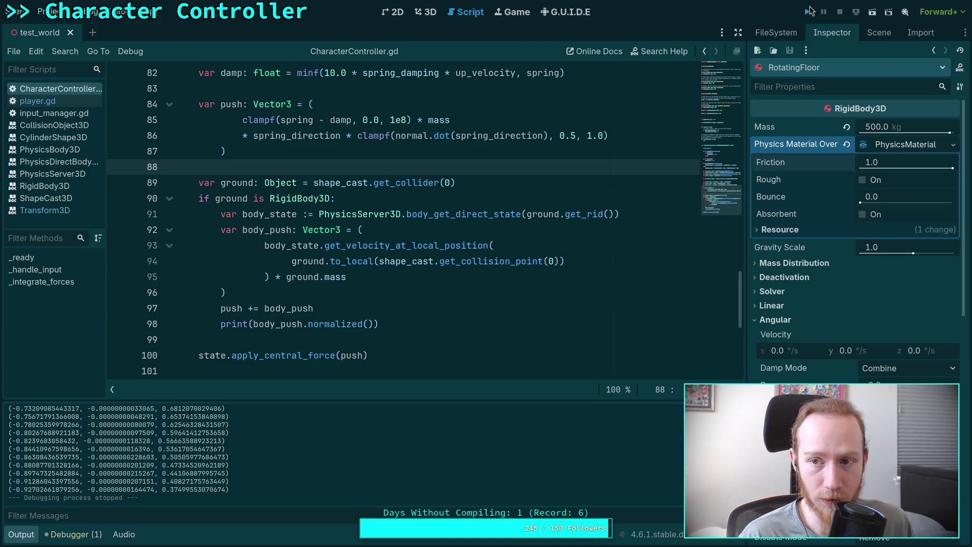
key("w")
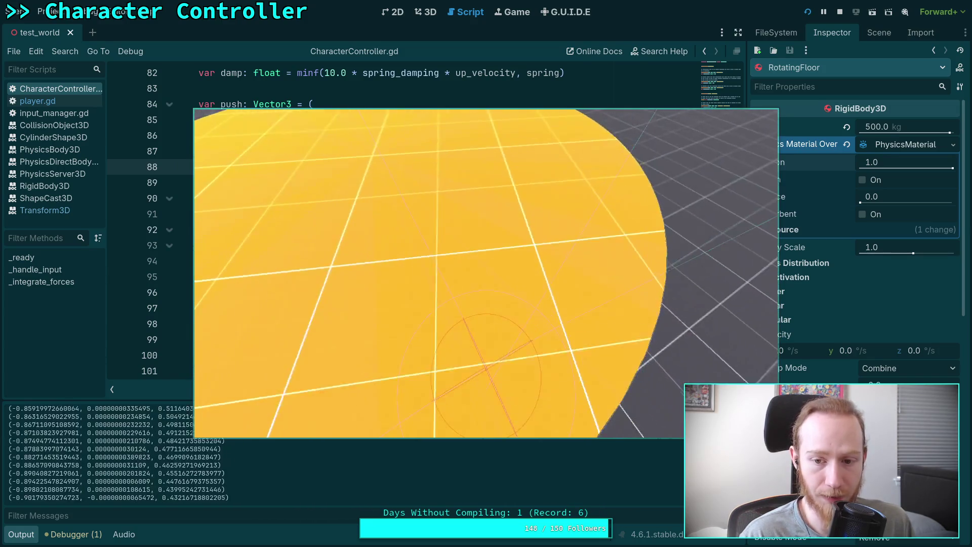
key("w")
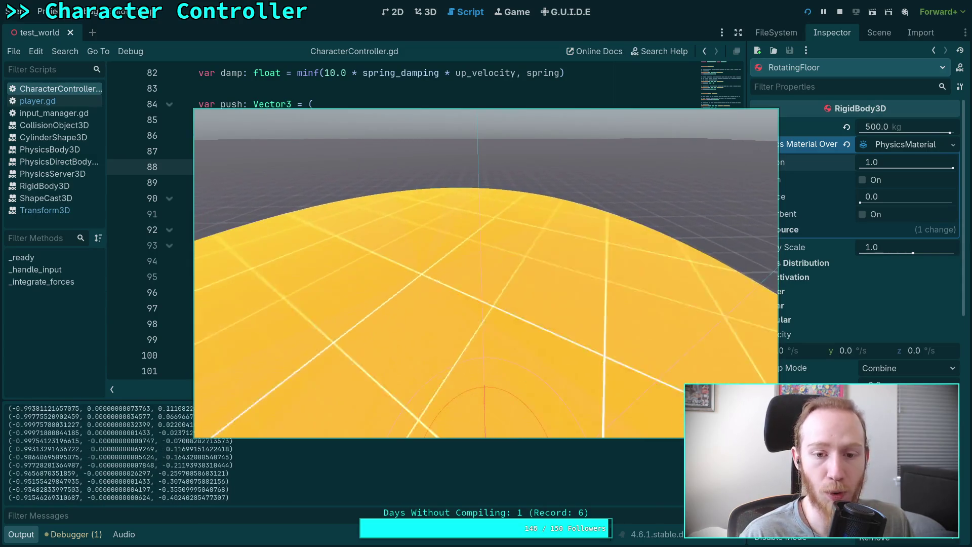
left_click(842, 12)
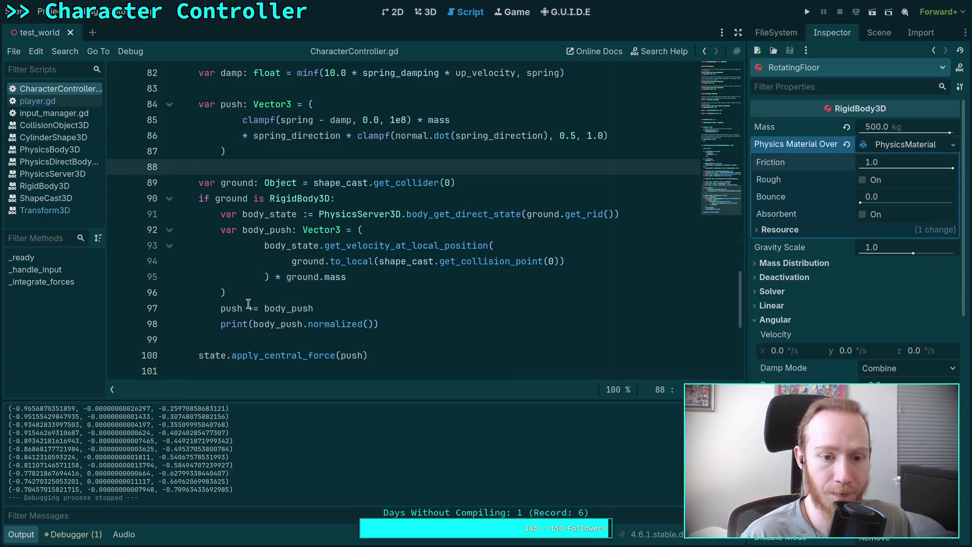
Step: Change line 97 to push -= body_push, save, and test-run then stop the game
left_click(248, 306)
key("BackSpace")
type("-")
key("ctrl+s")
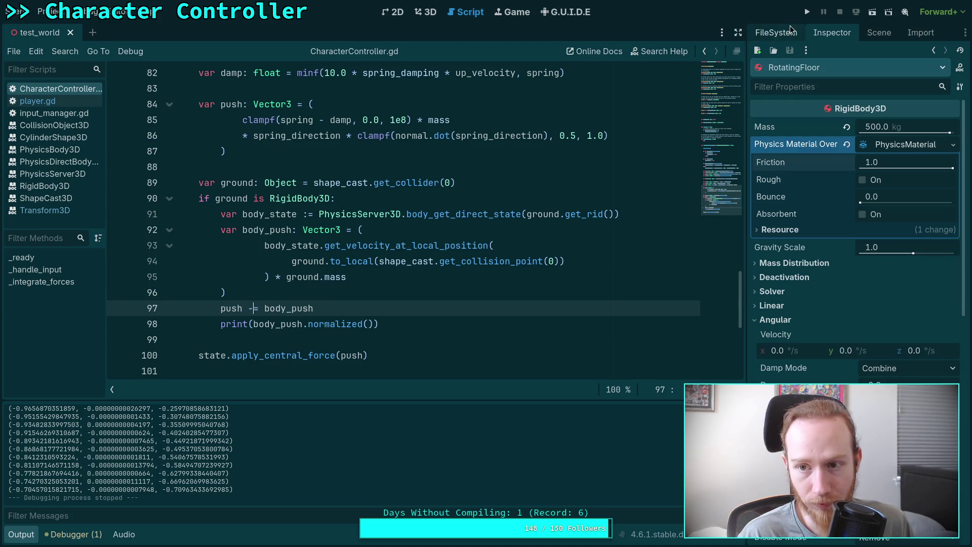
left_click(807, 12)
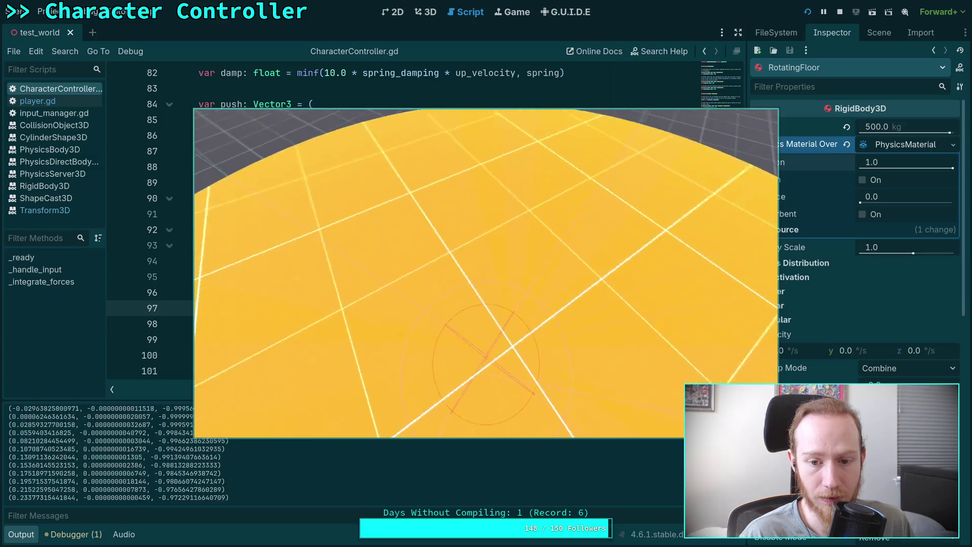
left_click(840, 11)
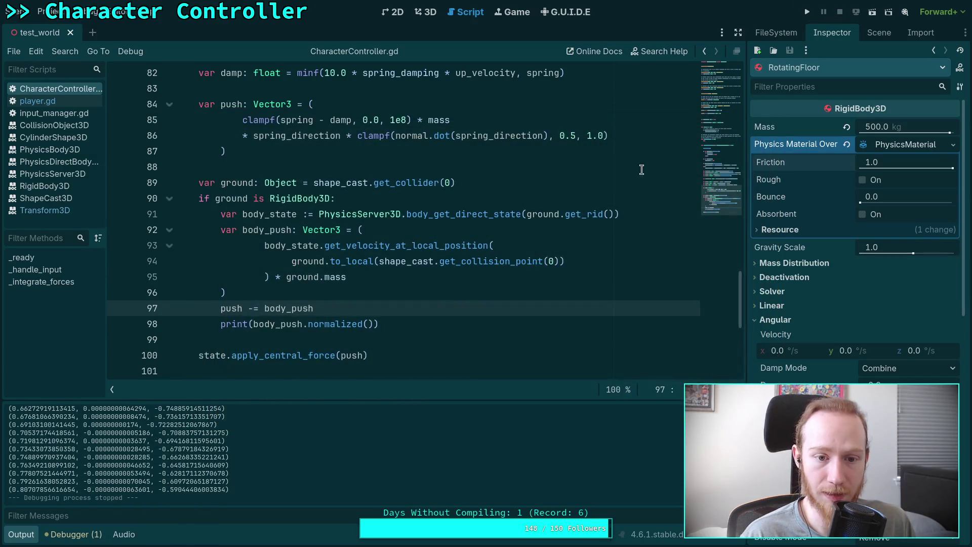
Step: Restore line 97 to push += body_push and switch to the Google results in Firefox
key("BackSpace")
type("+")
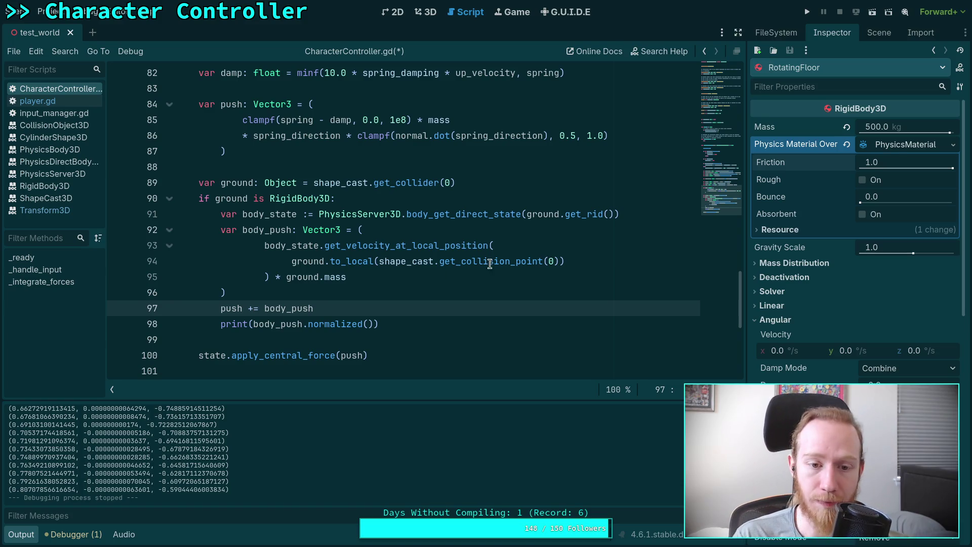
mouse_move(351, 257)
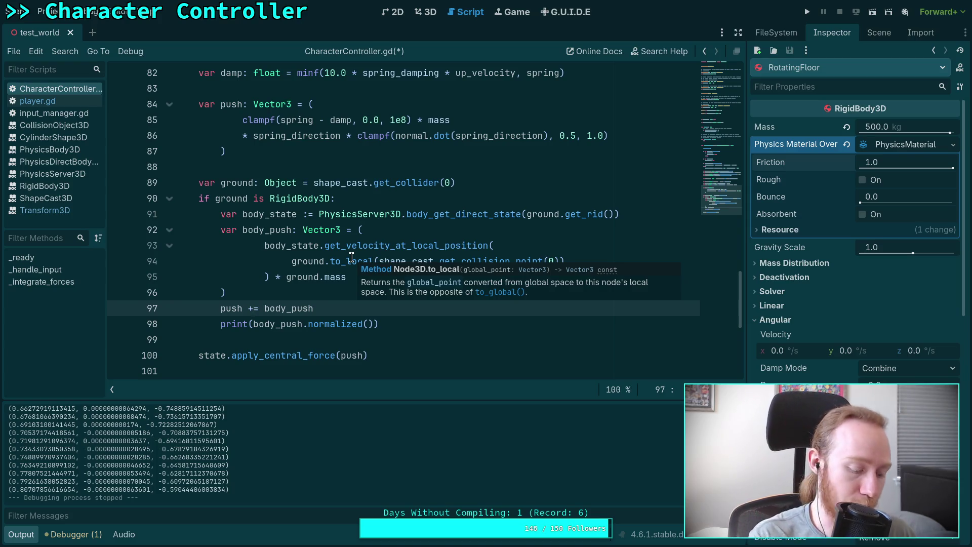
key("alt+Tab")
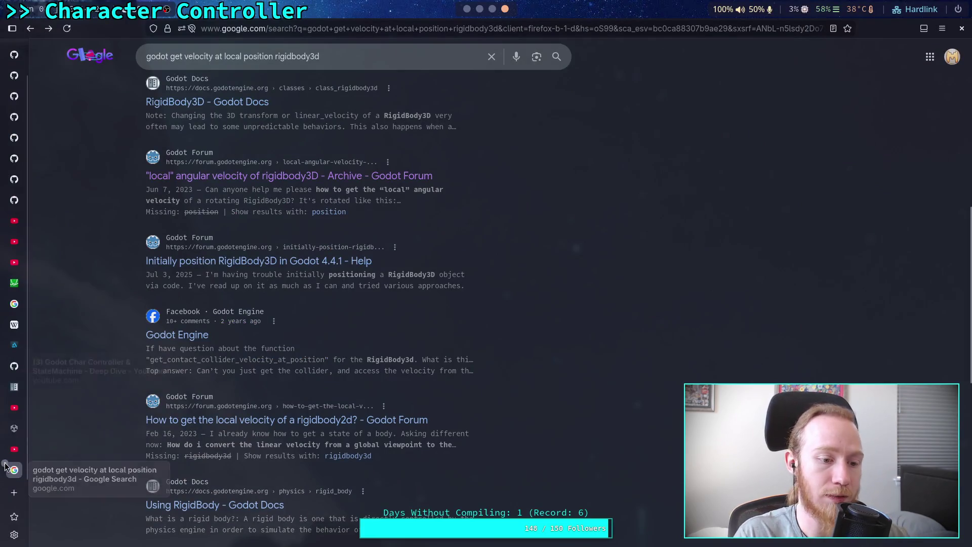
Step: Close the Google tab and look up Node3D::to_local in node_3d.cpp via GitHub's code search for to_local
left_click(6, 465)
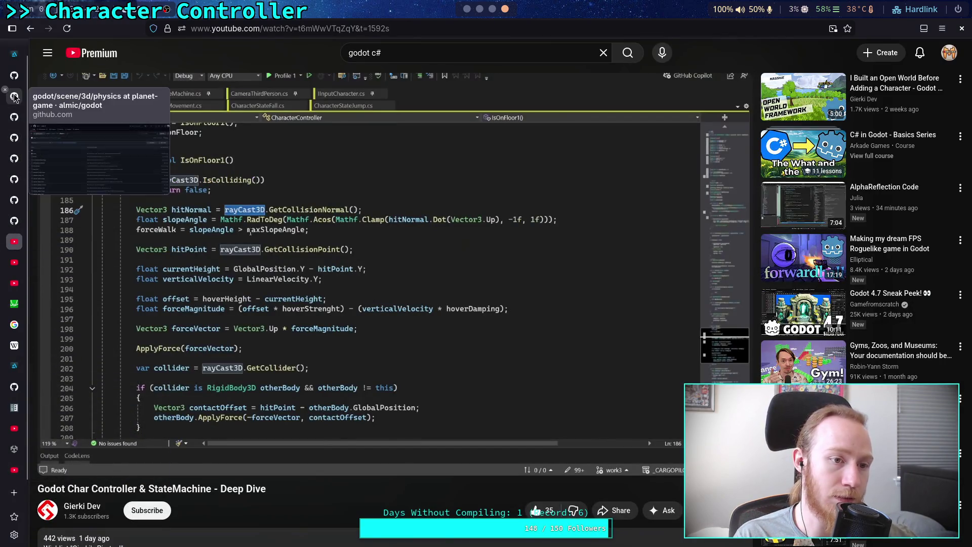
left_click(15, 96)
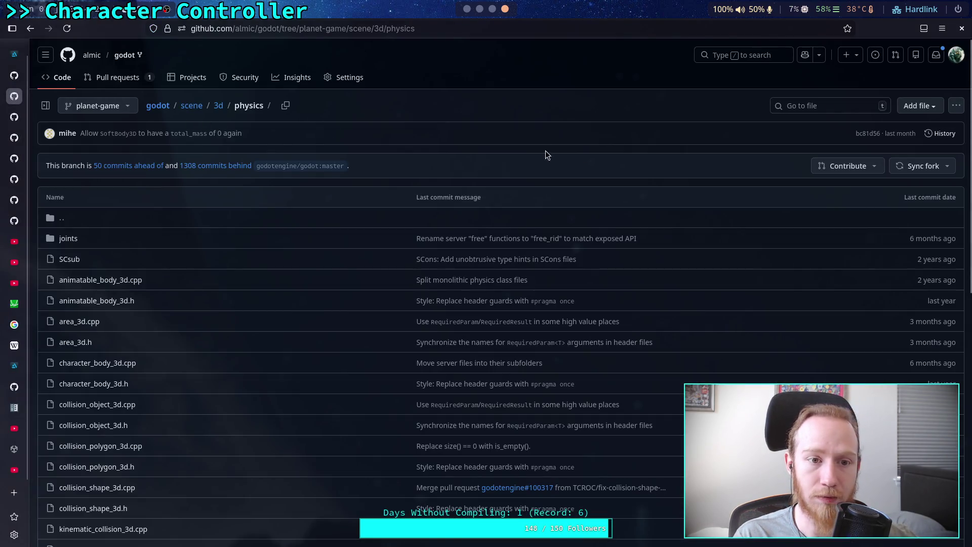
left_click(764, 60)
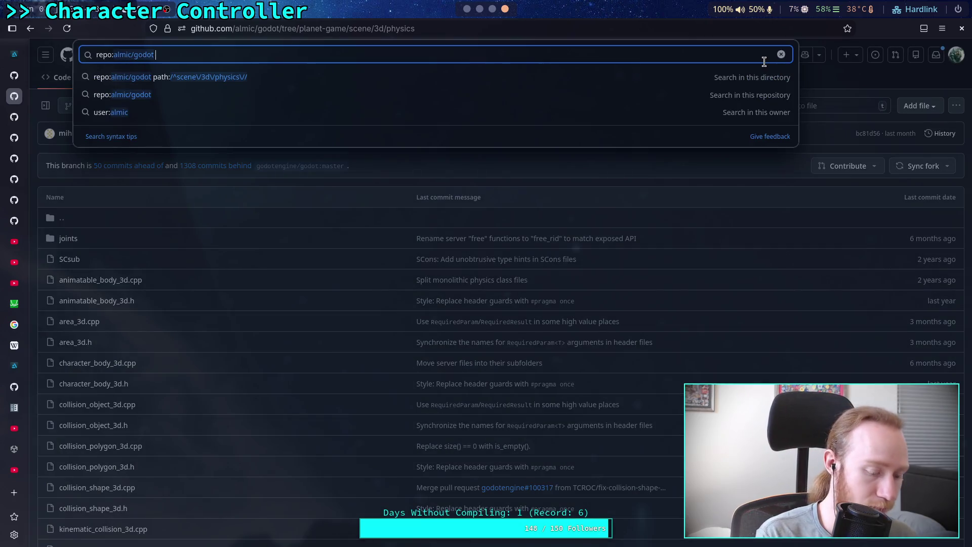
type("to_local")
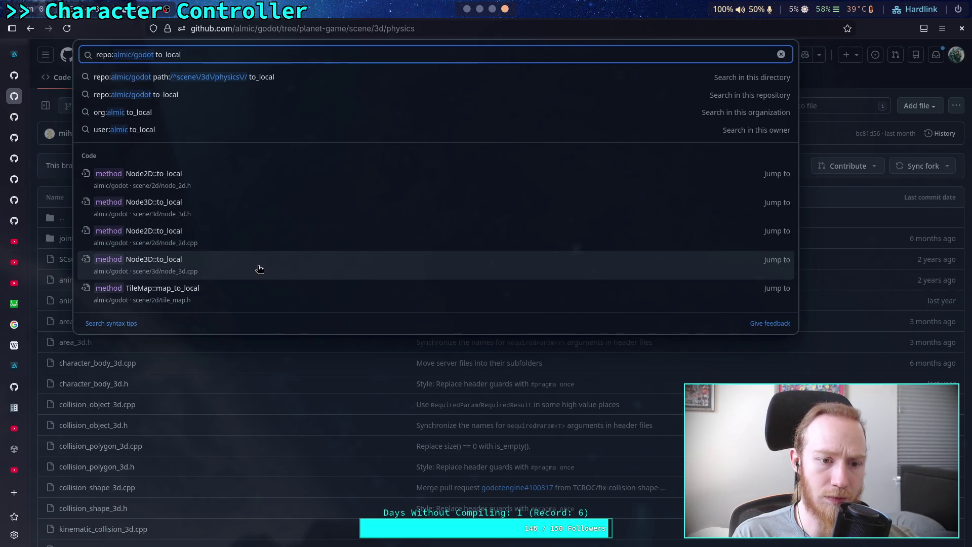
left_click(259, 268)
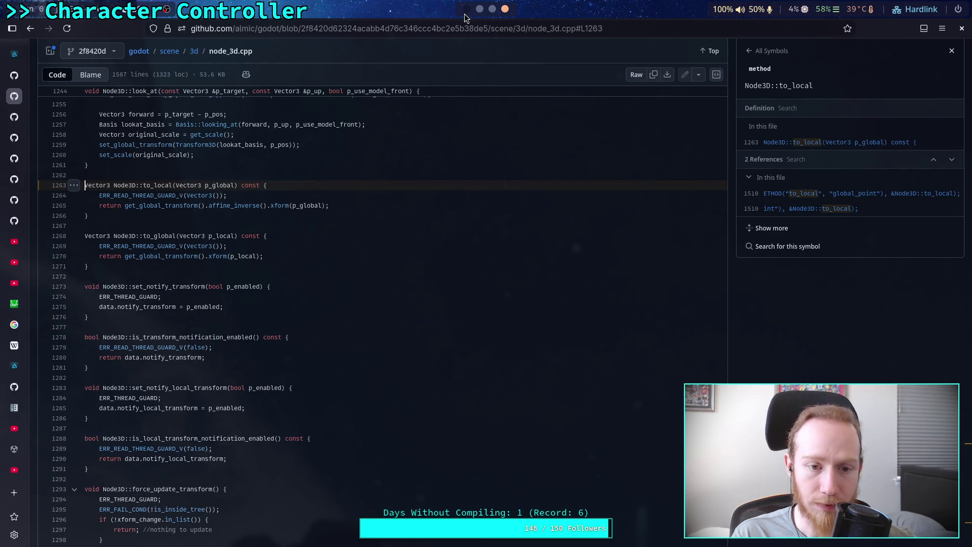
left_click(470, 11)
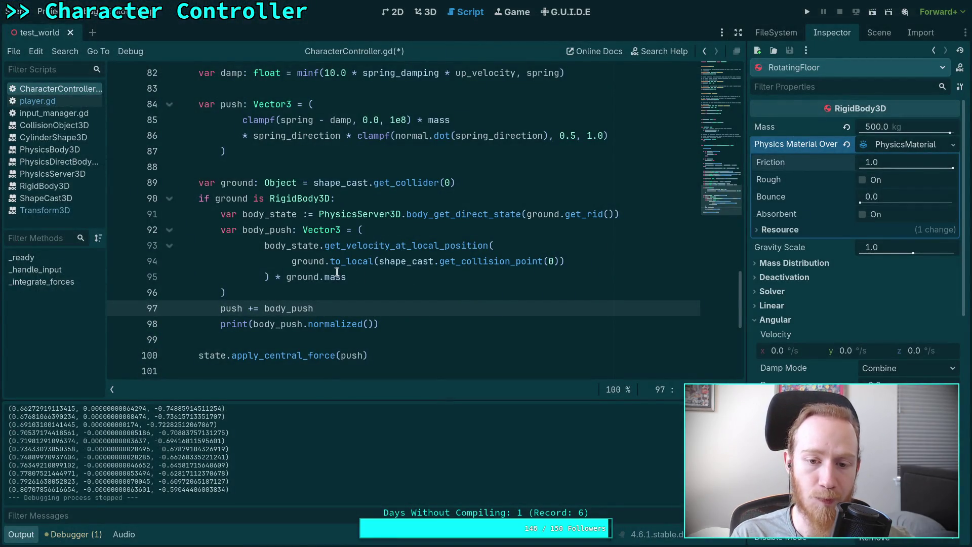
mouse_move(336, 276)
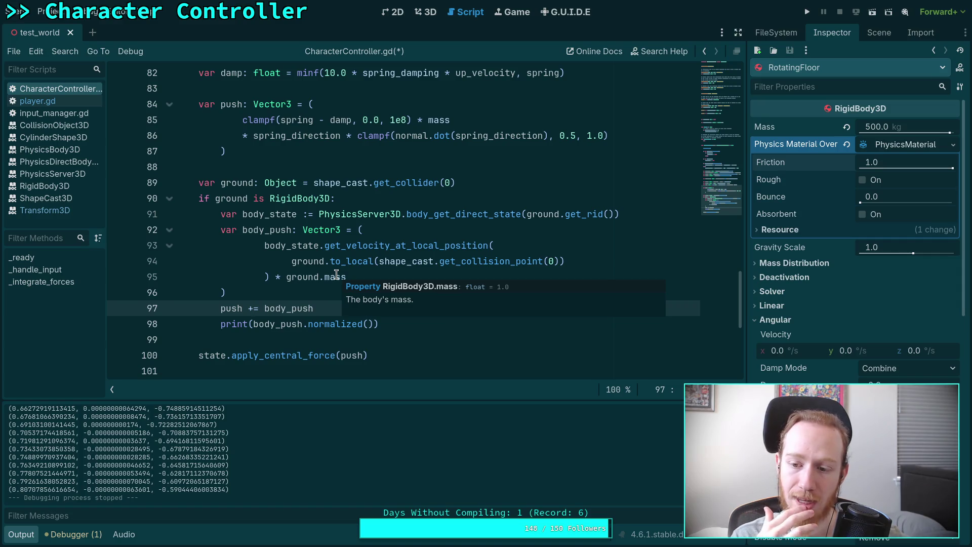
left_click(873, 33)
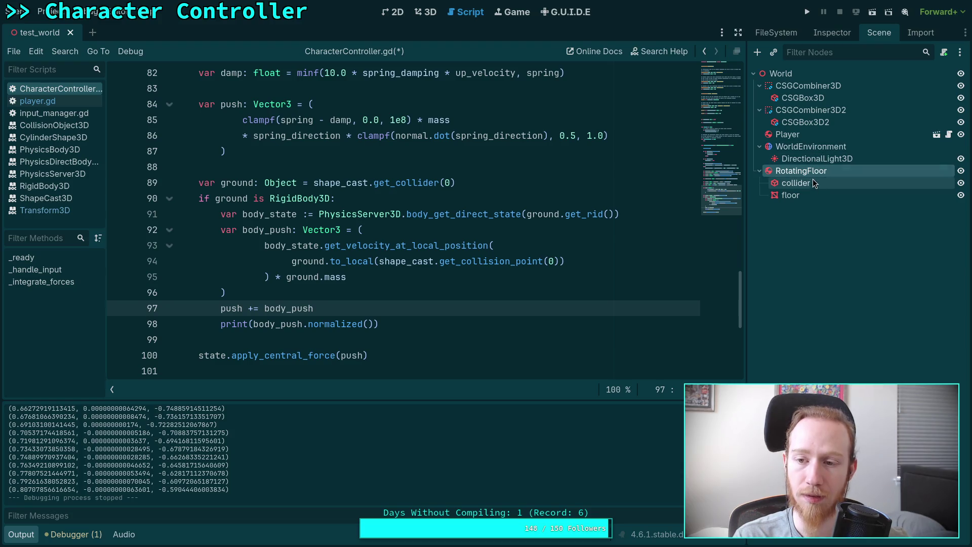
left_click(808, 183)
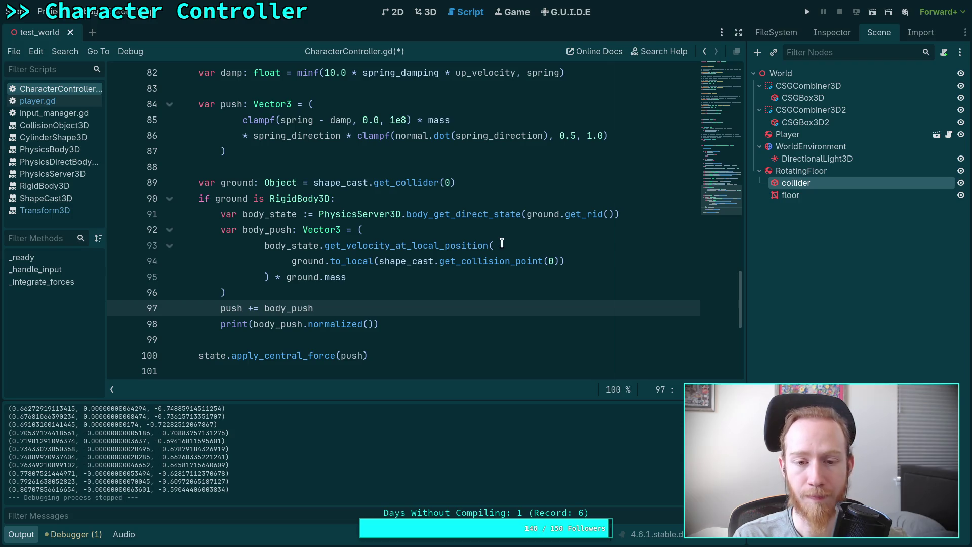
mouse_move(424, 242)
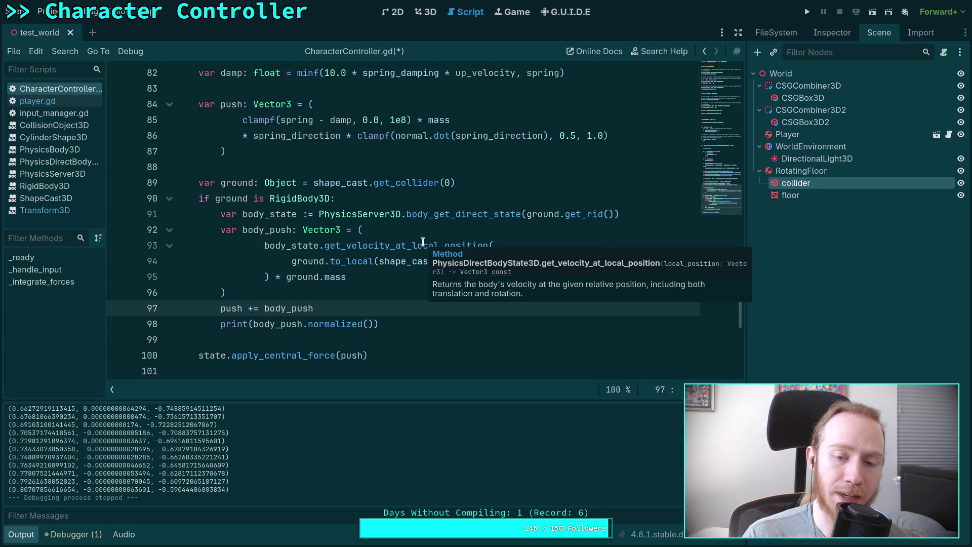
scroll("up", 3)
scroll("down", 3)
left_click(271, 278)
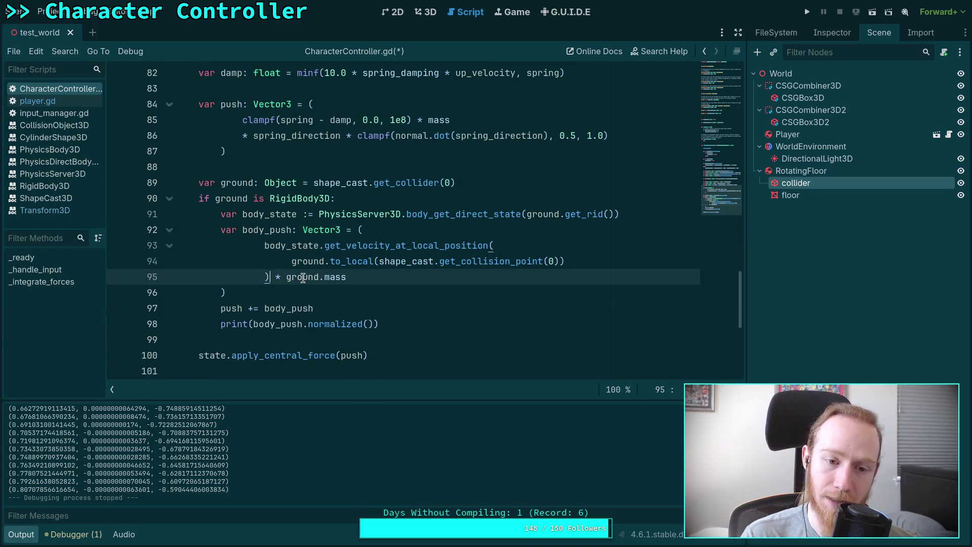
left_click(259, 245)
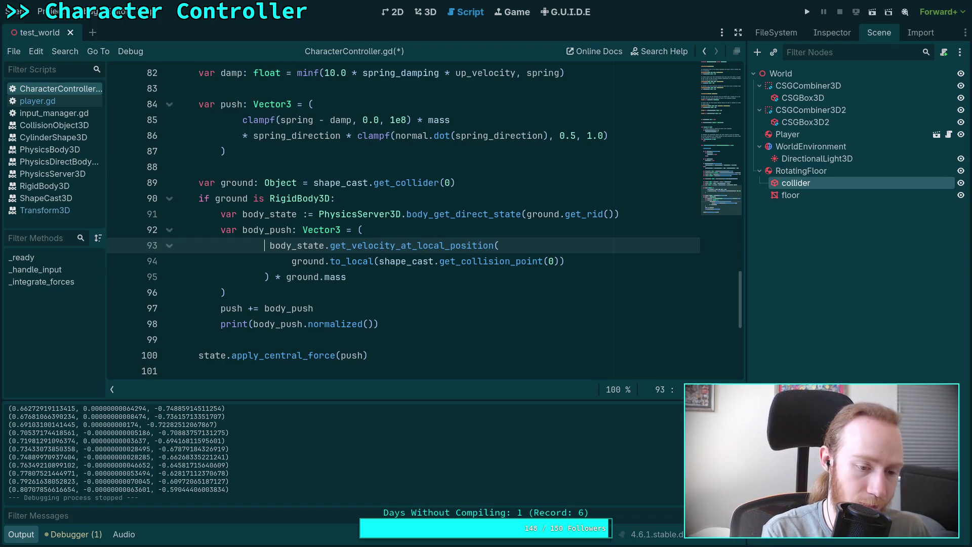
Step: Wrap the get_velocity_at_local_position call on lines 93-95 in ground.to_global(...), save, and run
type("ground.to_g")
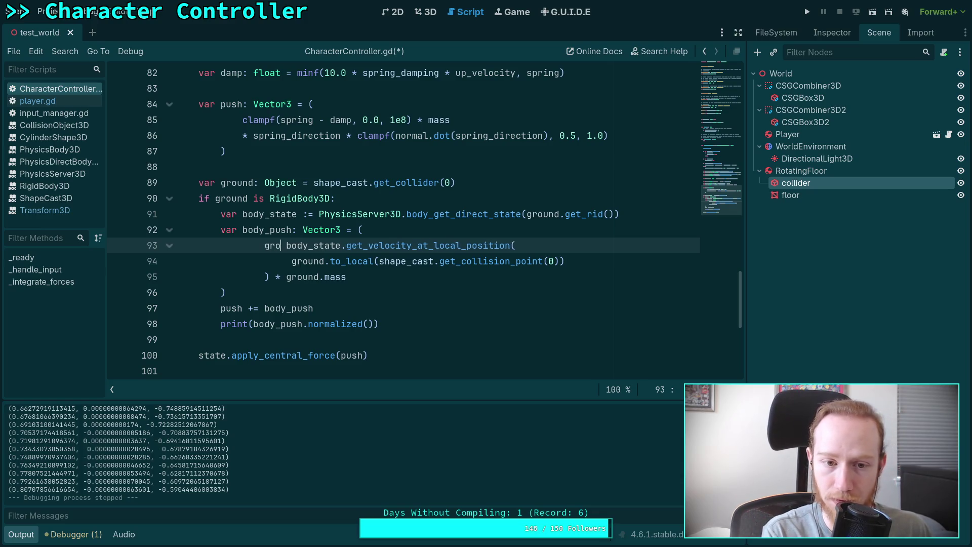
key("Return")
key("Delete")
key("Delete")
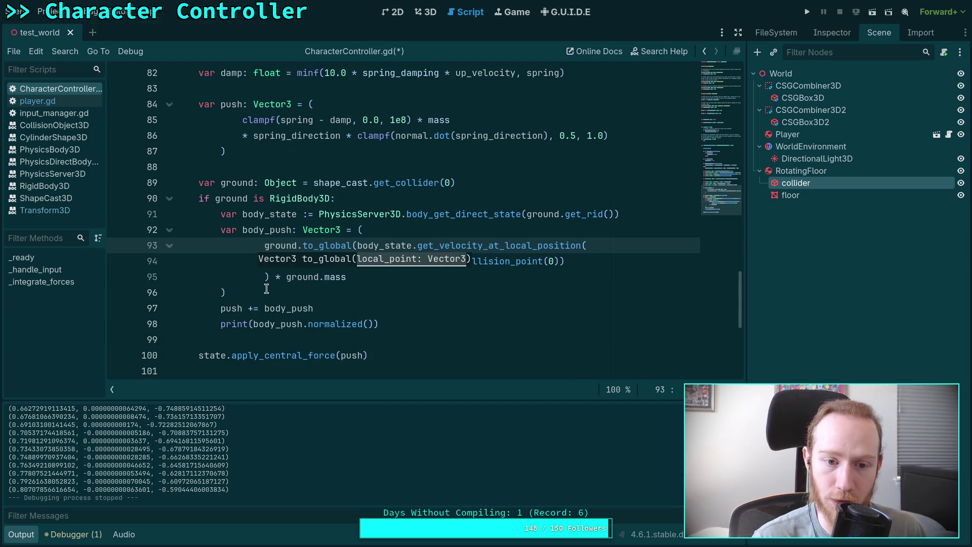
left_click(270, 276)
type(")")
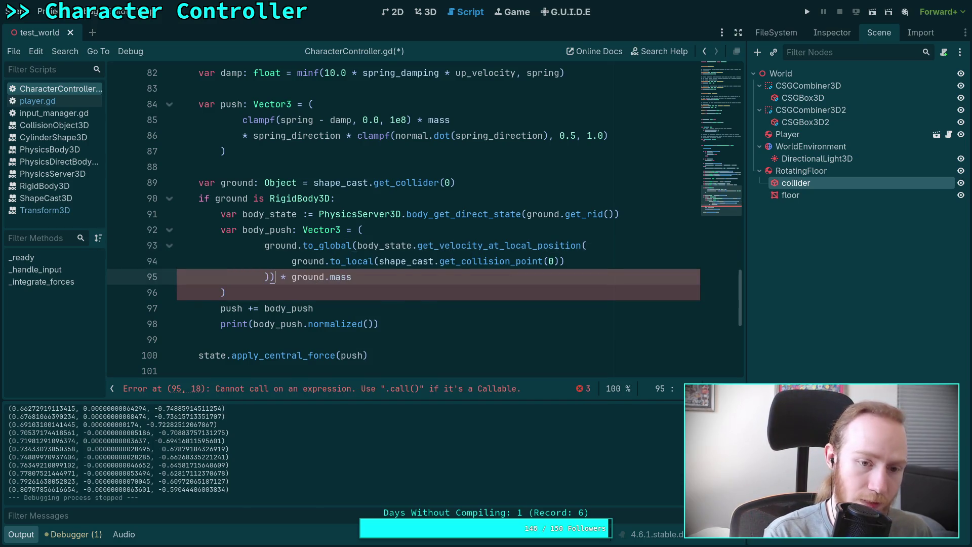
key("ctrl+s")
left_click(807, 12)
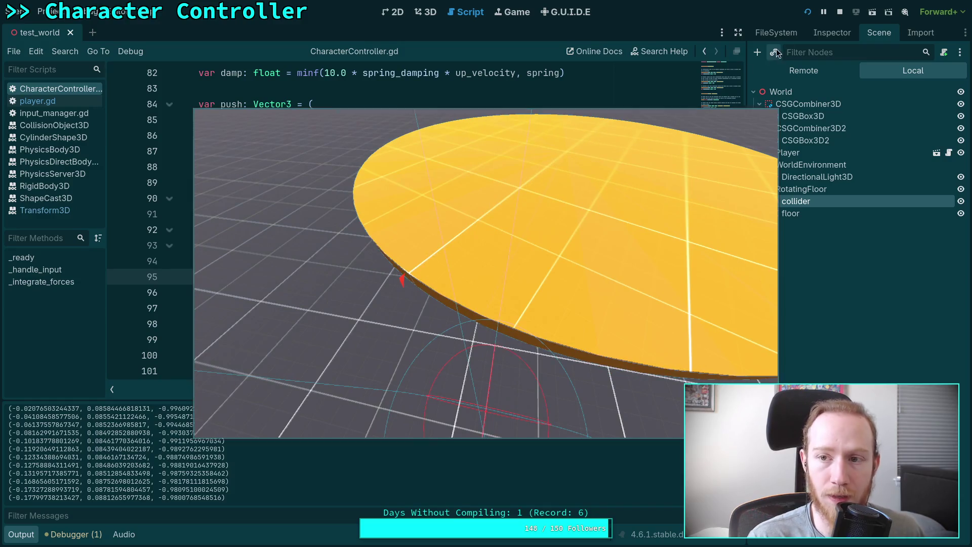
Step: Stop the running game and select to_global on line 93
left_click(842, 14)
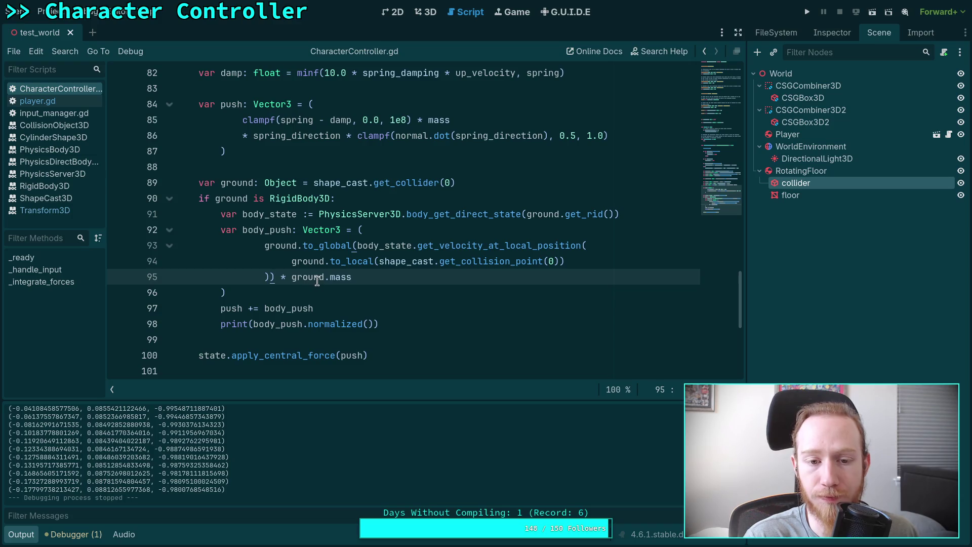
mouse_move(316, 281)
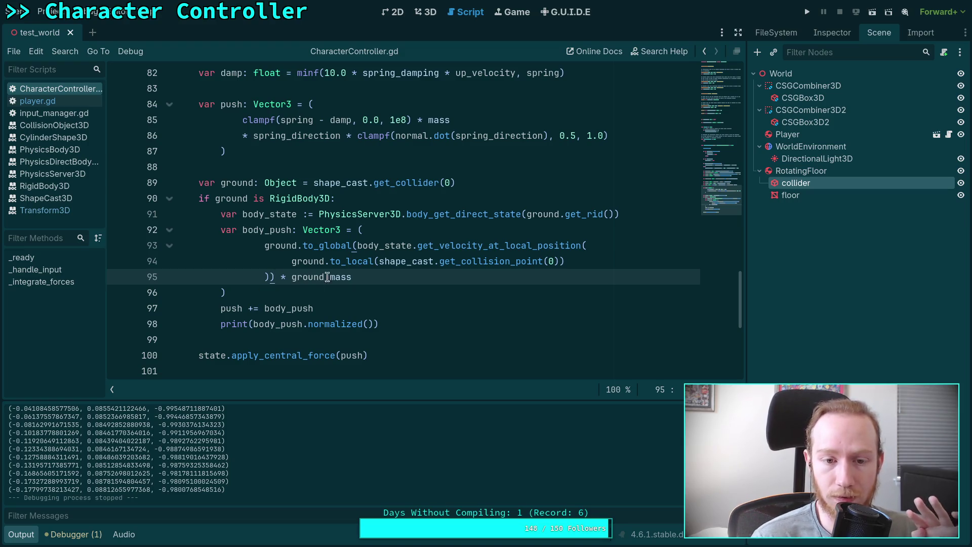
double_click(338, 241)
Step: Replace to_global with ground.global_basis * on line 93, drop the extra parenthesis, and save
key("BackSpace")
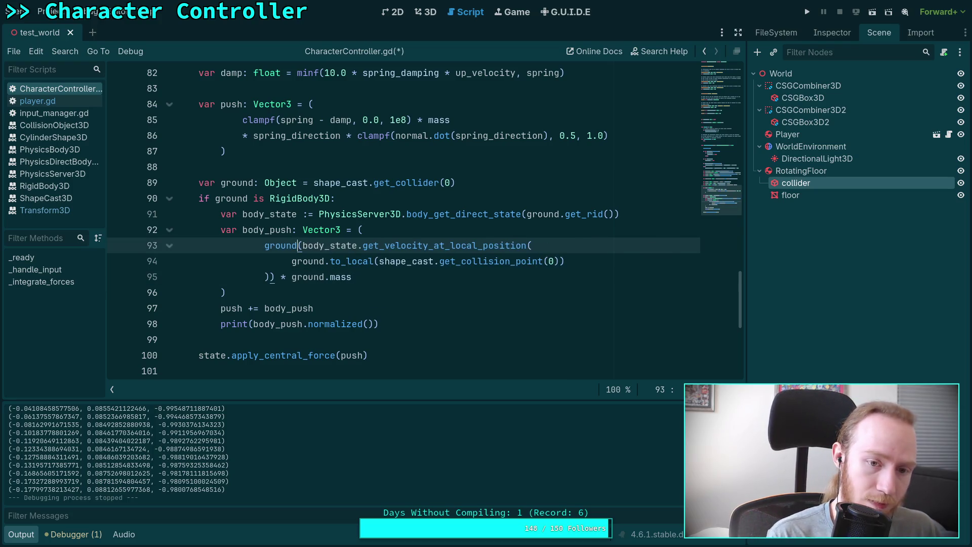
type(".ba")
type("si")
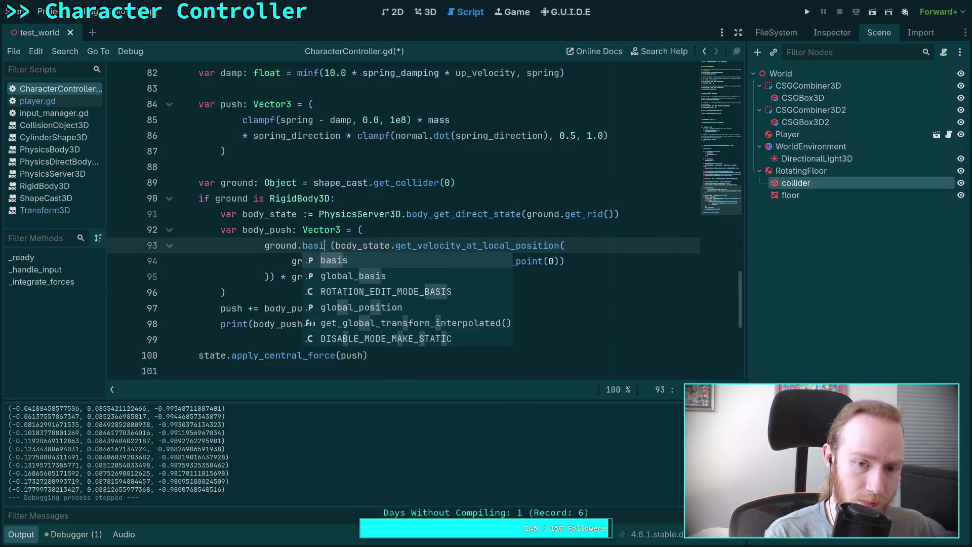
key("Down")
key("Return")
type("*")
left_click(273, 270)
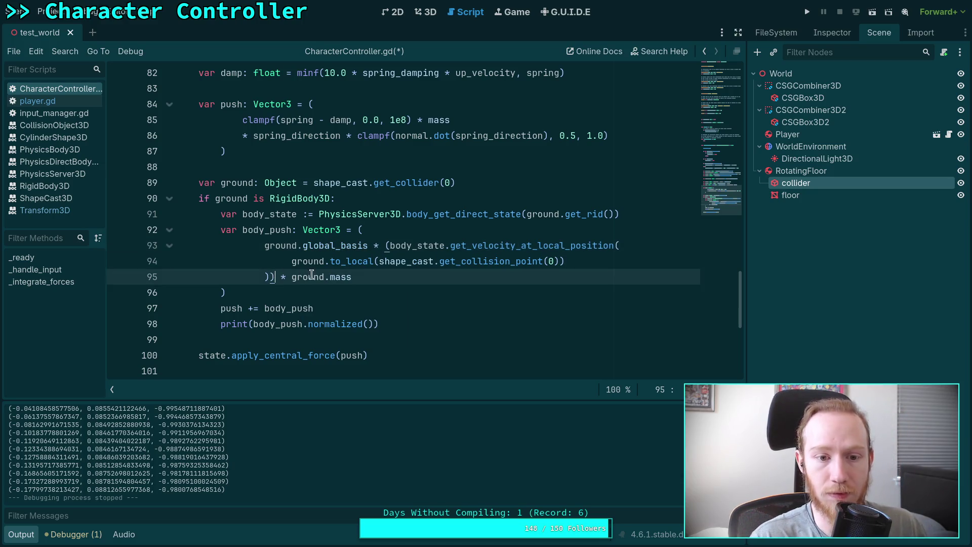
key("BackSpace")
left_click(407, 272)
key("ctrl+s")
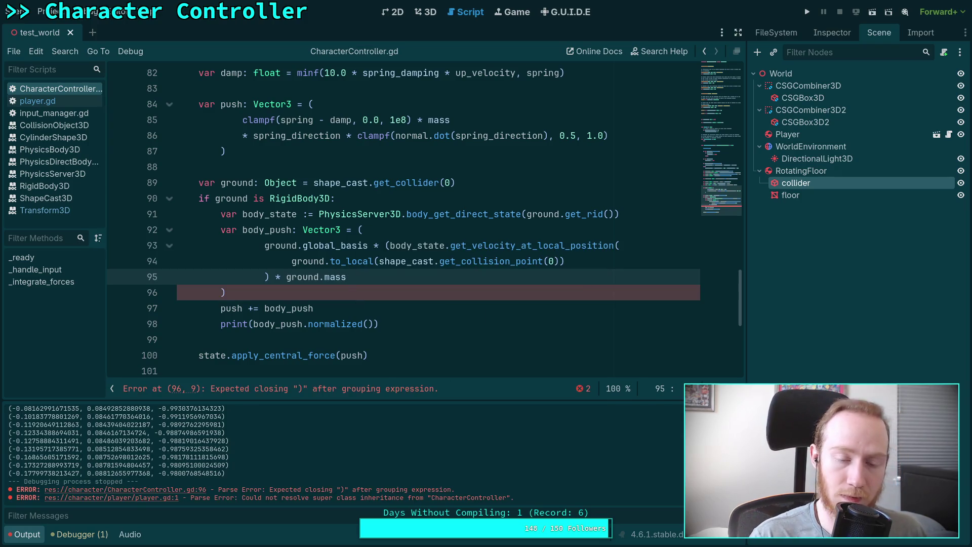
Step: Delete the stray parenthesis before body_state, save, then run and stop the game
left_click(390, 246)
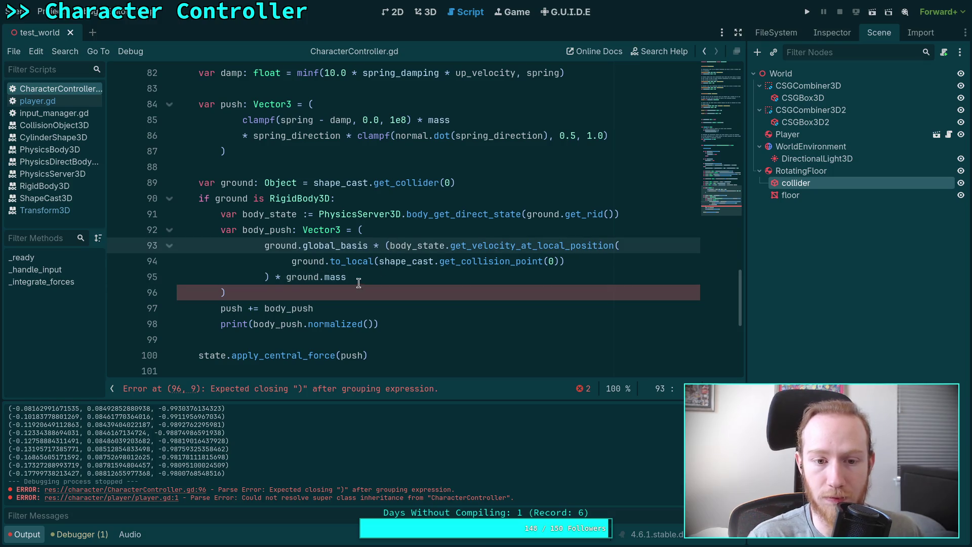
key("BackSpace")
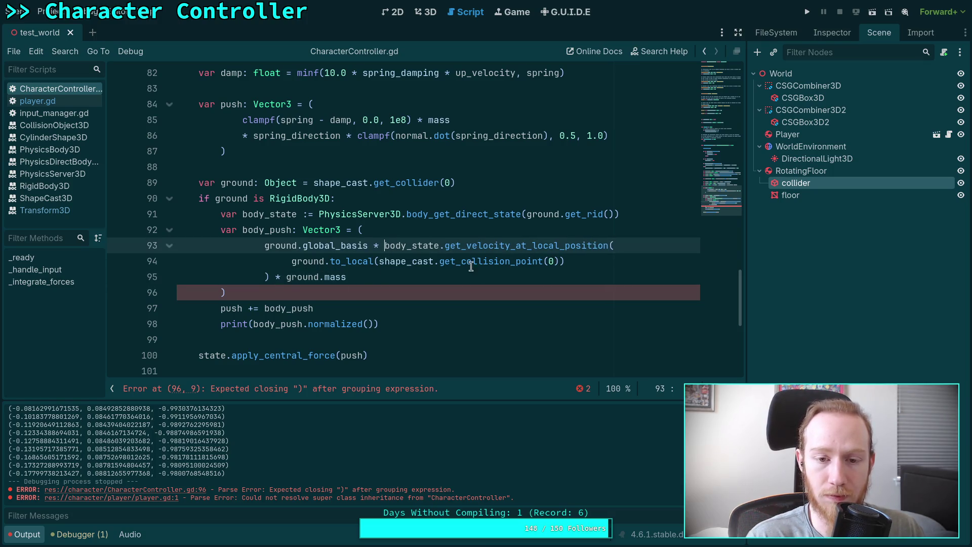
key("ctrl+s")
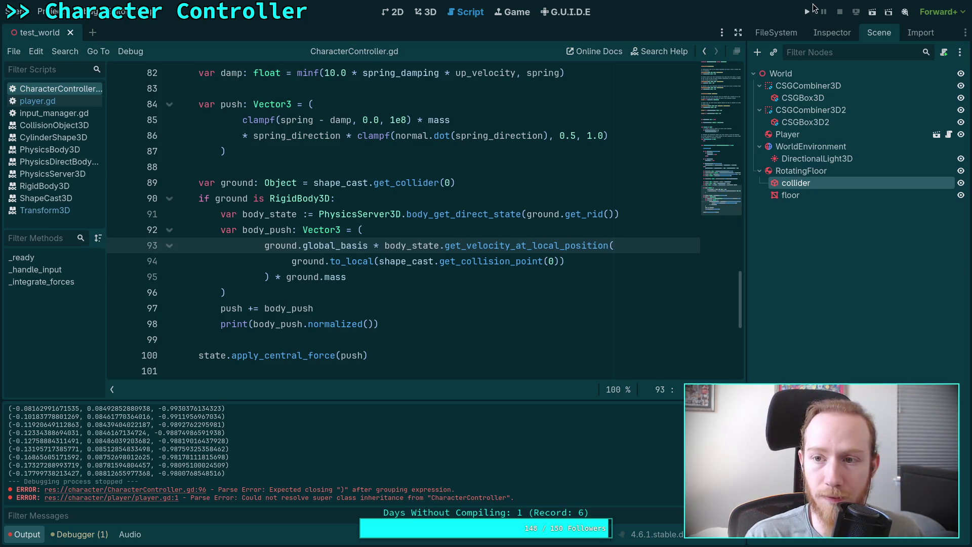
left_click(807, 12)
key("F8")
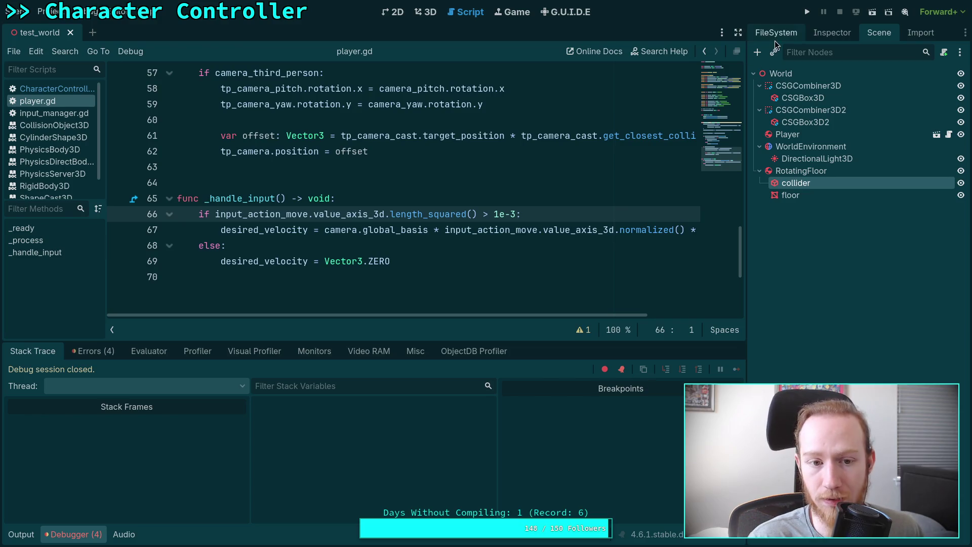
Step: Run and stop the game, then expand the Player's Input Look and Move properties in the Inspector
left_click(807, 11)
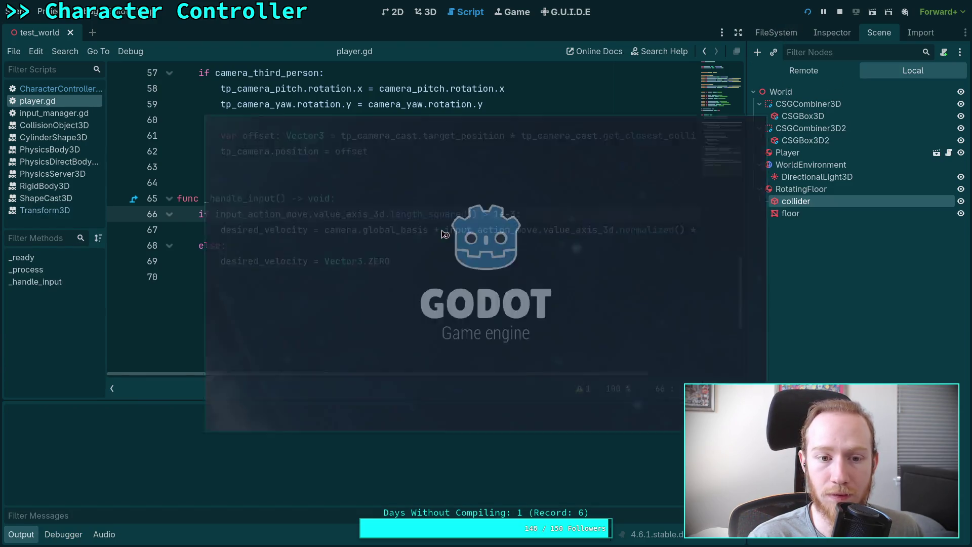
left_click_drag(493, 281, 532, 406)
left_click(840, 12)
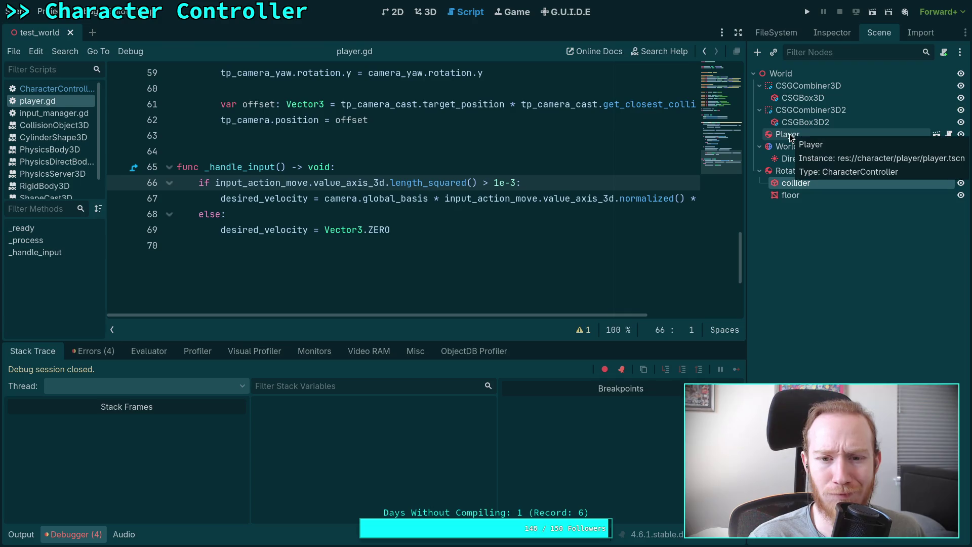
left_click(790, 134)
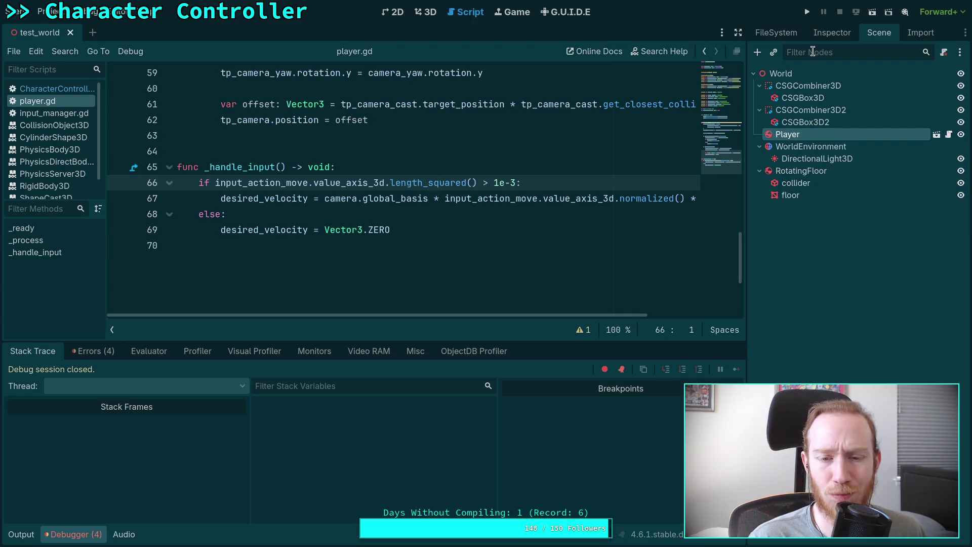
left_click(818, 35)
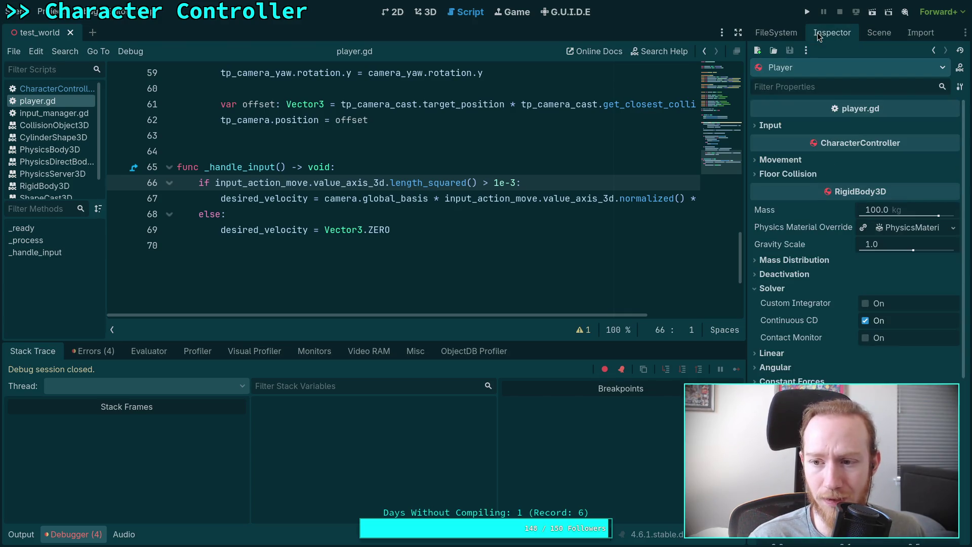
left_click(800, 125)
left_click(790, 138)
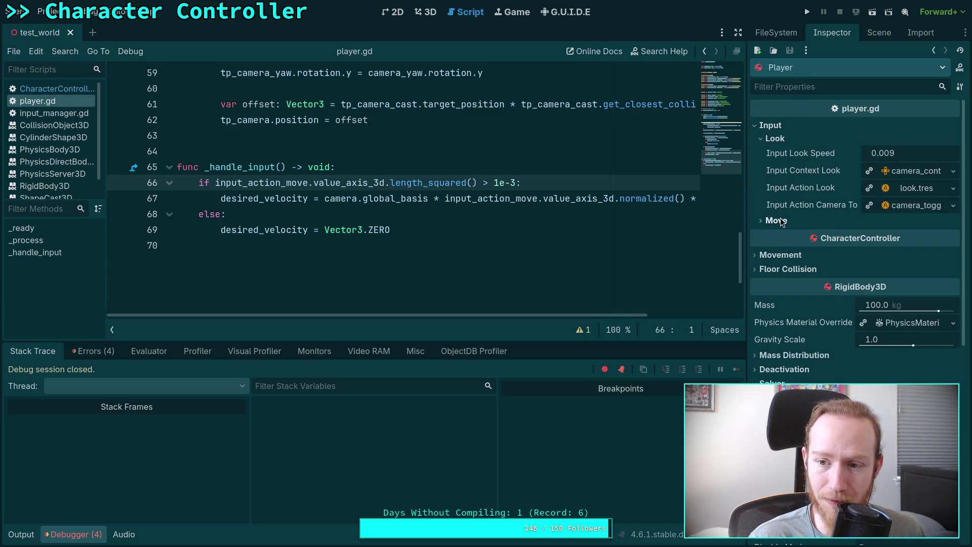
left_click(783, 224)
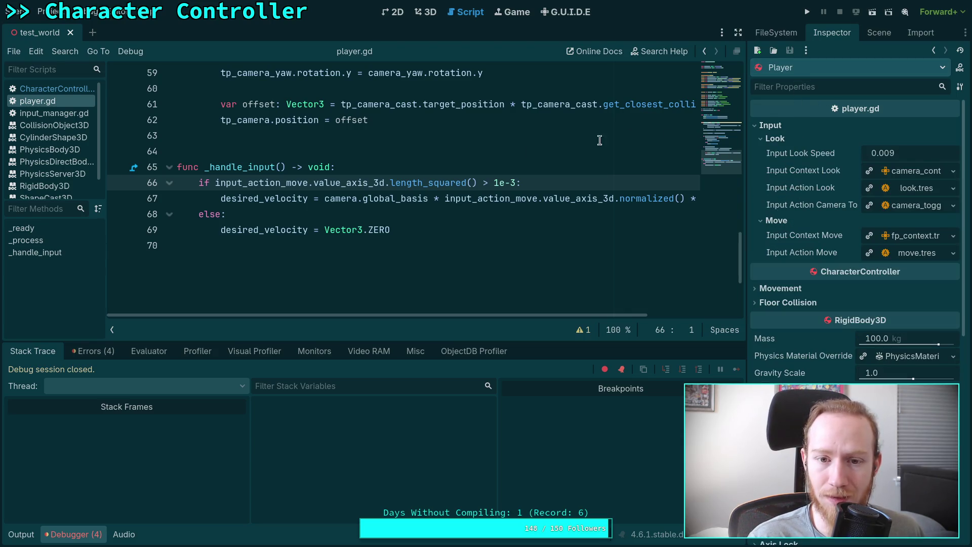
Step: Review the debugger's null-context errors at guide.gd:96, close guide.gd, and run the game again
left_click(267, 184)
left_click(308, 182)
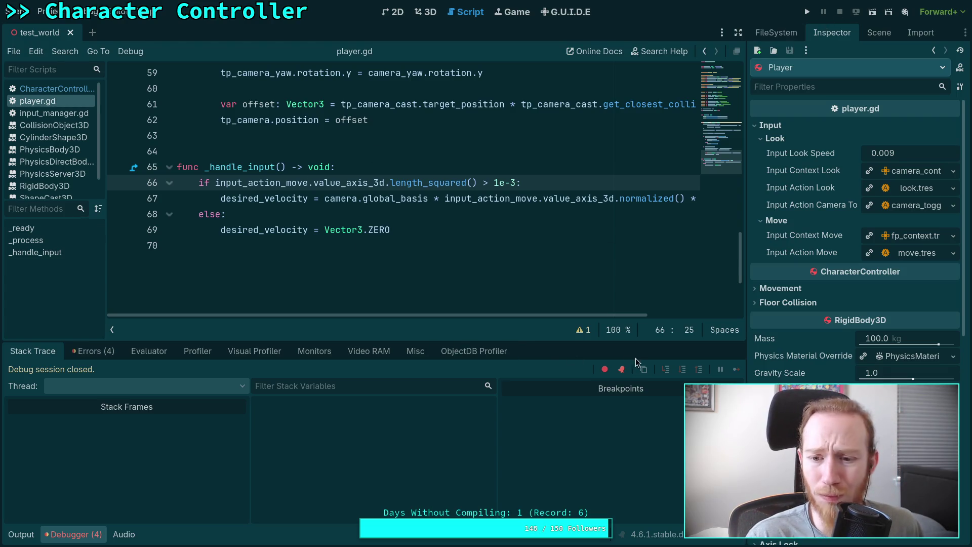
left_click(101, 353)
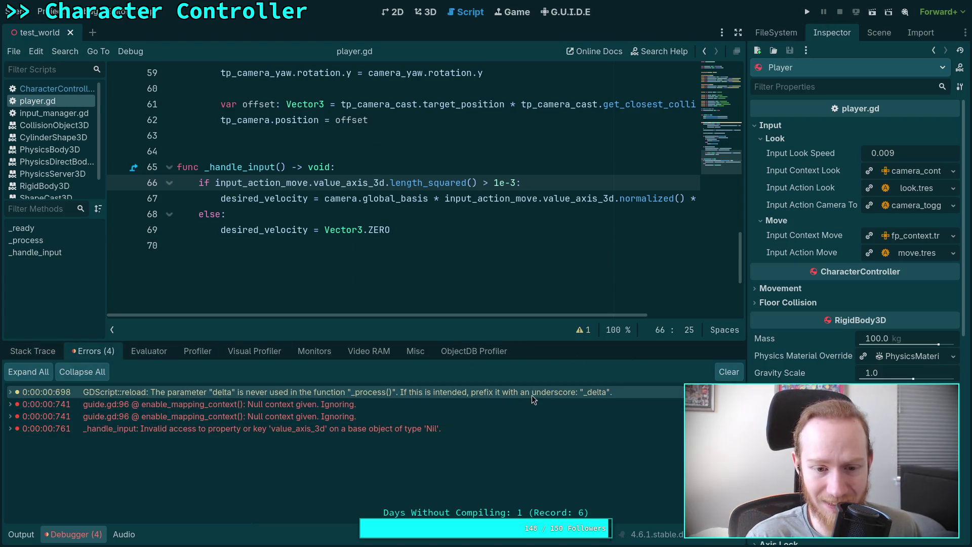
left_click(290, 408)
scroll("up", 3)
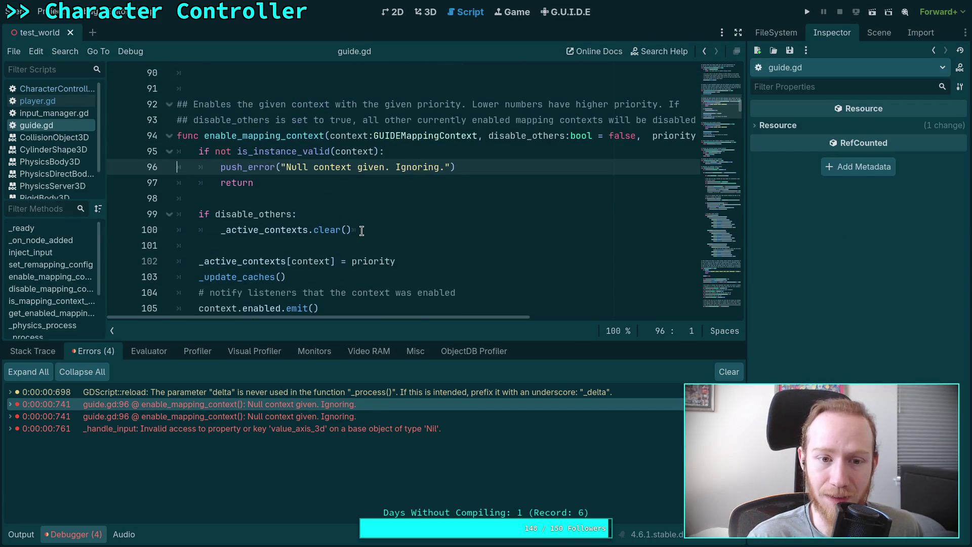
right_click(53, 126)
left_click(72, 155)
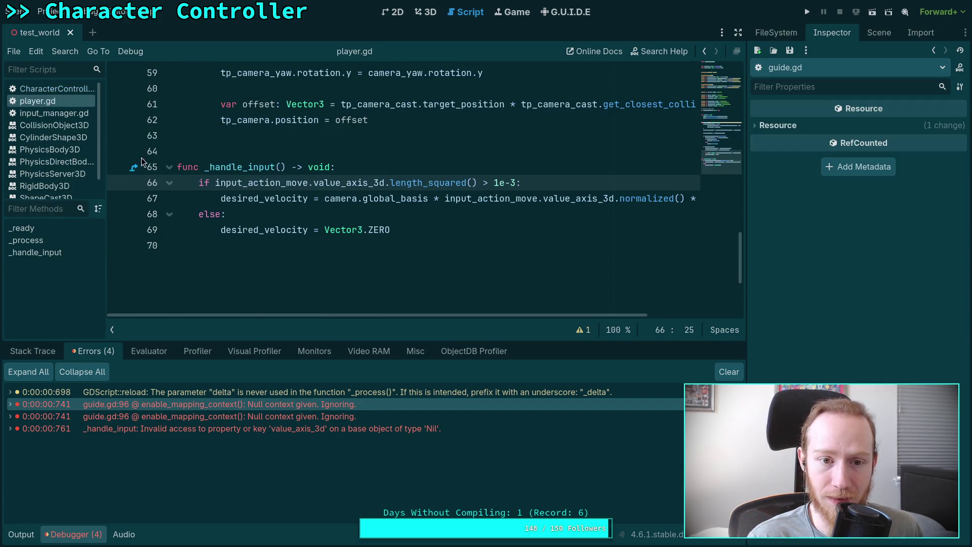
scroll("up", 3)
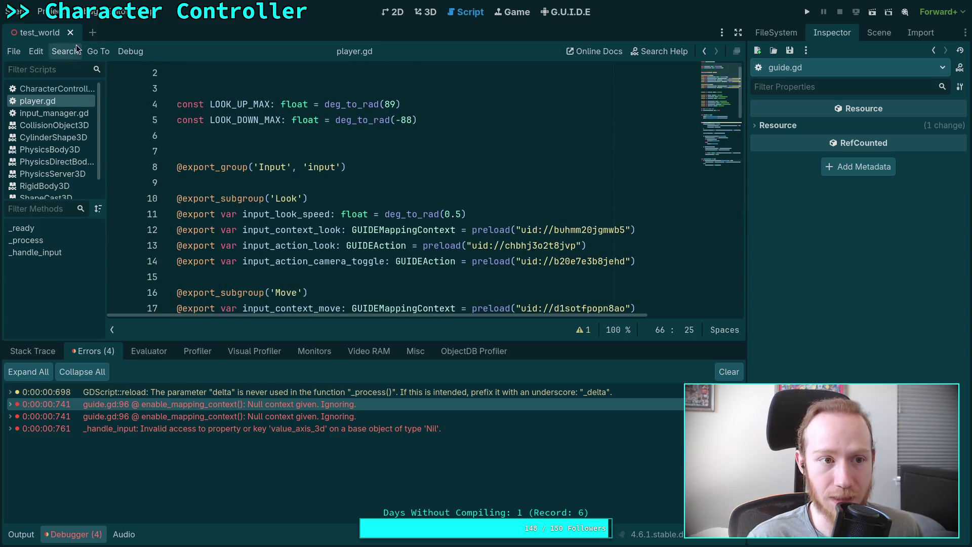
left_click(879, 32)
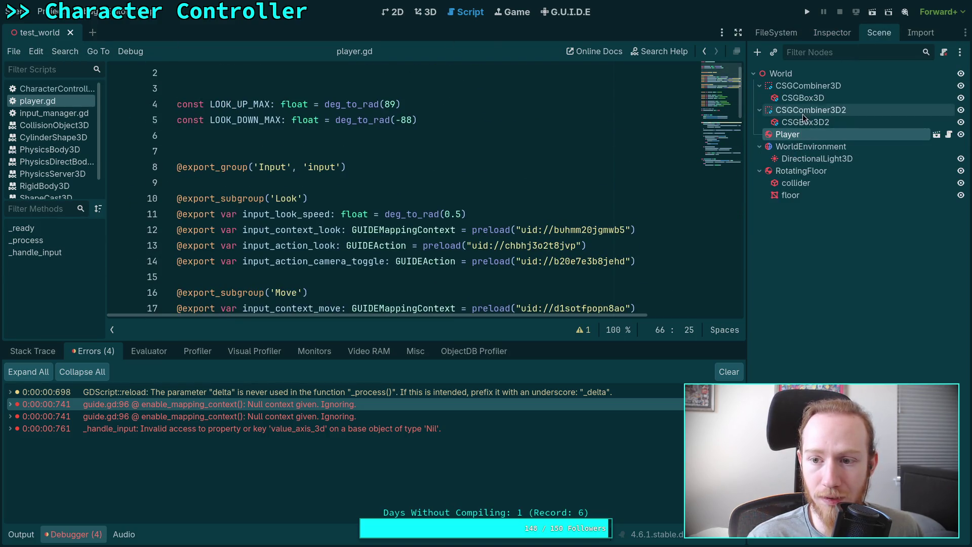
left_click(834, 40)
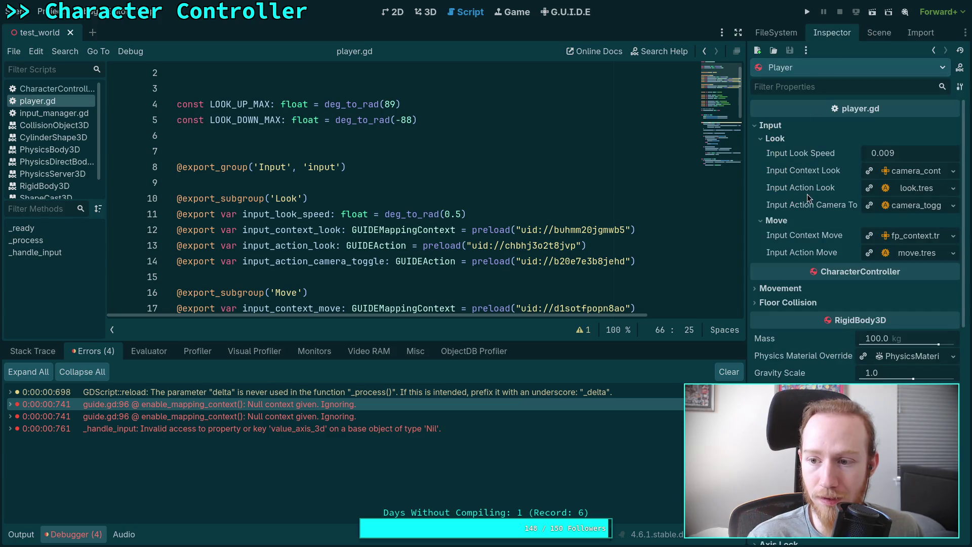
left_click(807, 11)
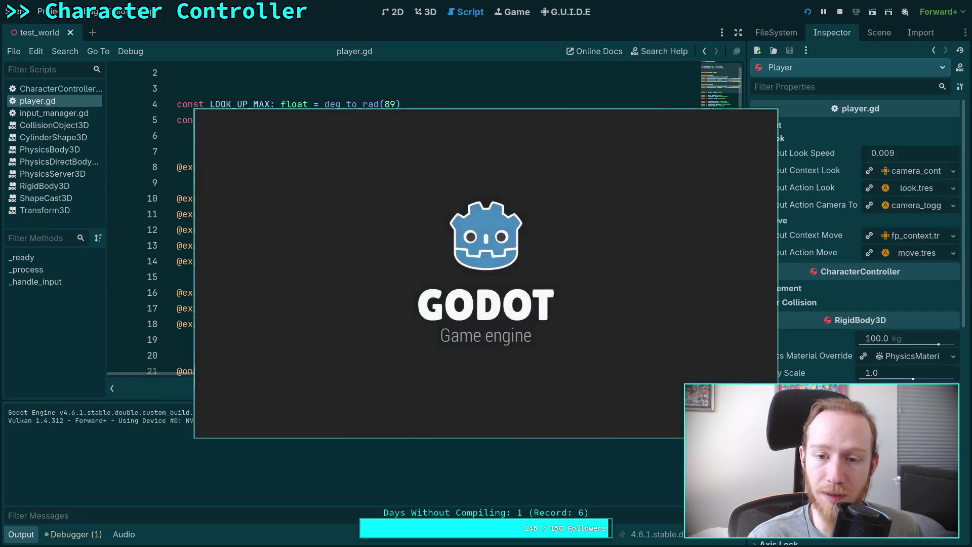
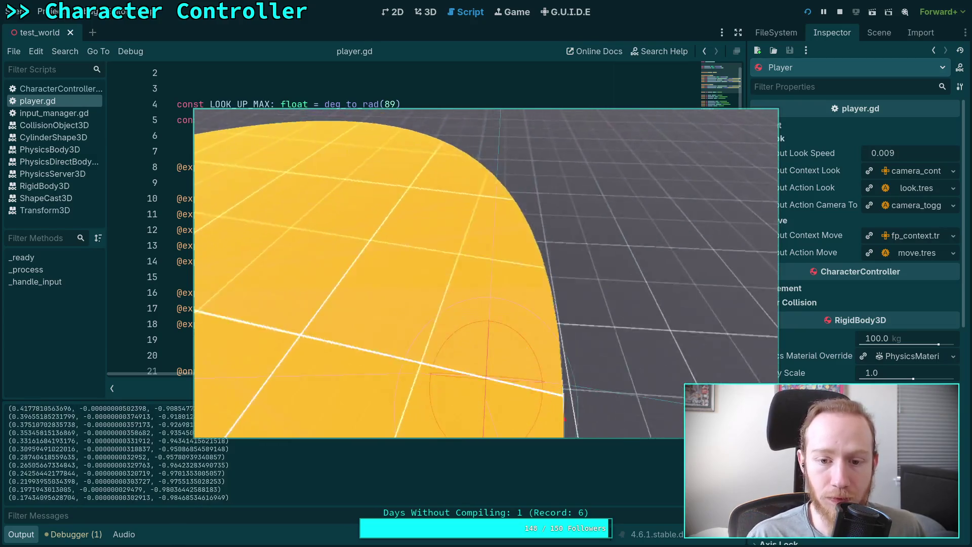
Step: Stop the running game and hide the Output panel to enlarge the code view
key("Escape")
left_click(839, 11)
left_click(20, 536)
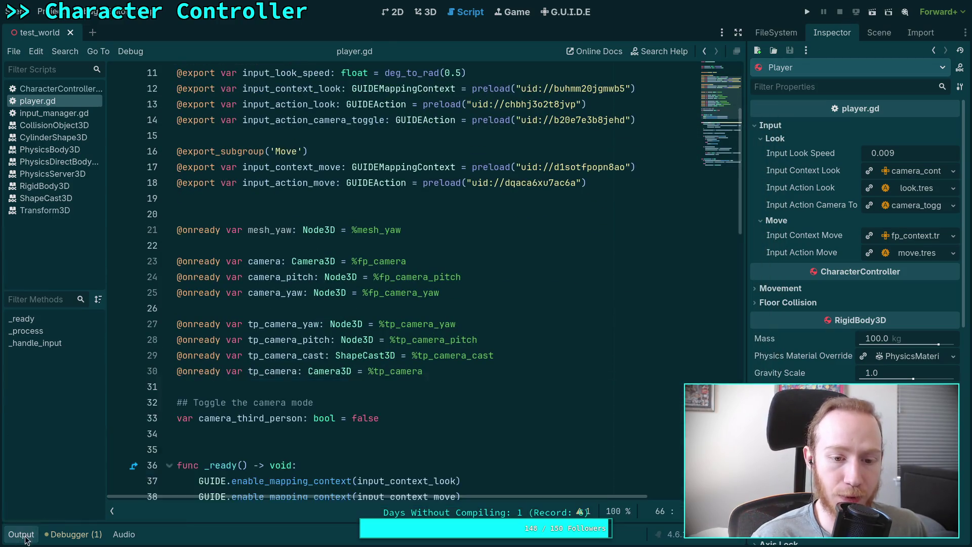
scroll("down", 3)
scroll("up", 3)
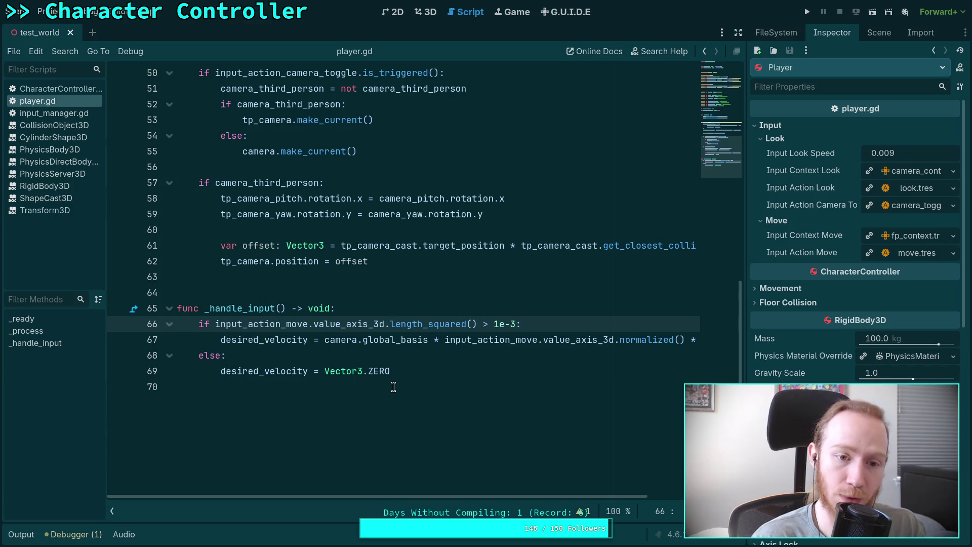
scroll("up", 3)
Step: Open CharacterController.gd and start a new line after the is_on_floor declaration
left_click(58, 89)
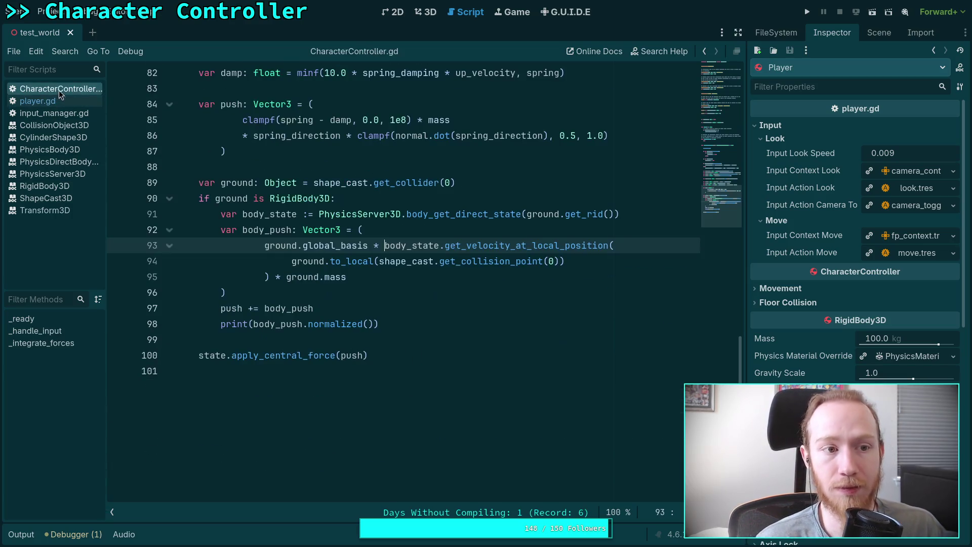
scroll("up", 3)
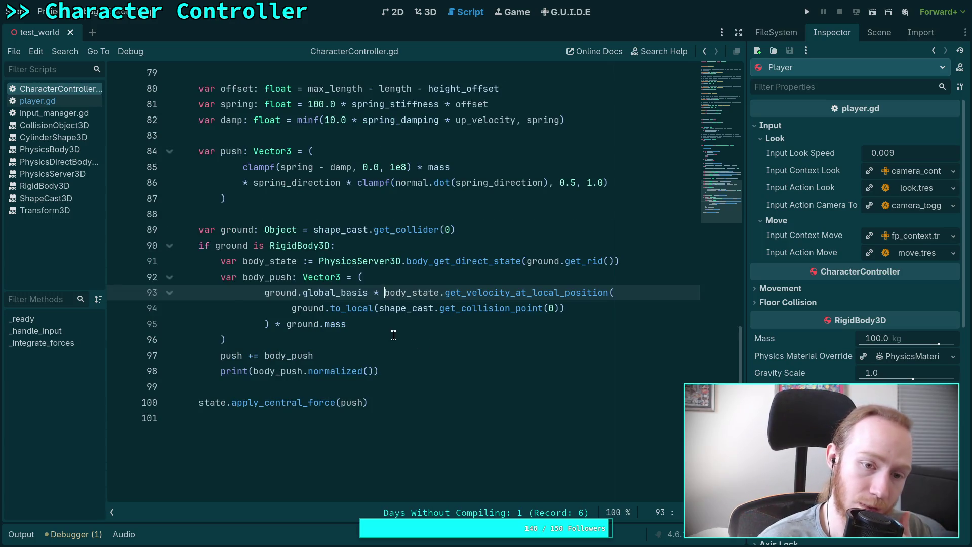
scroll("up", 3)
scroll("up", 3)
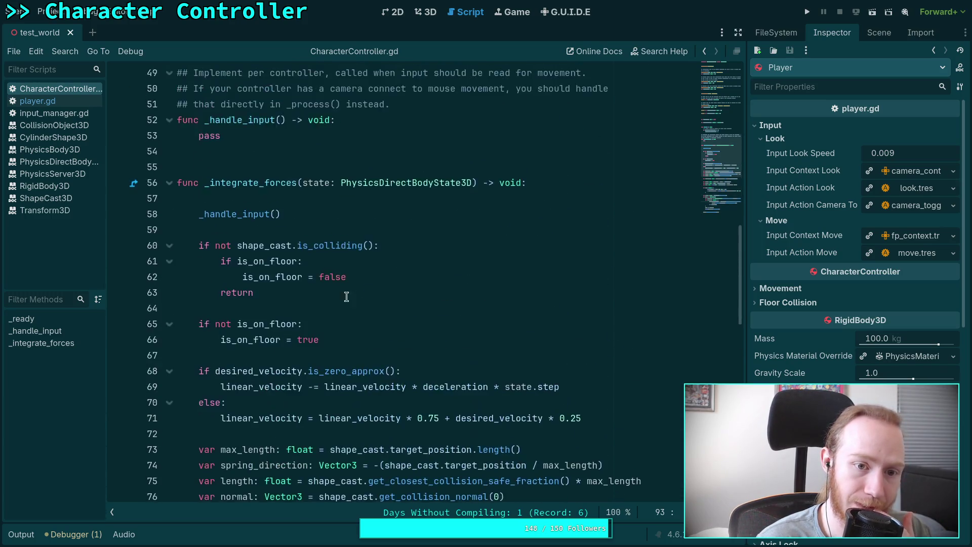
left_click(429, 198)
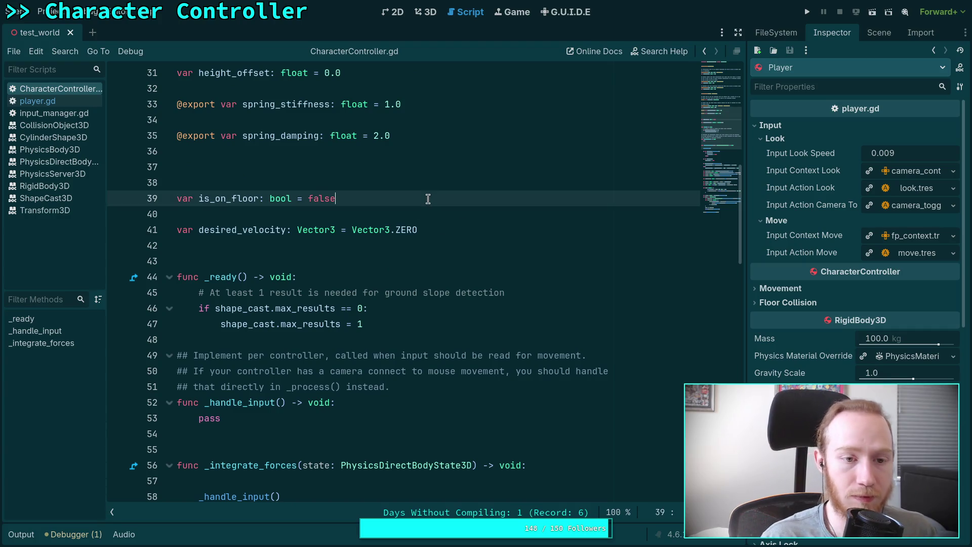
key("Return")
type("var floor_velocity:")
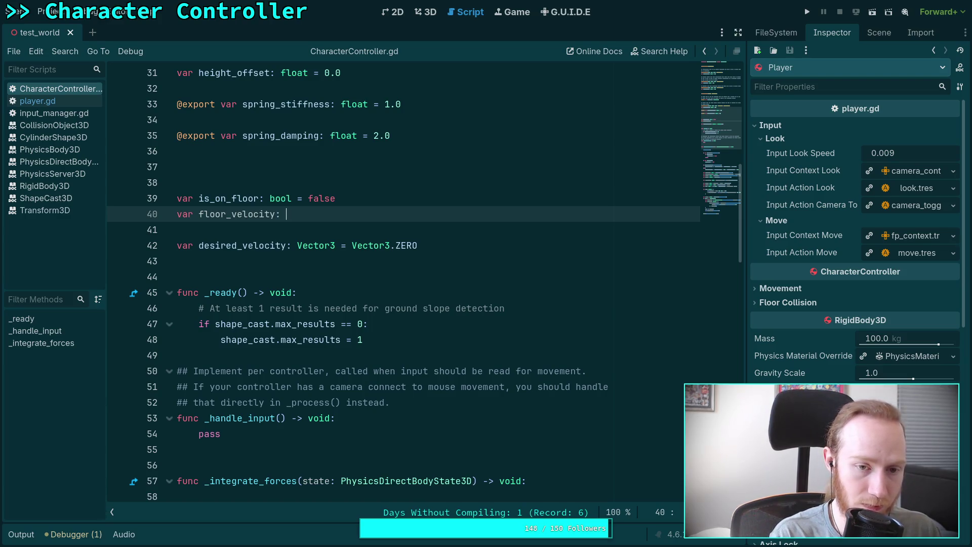
Step: Default floor_velocity to Vector3.ZERO and reset it to Vector3.ZERO after is_on_floor = false
type("Vector3.Z")
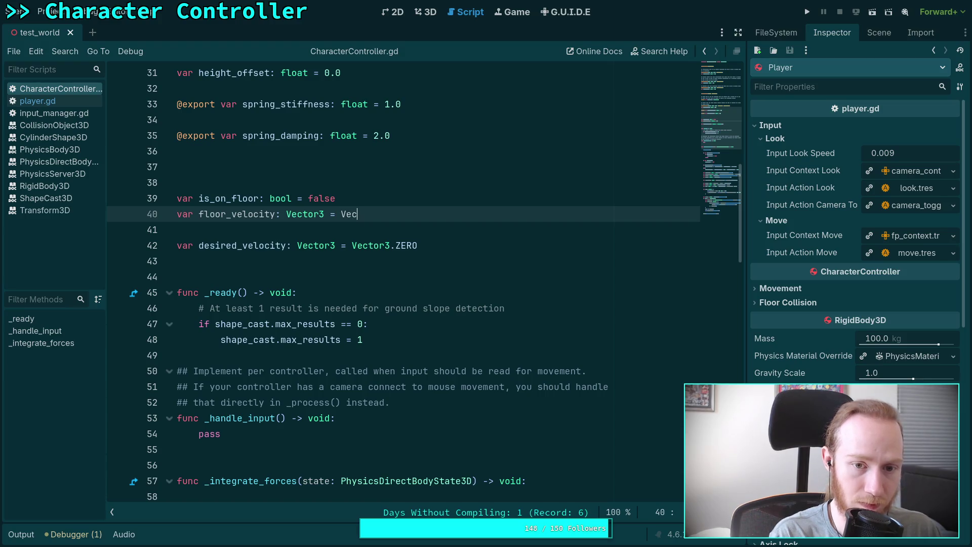
key("Return")
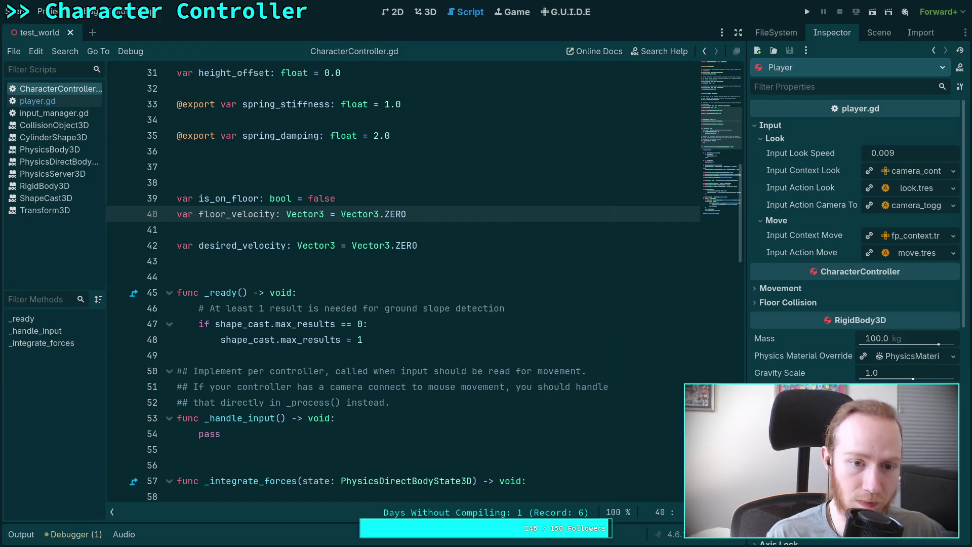
scroll("down", 3)
scroll("down", 3)
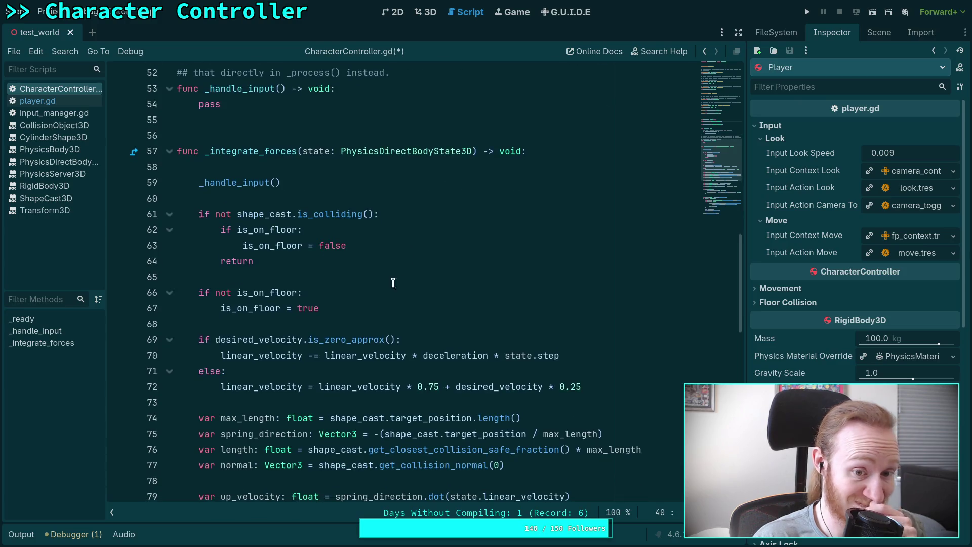
left_click(394, 247)
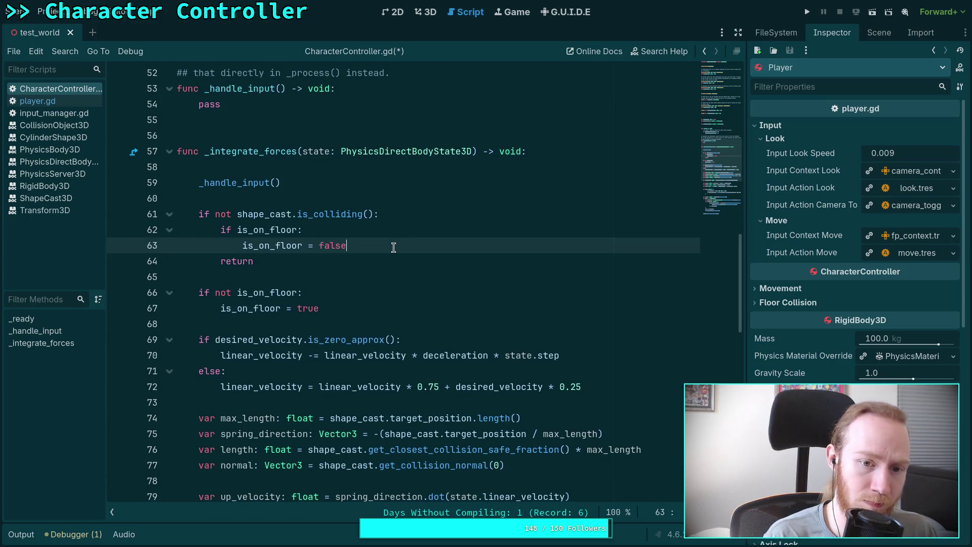
key("Return")
type("floor_velocity = ")
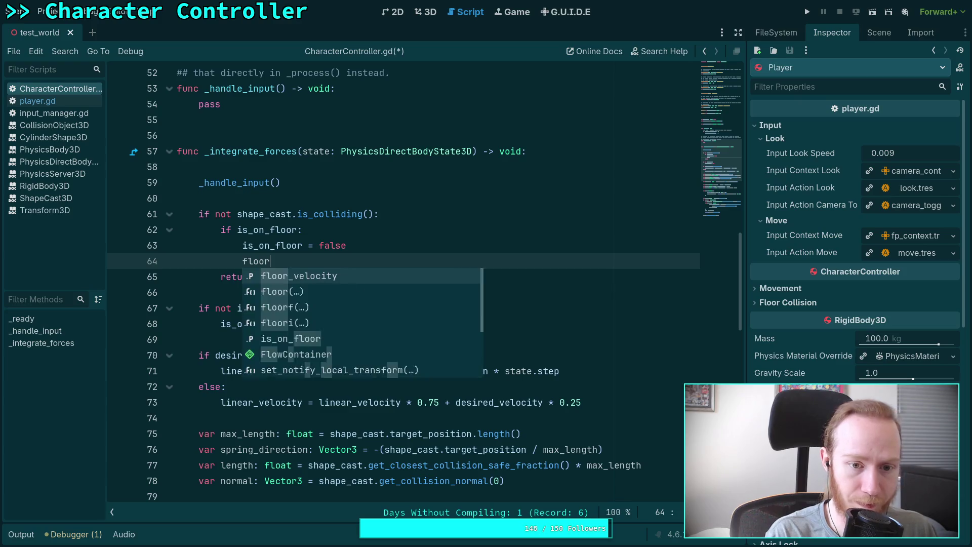
type("Vector3.Z")
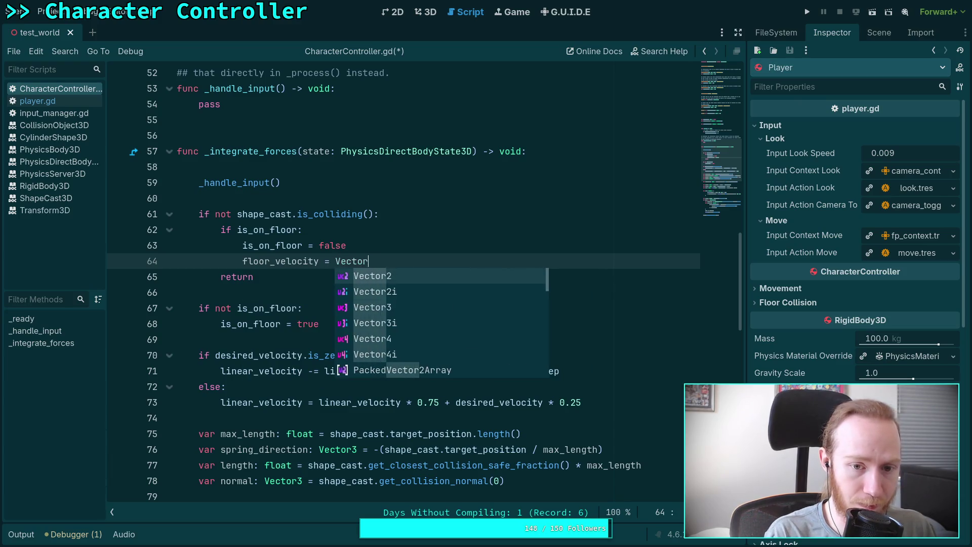
key("Return")
Step: Rewrite idle line 71 as linear_velocity * 0.2 + floor_velocity * 0.8
scroll("down", 3)
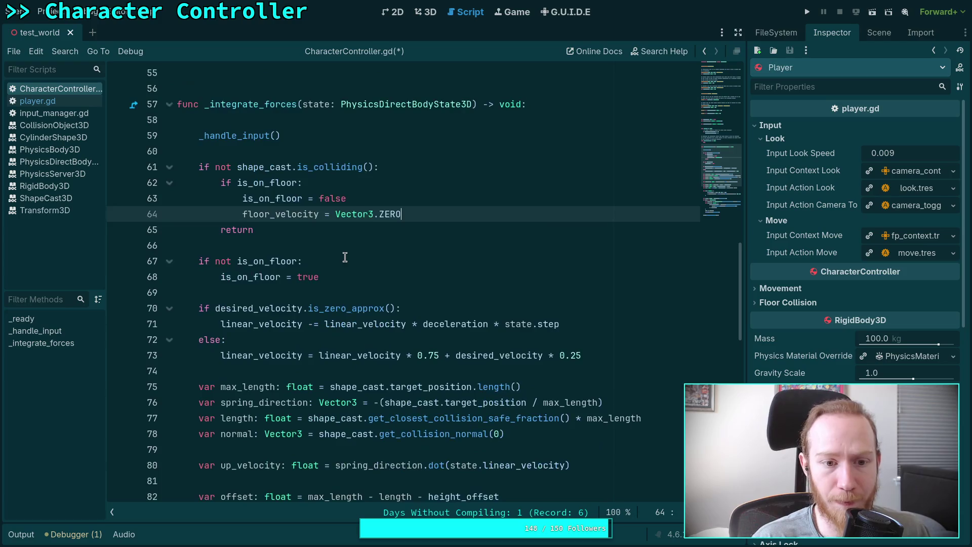
scroll("down", 3)
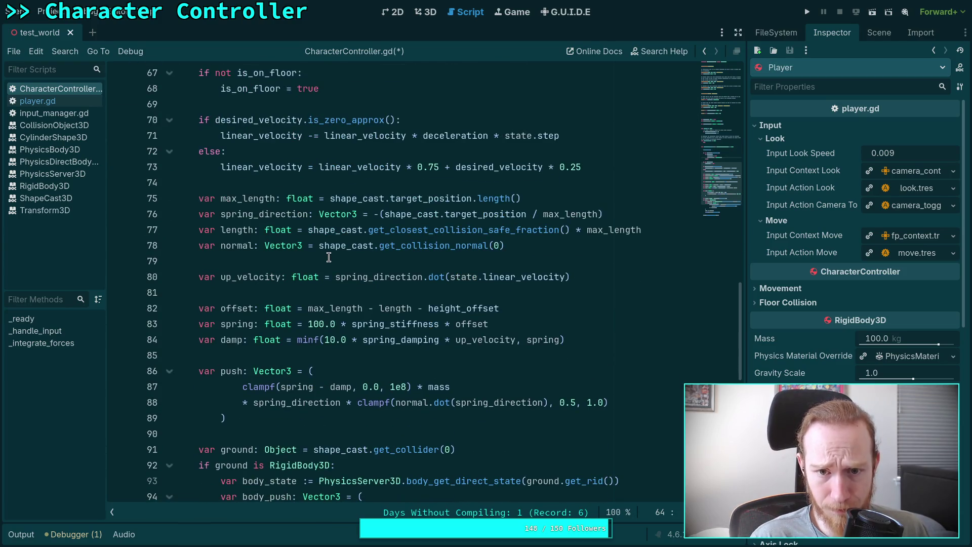
scroll("up", 3)
left_click(309, 183)
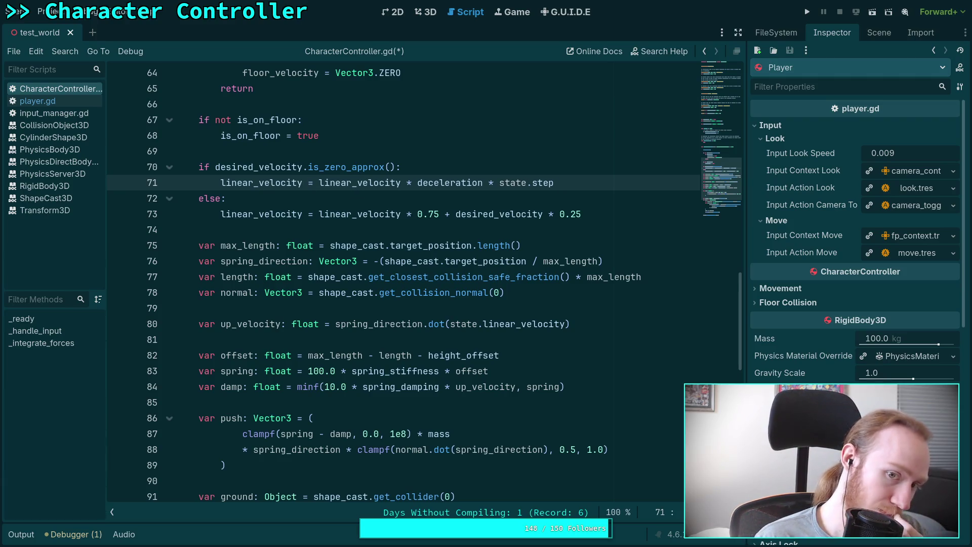
key("Delete")
left_click_drag(554, 182, 416, 181)
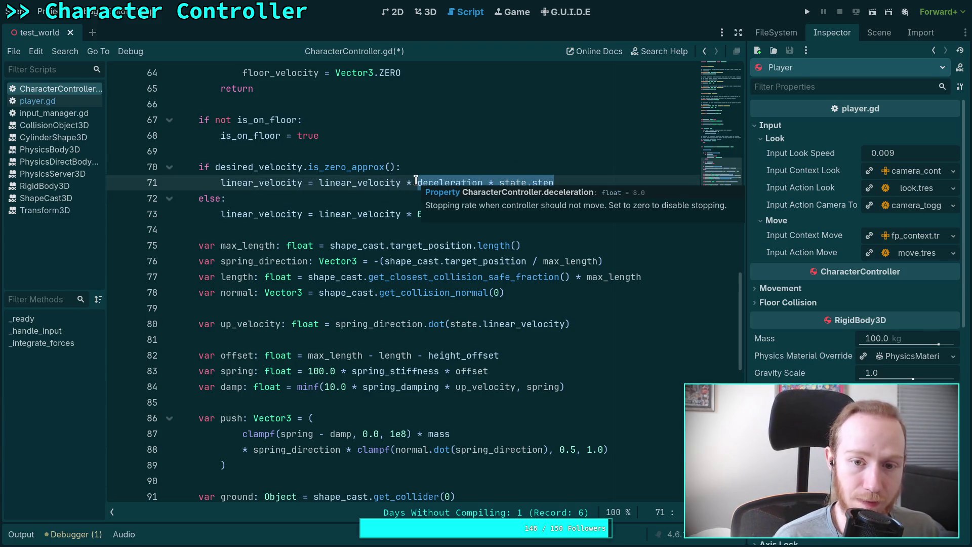
type("0.")
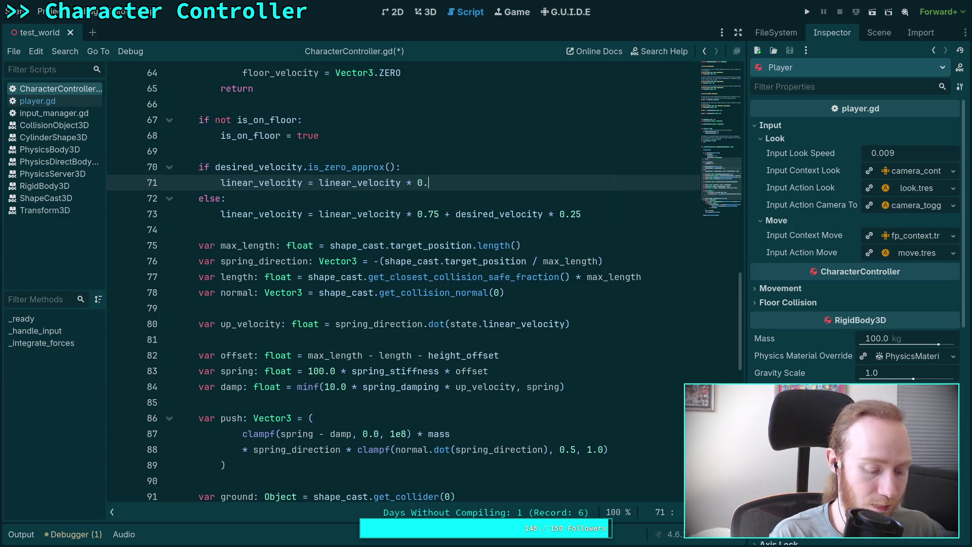
type("7")
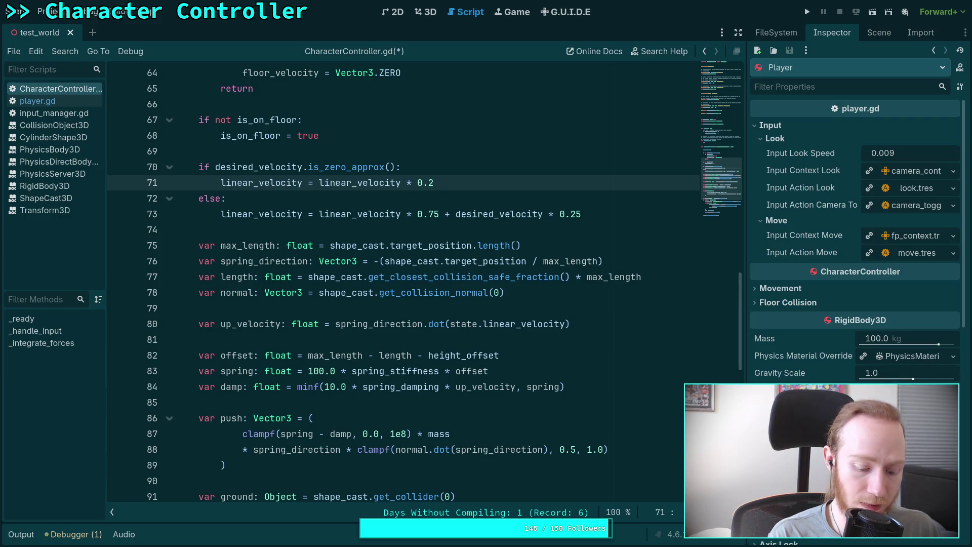
type("floor")
key("Return")
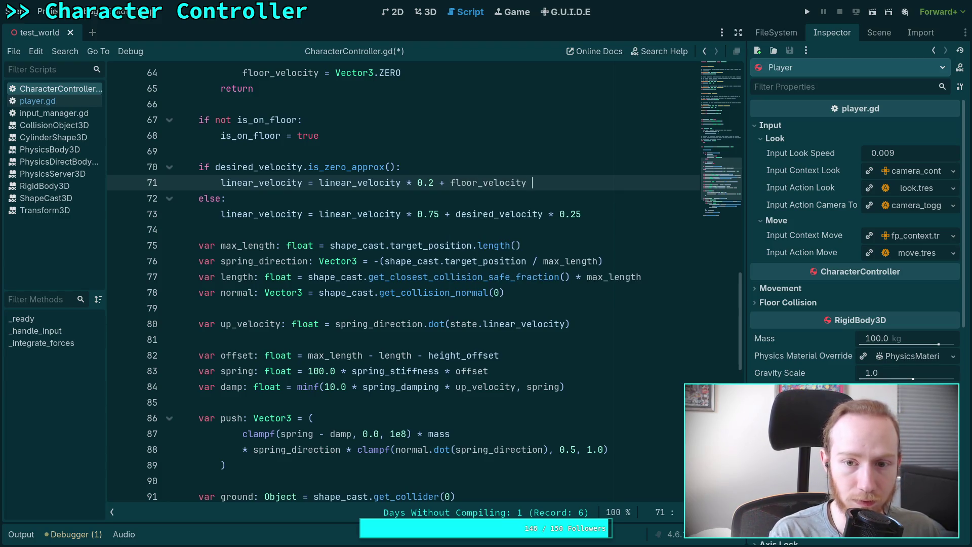
type("* 0.8")
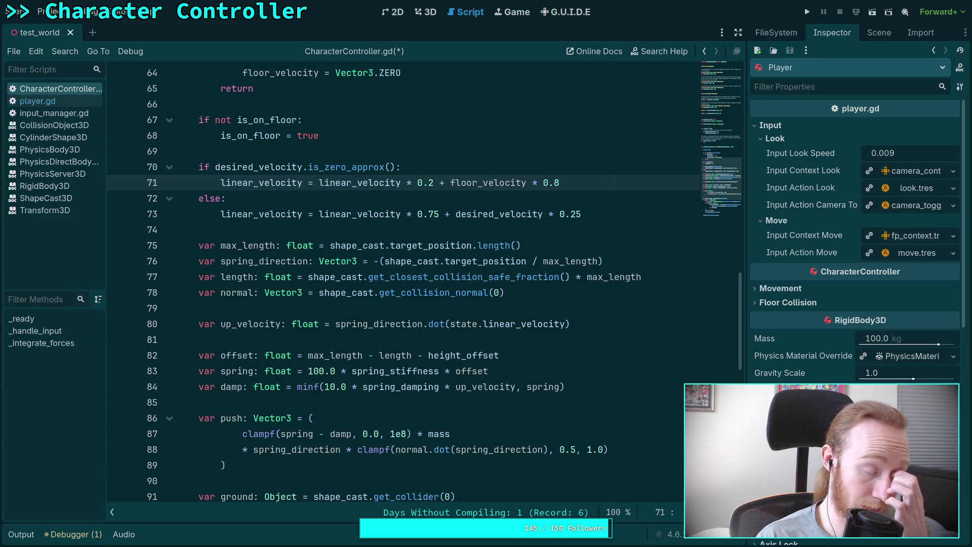
left_click(365, 234)
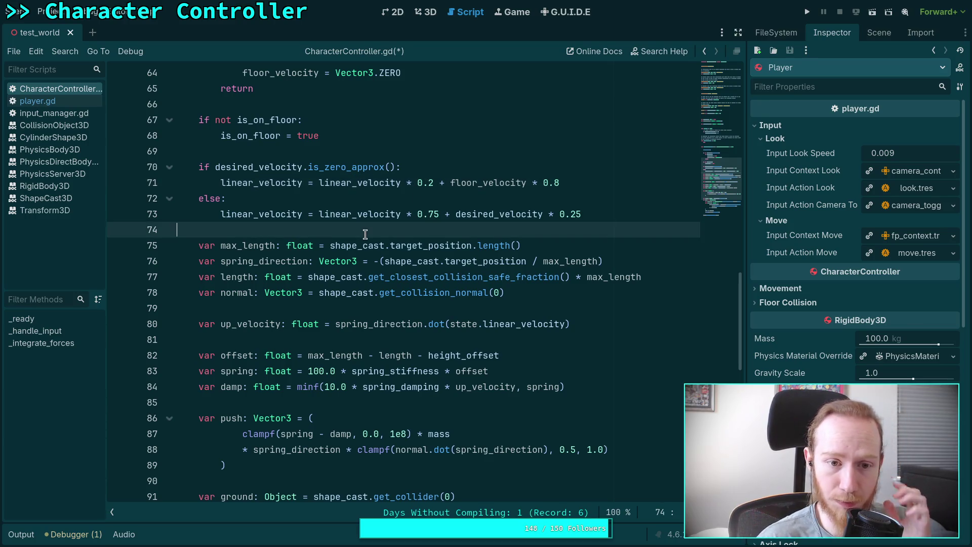
Step: Remove the floor_velocity blend from the idle velocity line 71
mouse_move(446, 241)
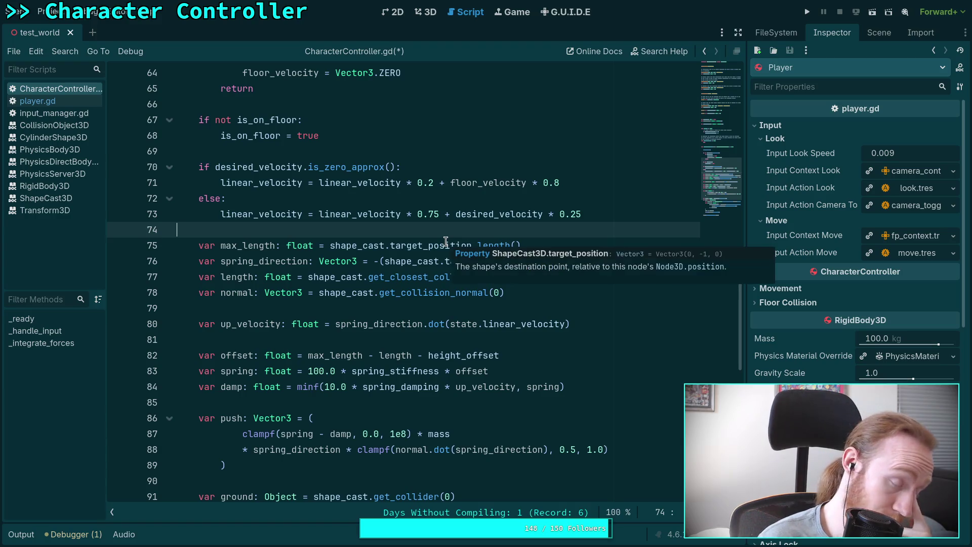
scroll("down", 3)
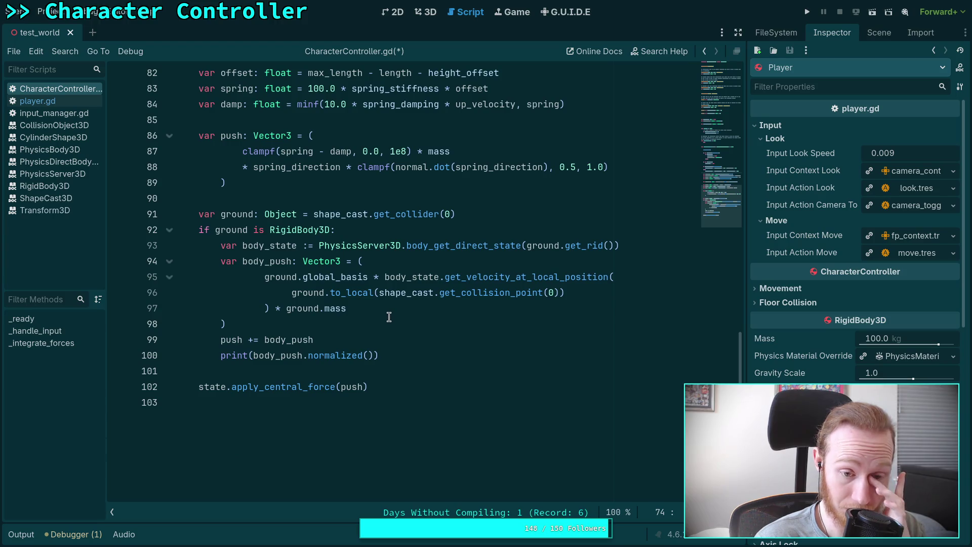
scroll("up", 3)
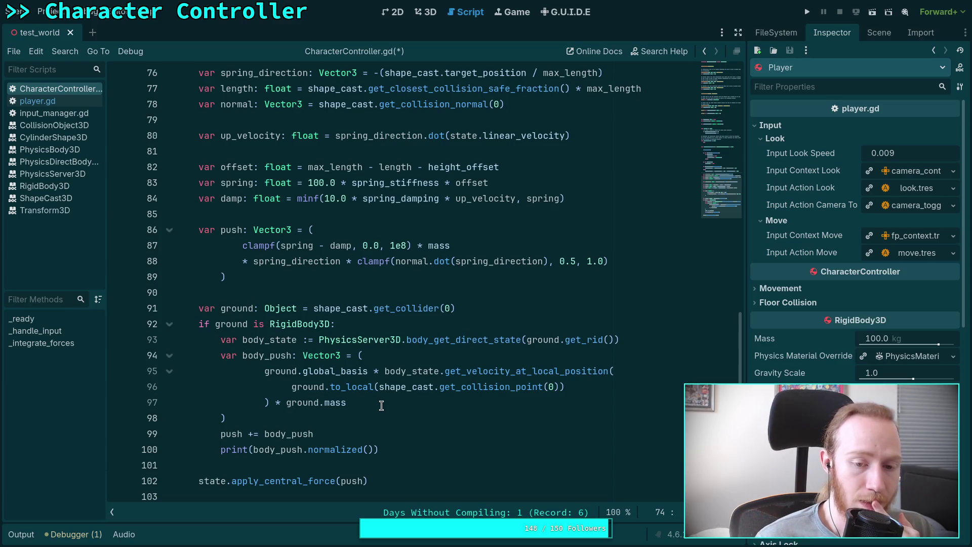
scroll("up", 3)
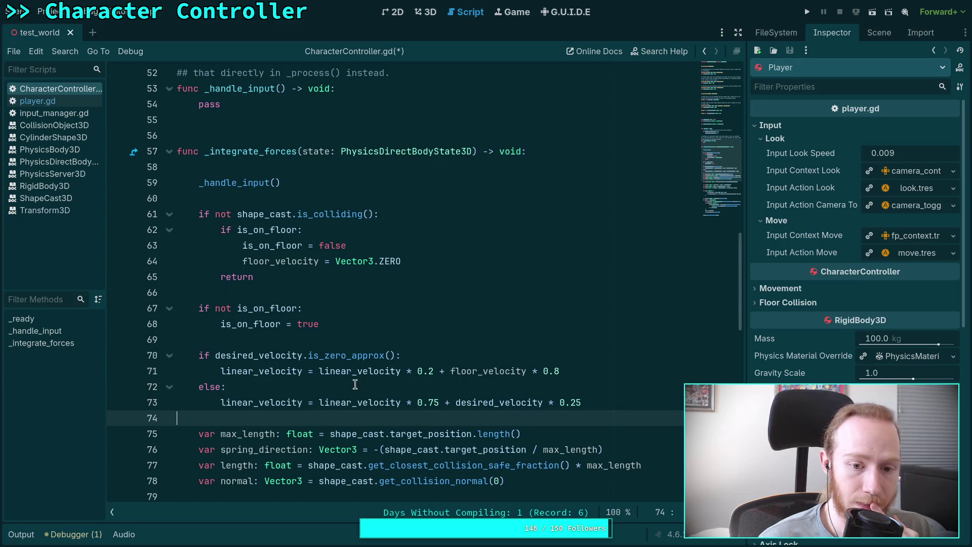
left_click(422, 375)
key("End")
key("ctrl+BackSpace")
key("ctrl+BackSpace")
key("ctrl+BackSpace")
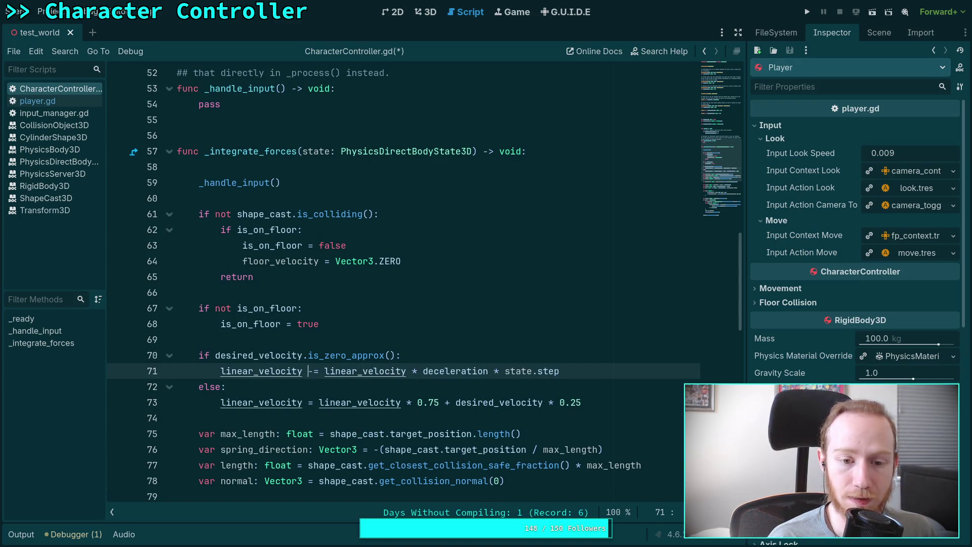
Step: Delete the floor_velocity reset line and the floor_velocity variable declaration
left_click_drag(401, 258, 401, 250)
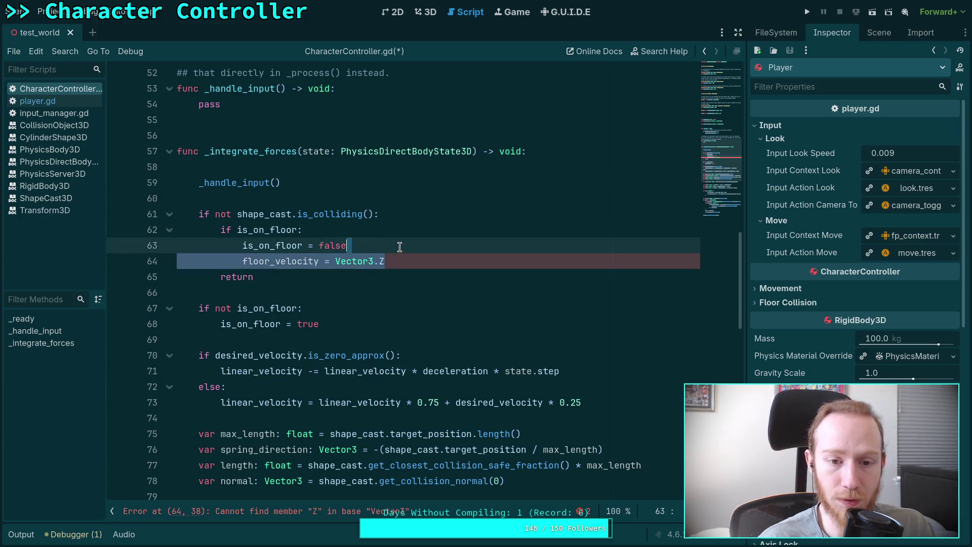
key("BackSpace")
scroll("up", 3)
scroll("up", 3)
left_click_drag(438, 214, 441, 198)
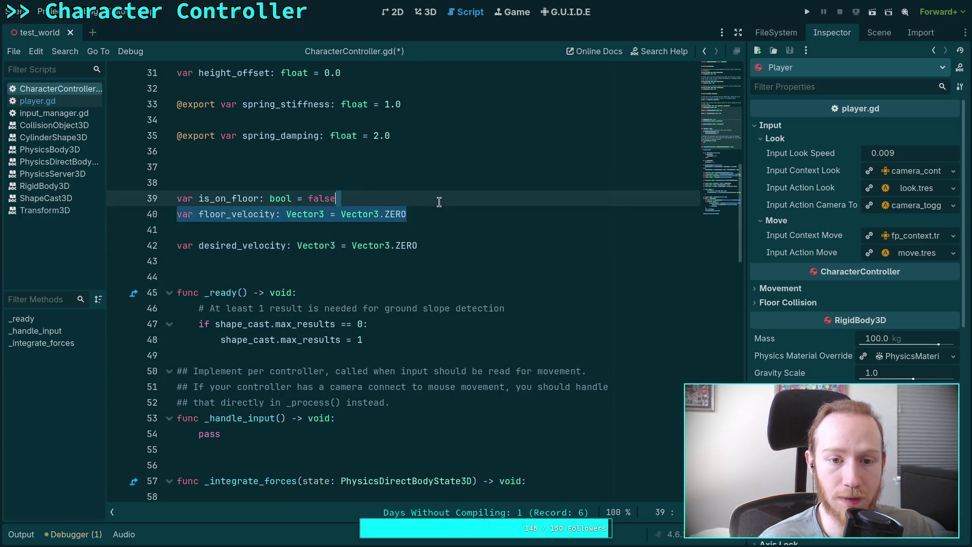
key("BackSpace")
scroll("down", 3)
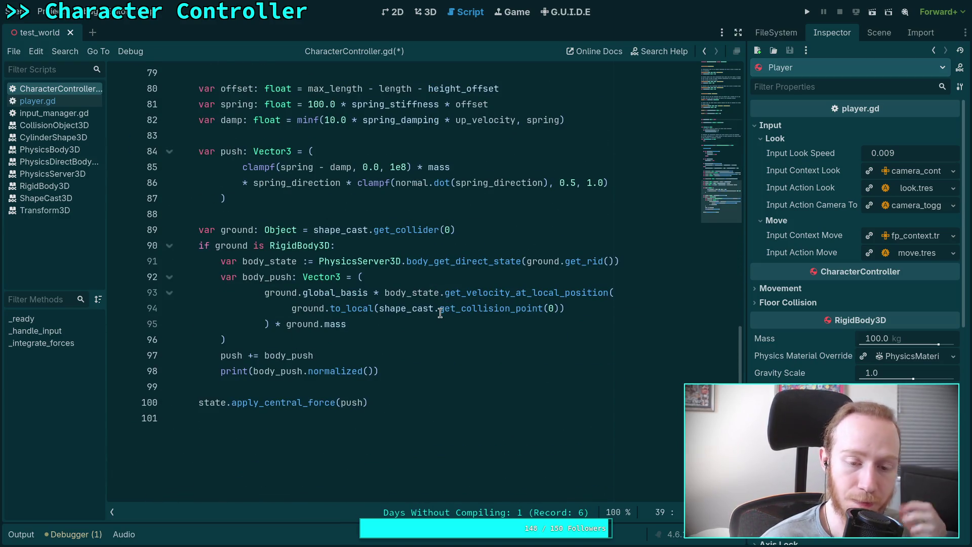
Step: Replace ground.mass with mass on line 95, save, and test-run the game
mouse_move(440, 312)
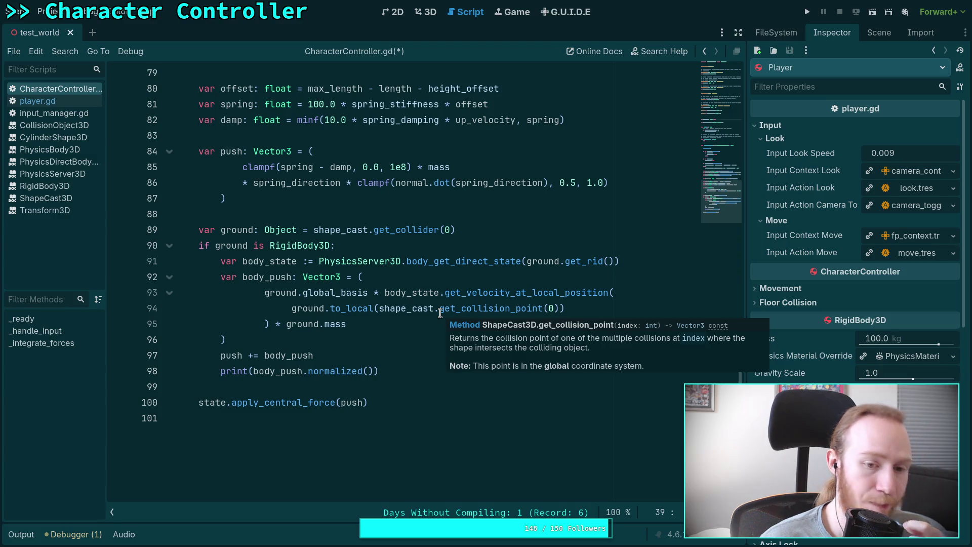
left_click(347, 324)
left_click_drag(347, 324, 286, 324)
type("mass")
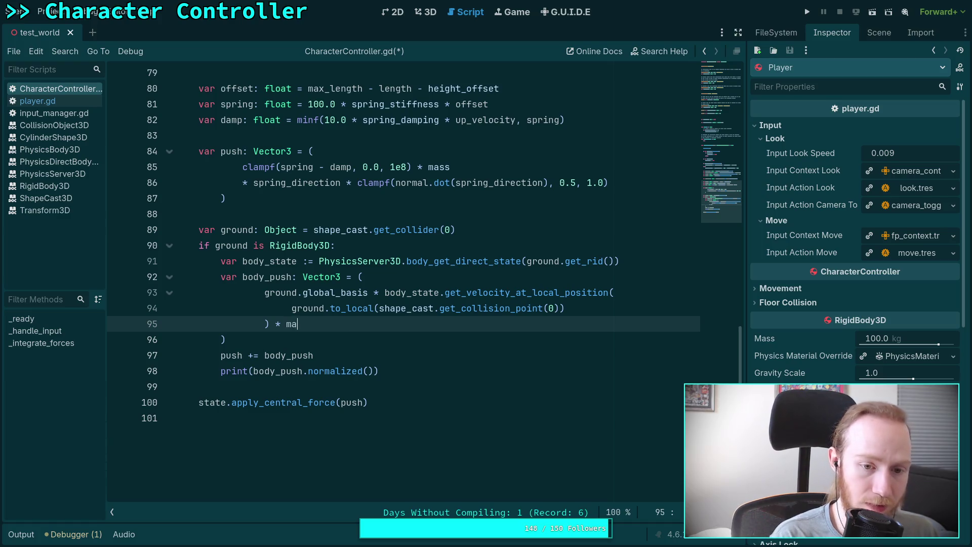
key("ctrl+s")
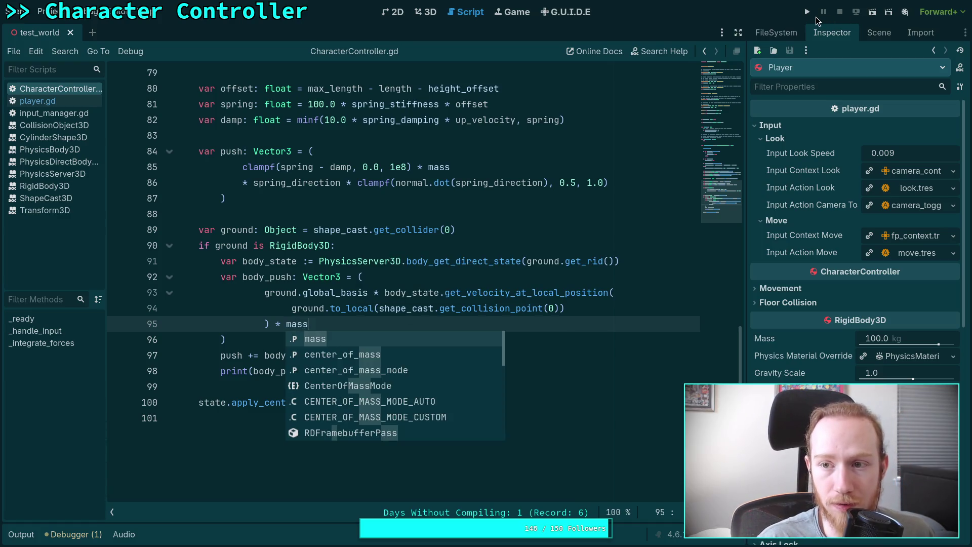
left_click(807, 13)
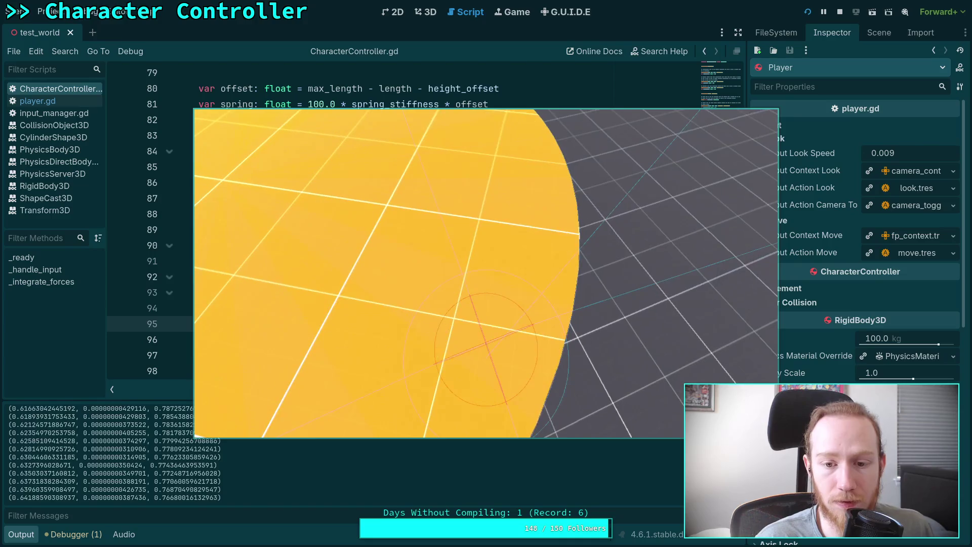
key("F8")
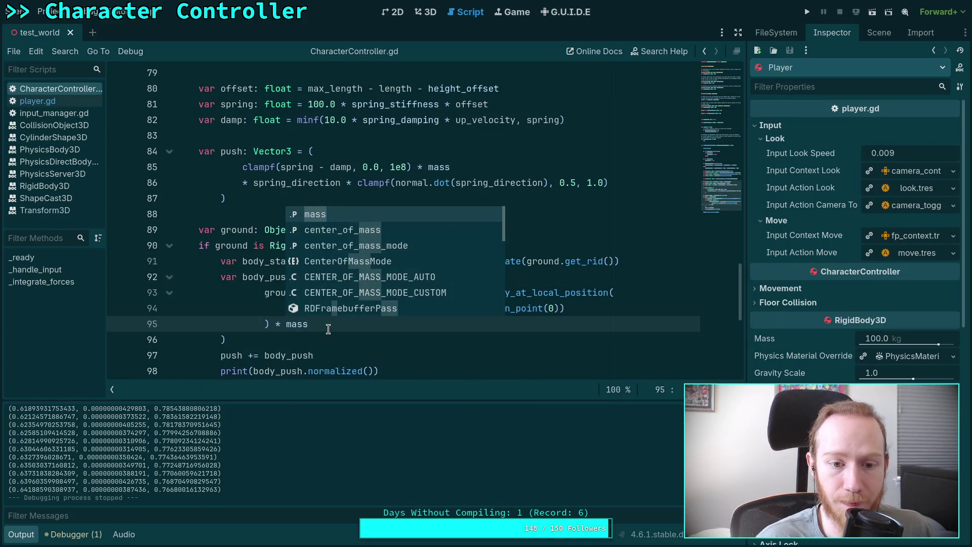
Step: Change mass back to ground.mass on line 95 and save
key("Escape")
double_click(288, 328)
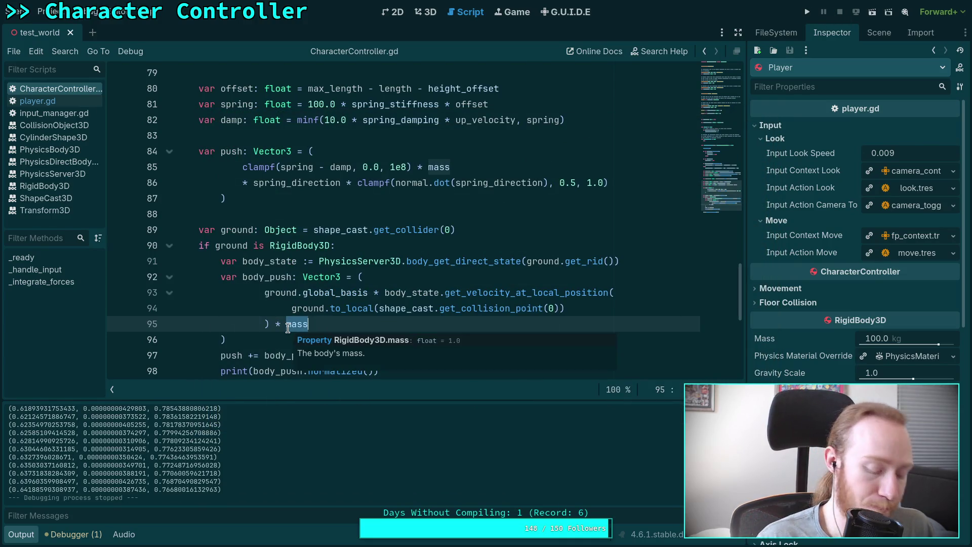
type("ground")
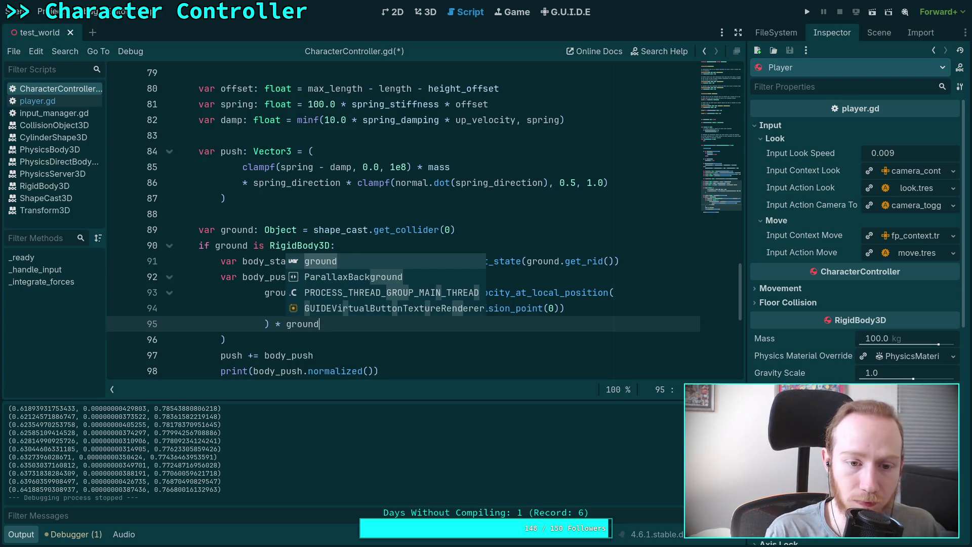
type(".mass")
left_click(328, 340)
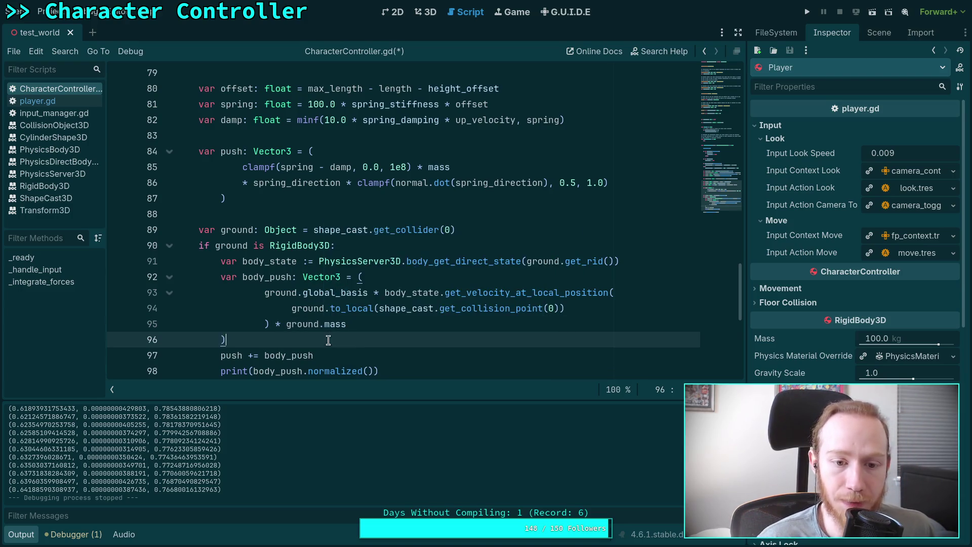
scroll("down", 3)
key("ctrl+s")
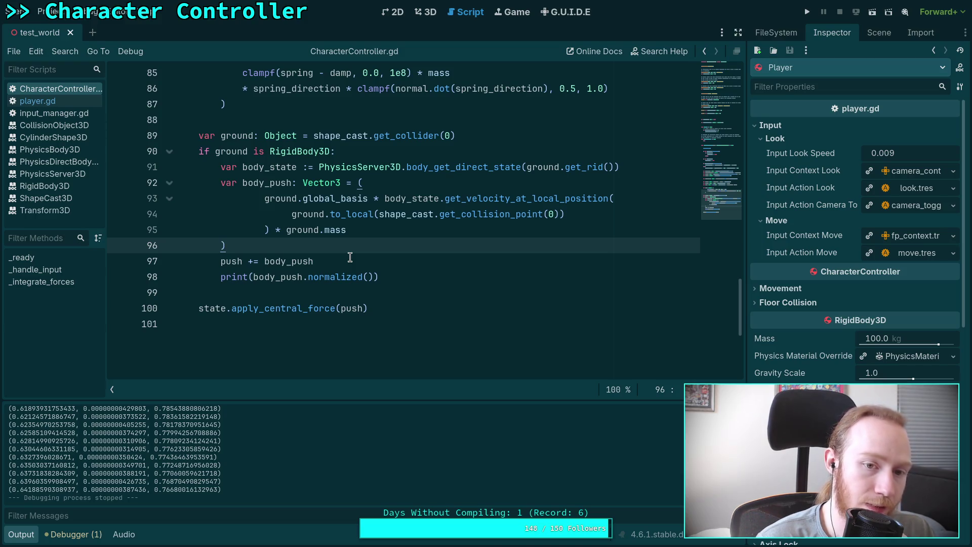
Step: Delete the print(body_push.normalized()) debug line
scroll("up", 3)
scroll("down", 3)
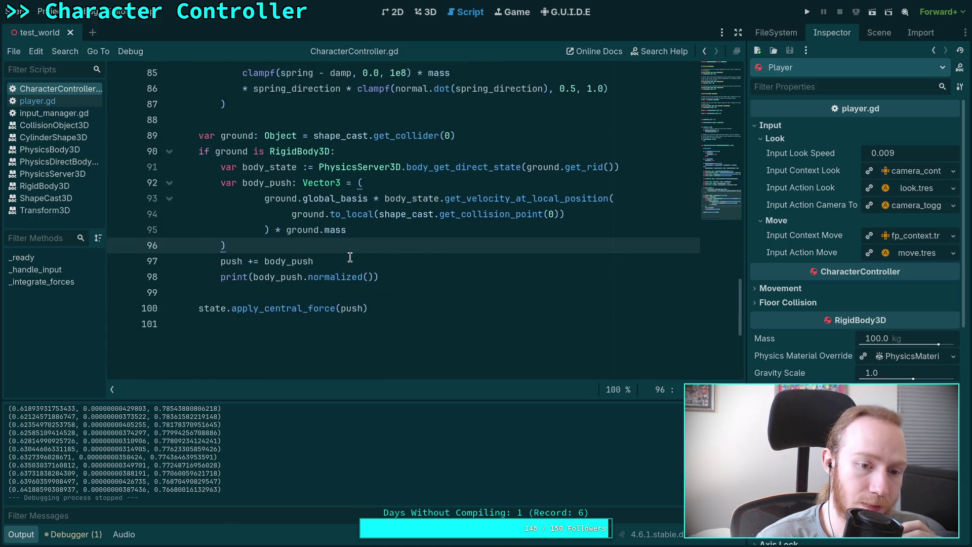
scroll("up", 3)
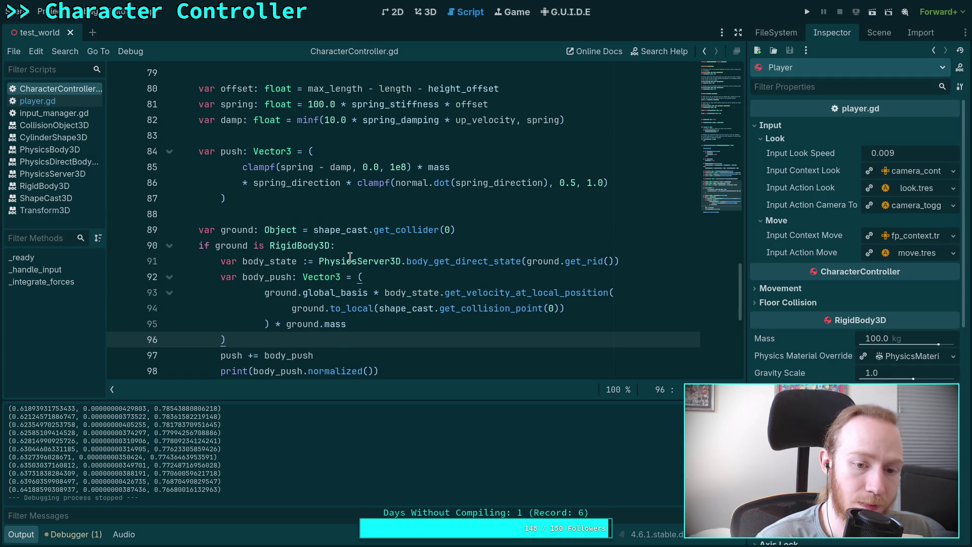
scroll("down", 3)
left_click_drag(395, 323, 397, 303)
key("BackSpace")
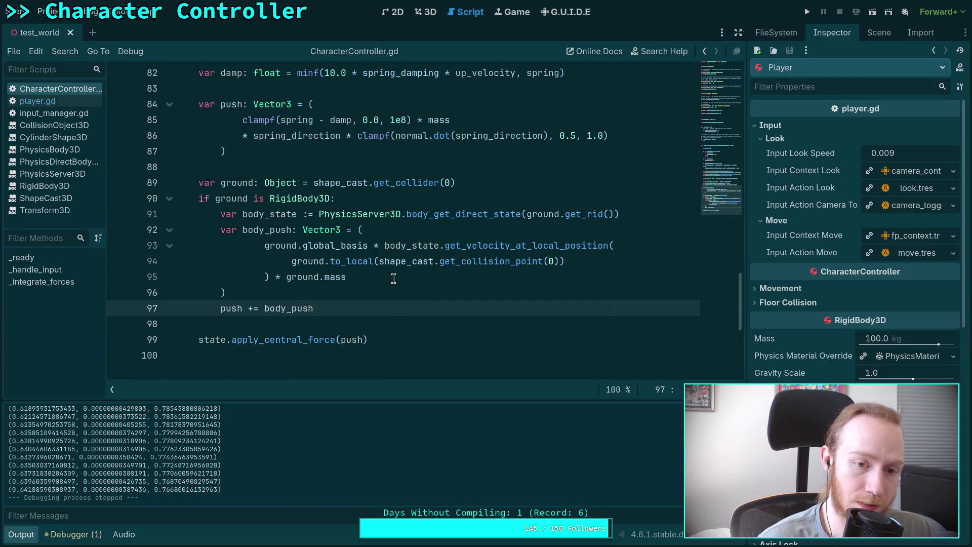
scroll("up", 3)
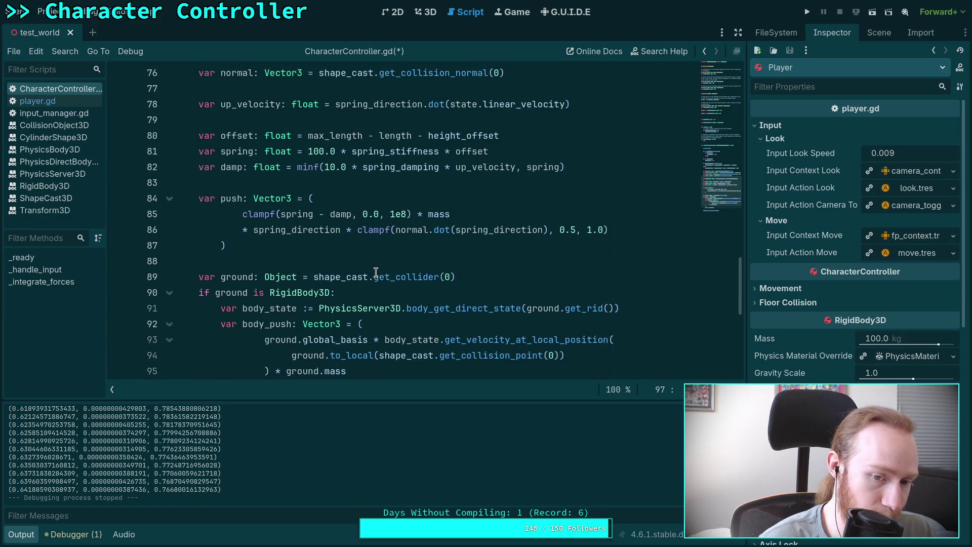
scroll("up", 3)
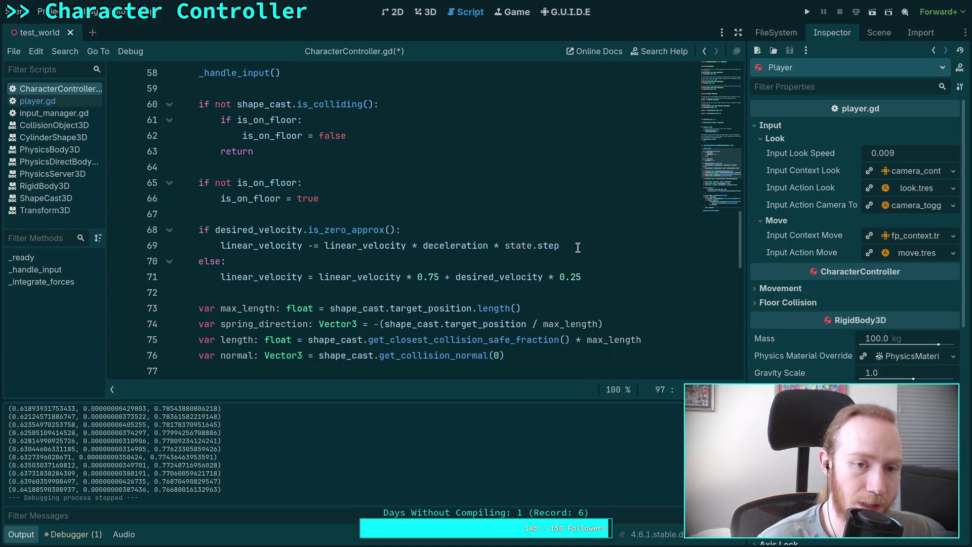
scroll("down", 3)
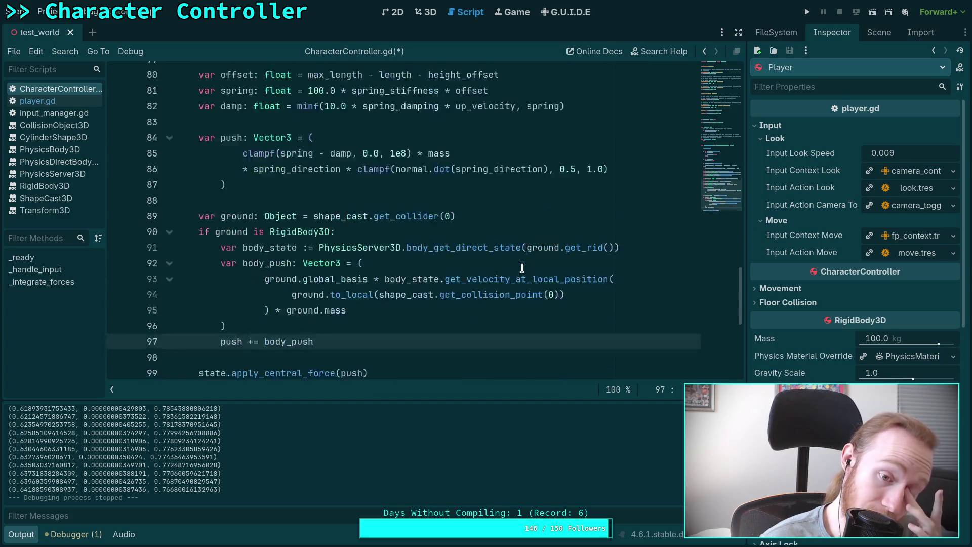
scroll("down", 3)
left_click(653, 212)
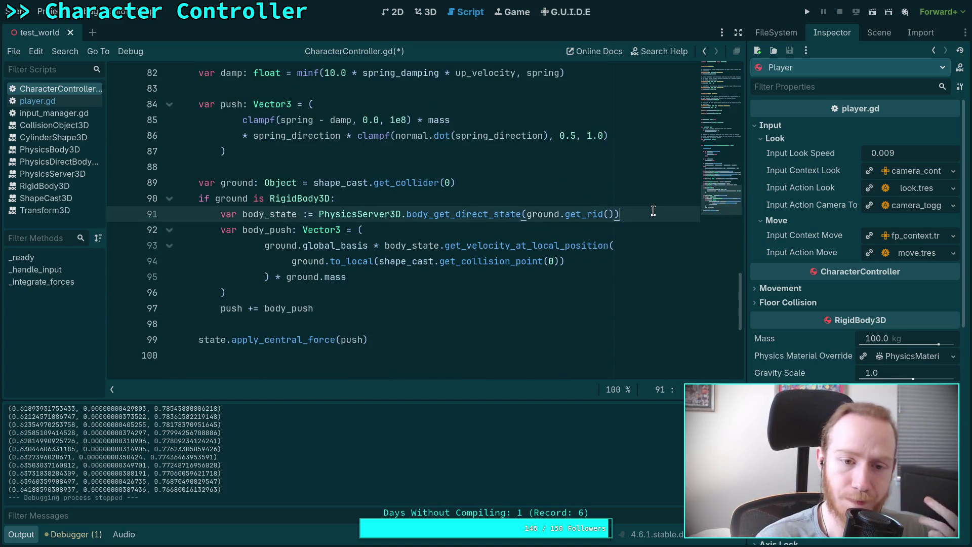
Step: Add a floor_velocity = line below body_state and move the ground velocity expression into it
key("Return")
type("va")
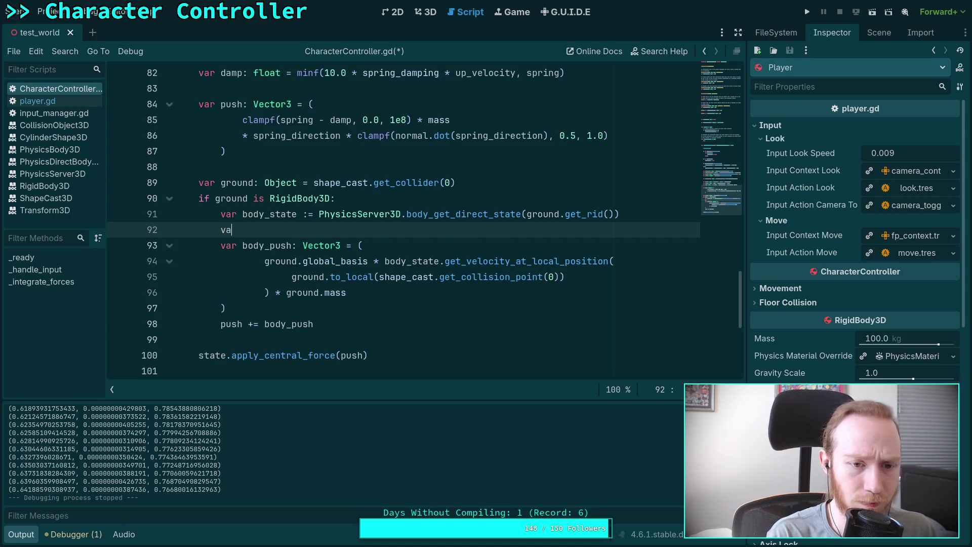
key("BackSpace")
key("BackSpace")
type("floor_")
type("velocity ")
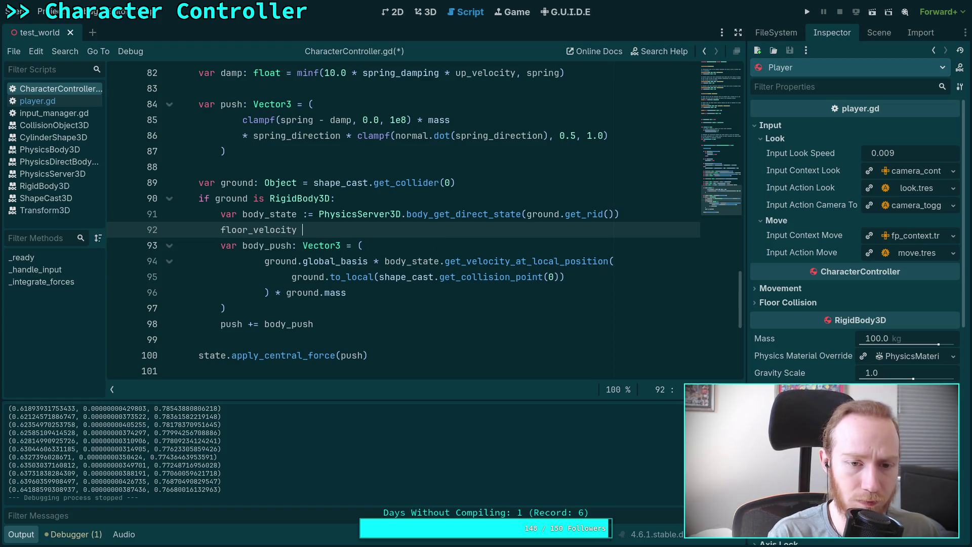
type("=")
key("Escape")
left_click_drag(264, 261, 268, 293)
right_click(278, 291)
left_click(292, 319)
left_click(368, 229)
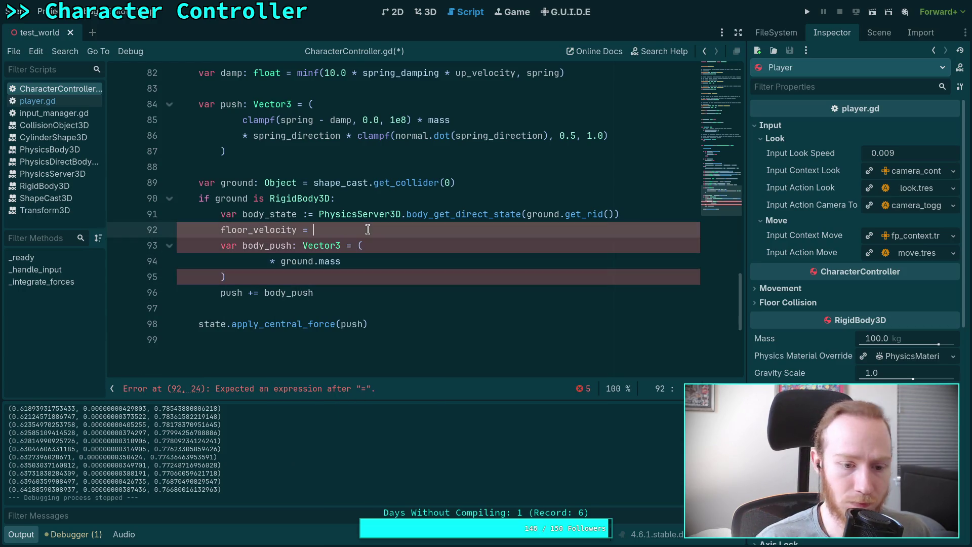
key("ctrl+v")
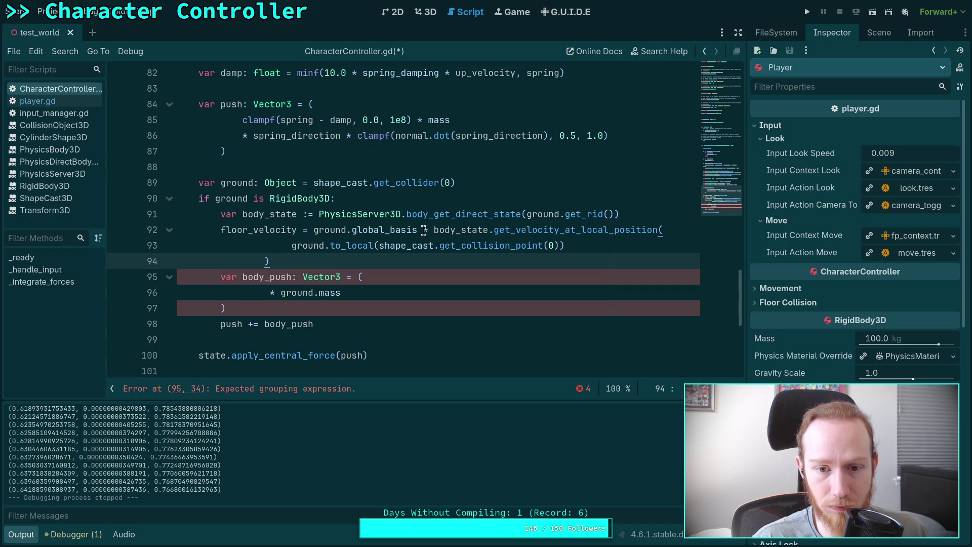
Step: Open a parenthesis before the floor_velocity expression and move the expression onto its own line
left_click(307, 229)
type("(a")
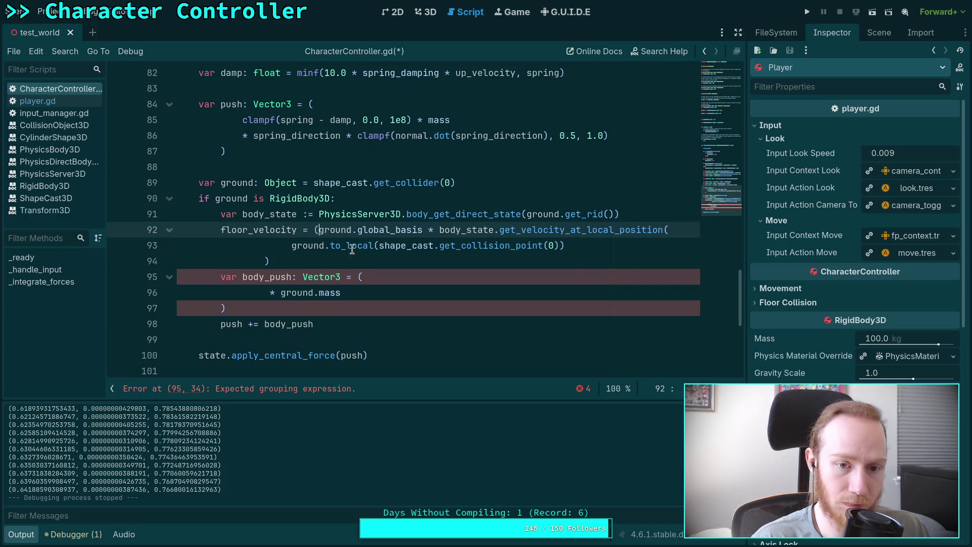
key("Tab")
key("ctrl+v")
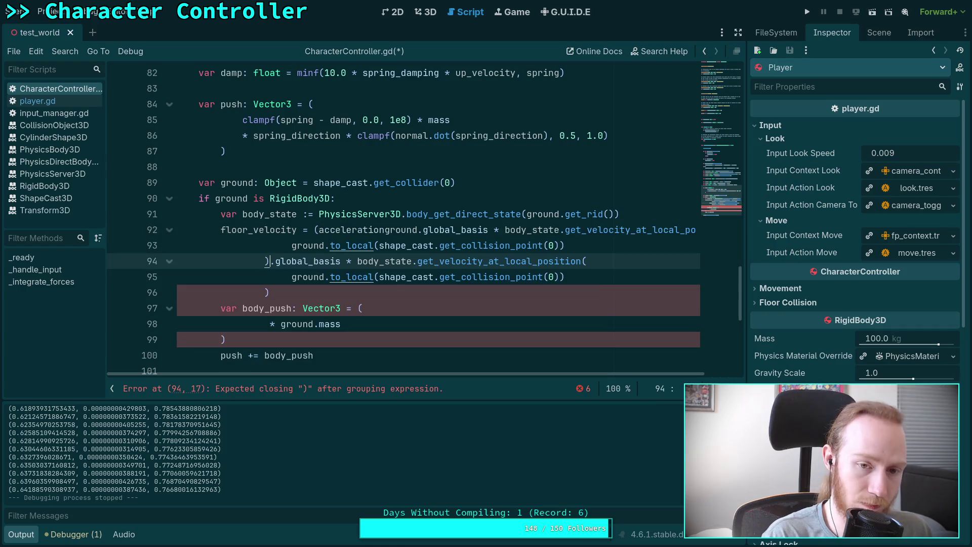
key("ctrl+z")
key("ctrl+z")
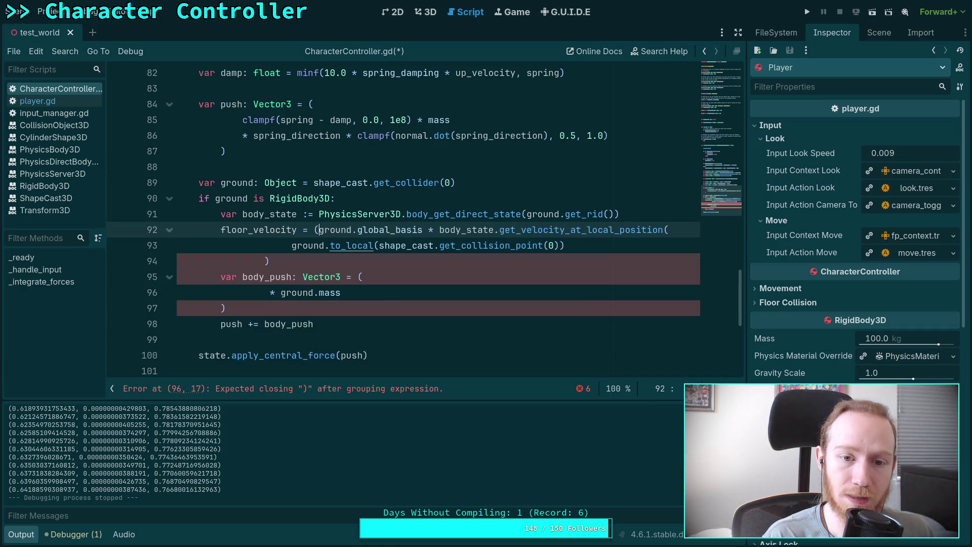
key("Return")
key("Tab")
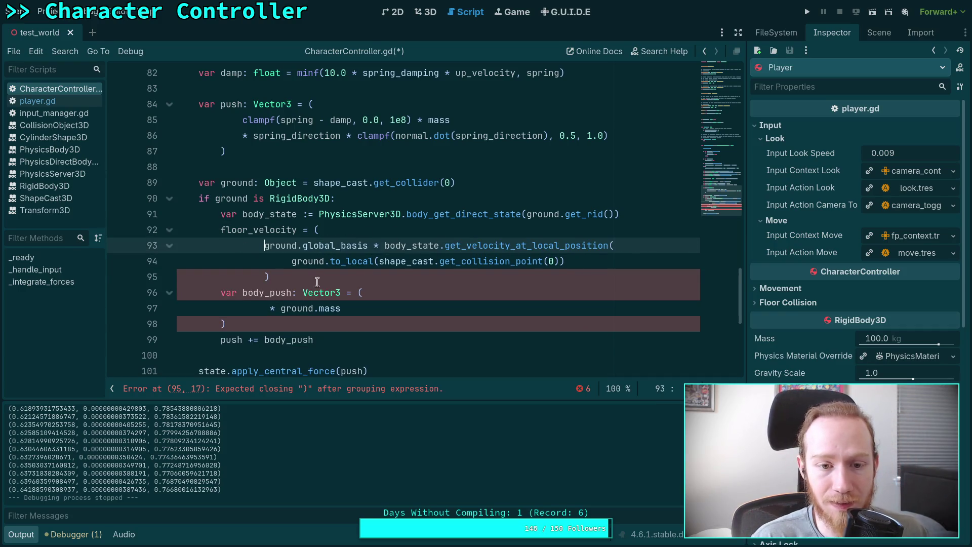
Step: Add a placeholder '(something)' line after the floor_velocity expression
left_click(337, 274)
key("Return")
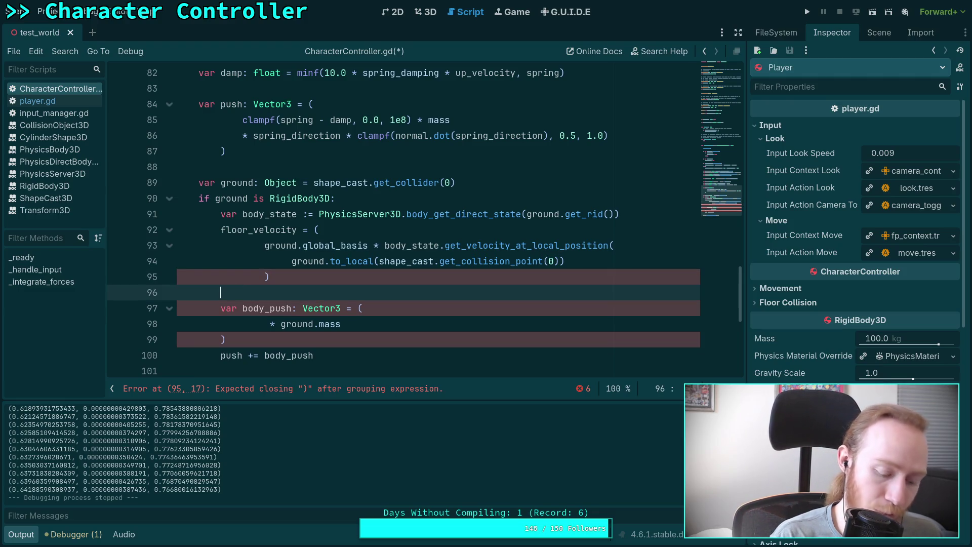
type(")(")
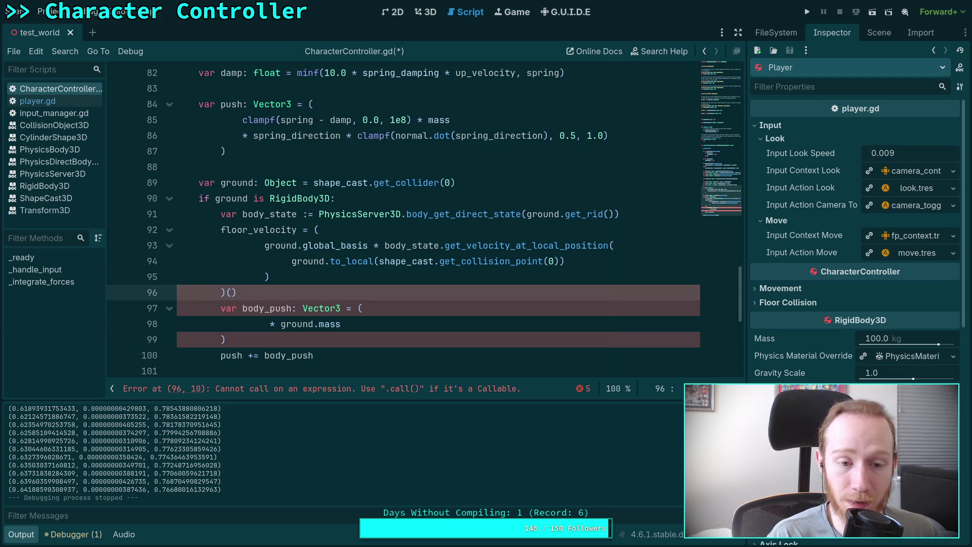
key("Return")
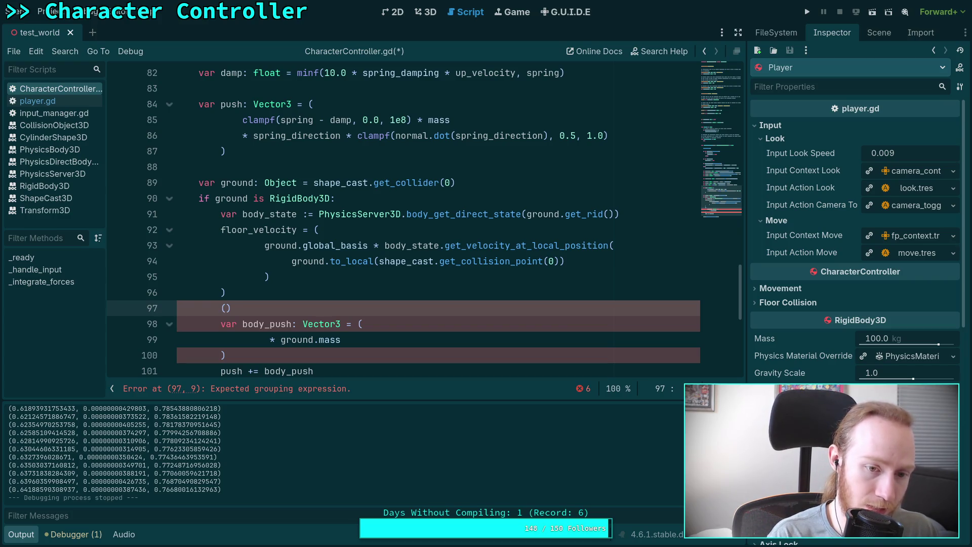
type("someithe")
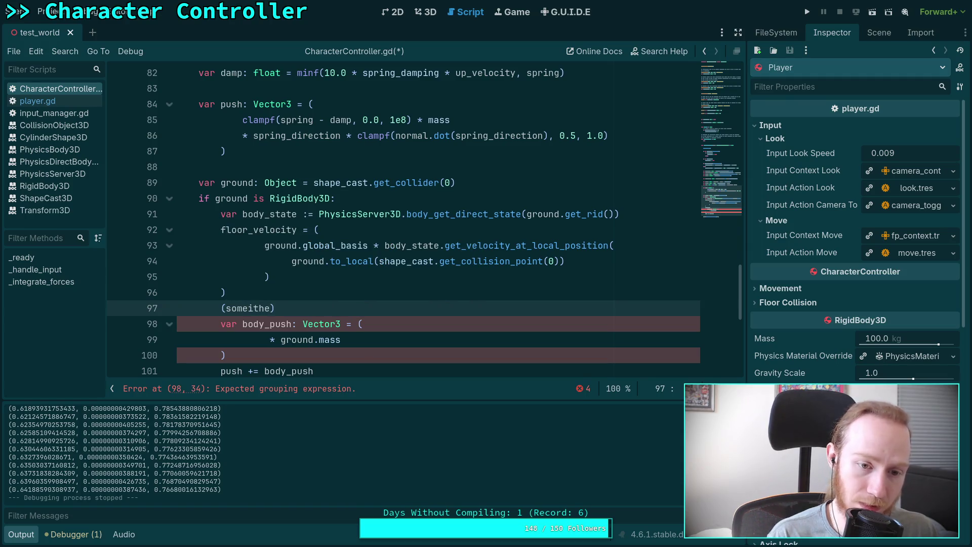
key("BackSpace")
key("BackSpace")
key("BackSpace")
type("thing")
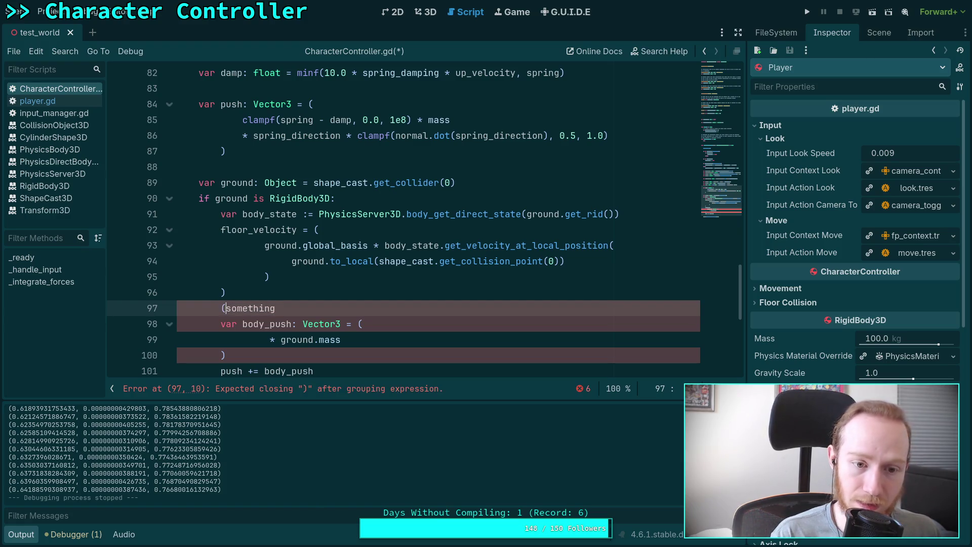
key("Return")
key("BackSpace")
key("BackSpace")
key("BackSpace")
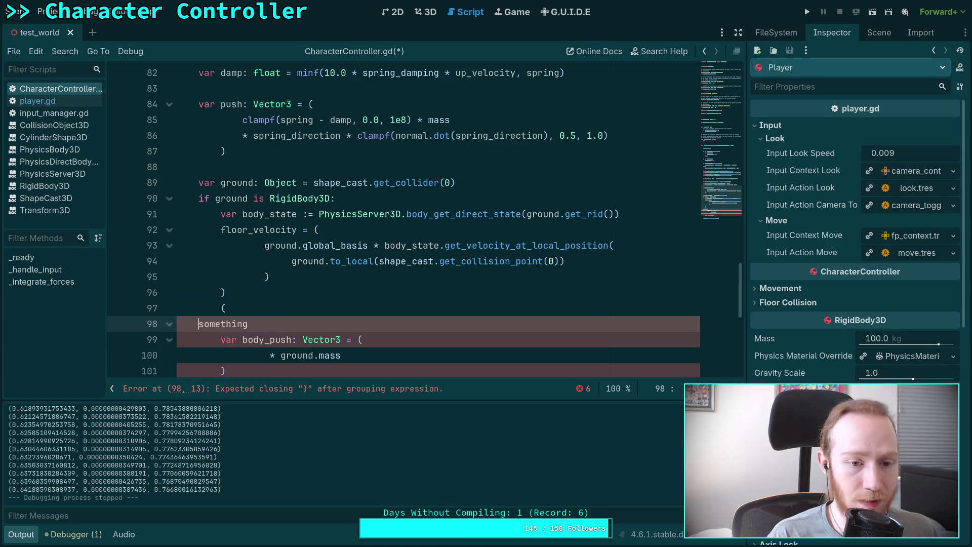
key("BackSpace")
Step: Undo the autocomplete slips in the floor_velocity expression on line 92
double_click(244, 308)
type("(")
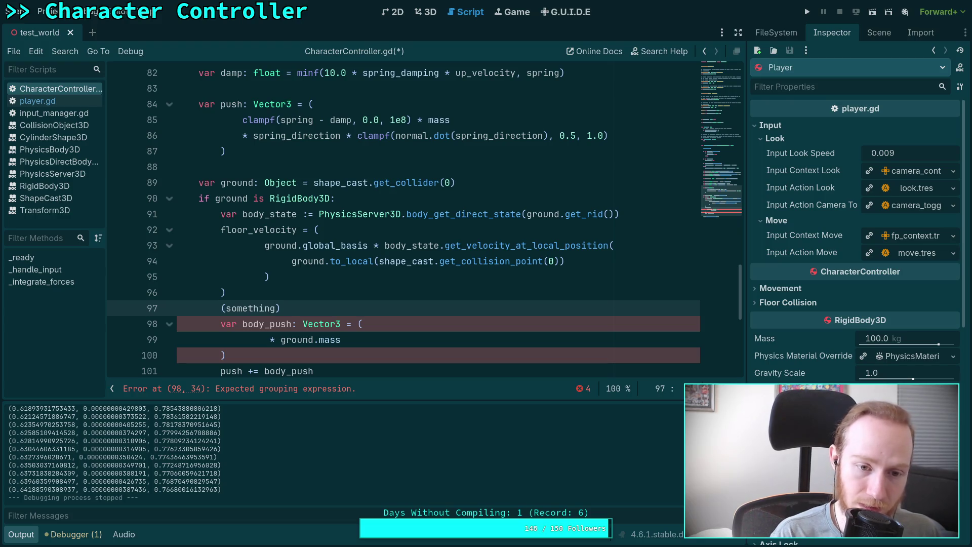
key("ctrl+z")
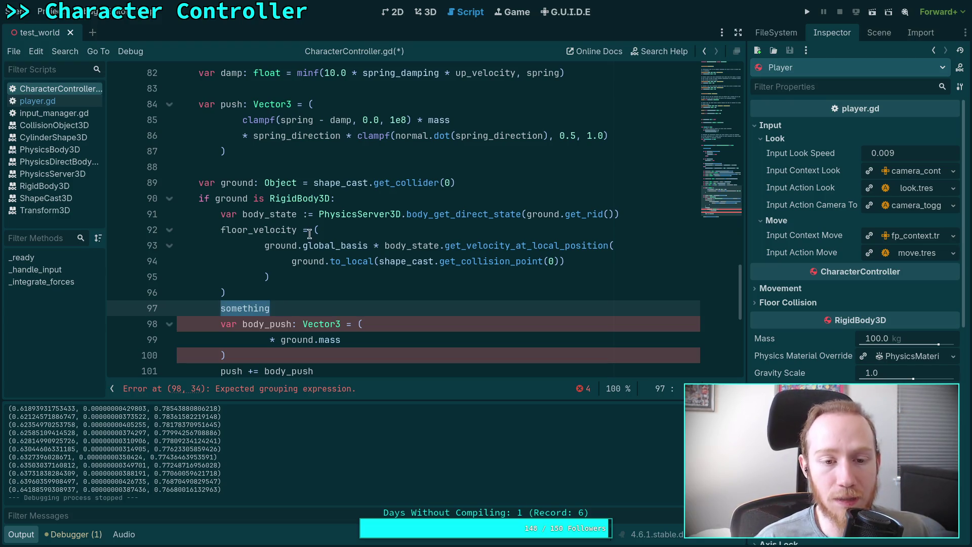
left_click(268, 248)
left_click_drag(268, 248, 322, 230)
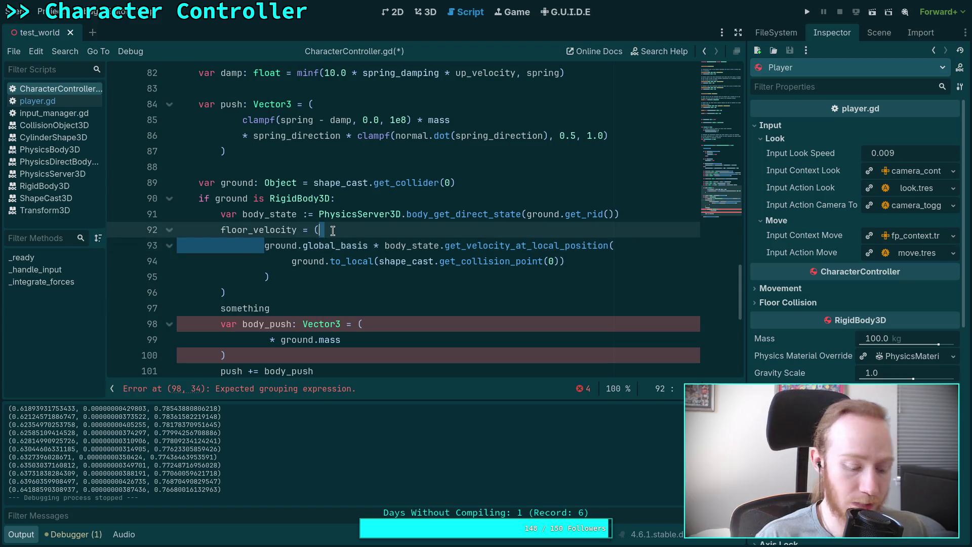
key("BackSpace")
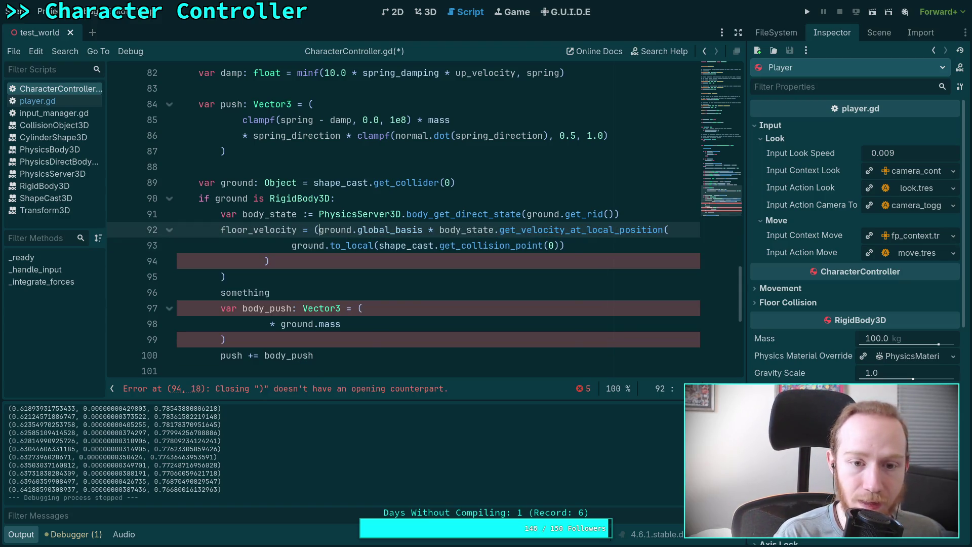
key("ctrl+space")
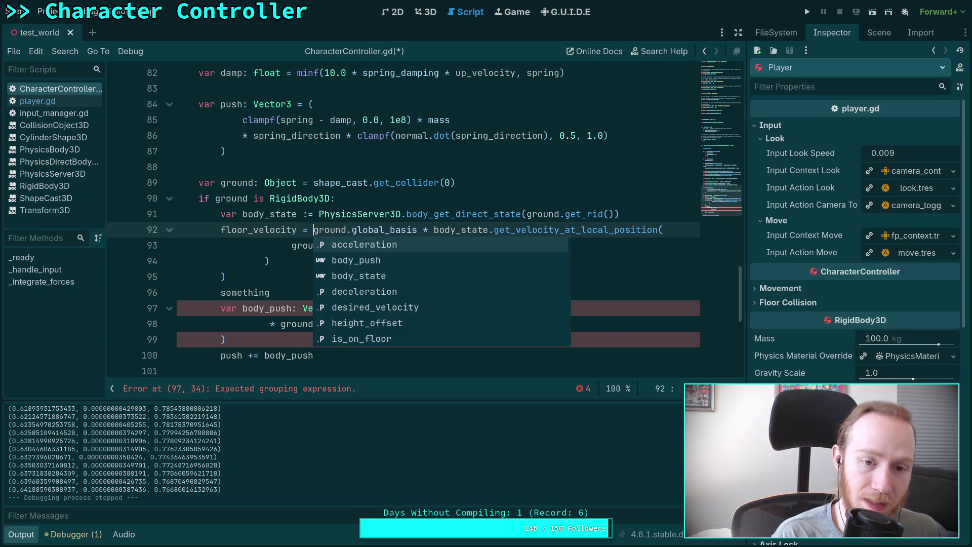
key("Tab")
key("ctrl+z")
key("Return")
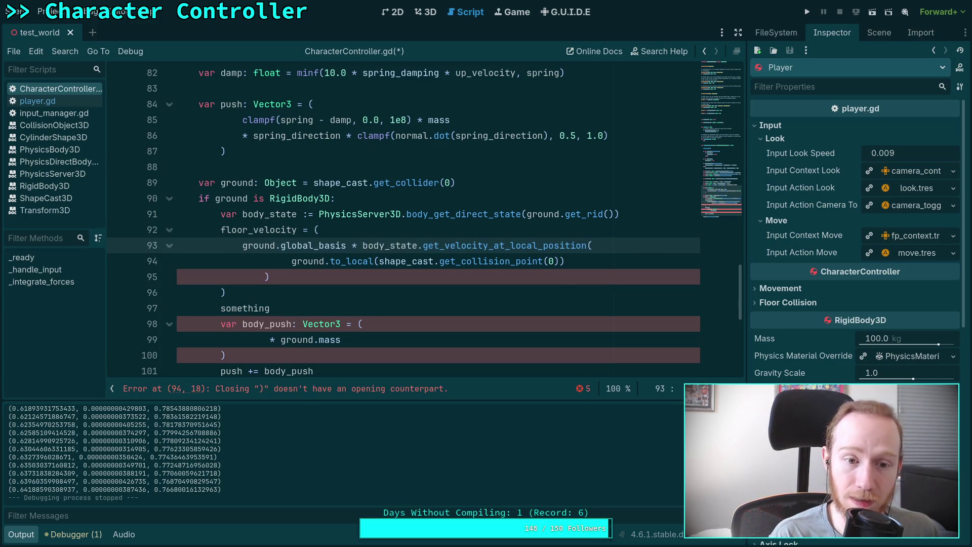
key("BackSpace")
key("BackSpace")
key("BackSpace")
key("ctrl+shift+z")
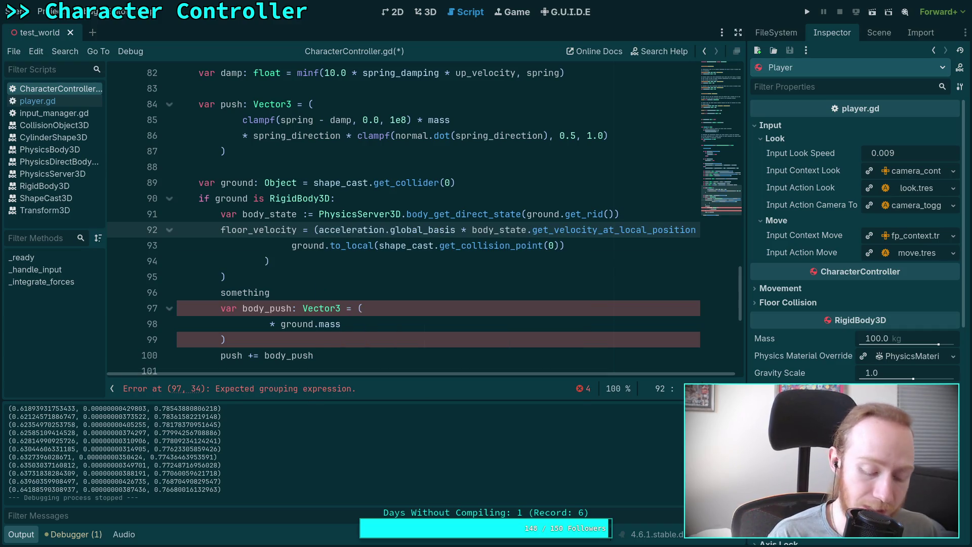
key("ctrl+z")
key("Return")
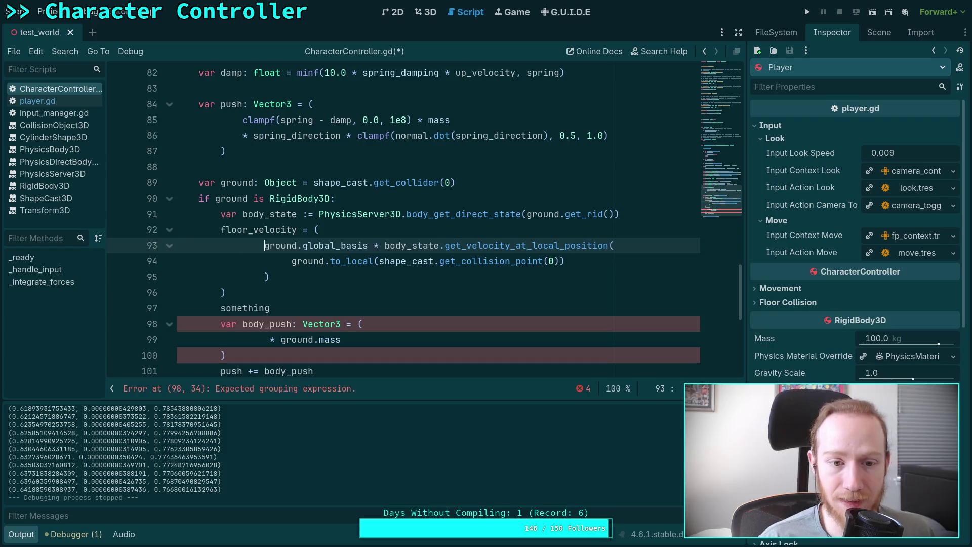
Step: Delete the 'something' line and join body_push into one line: = () * ground.mass
left_click_drag(317, 292, 332, 306)
key("BackSpace")
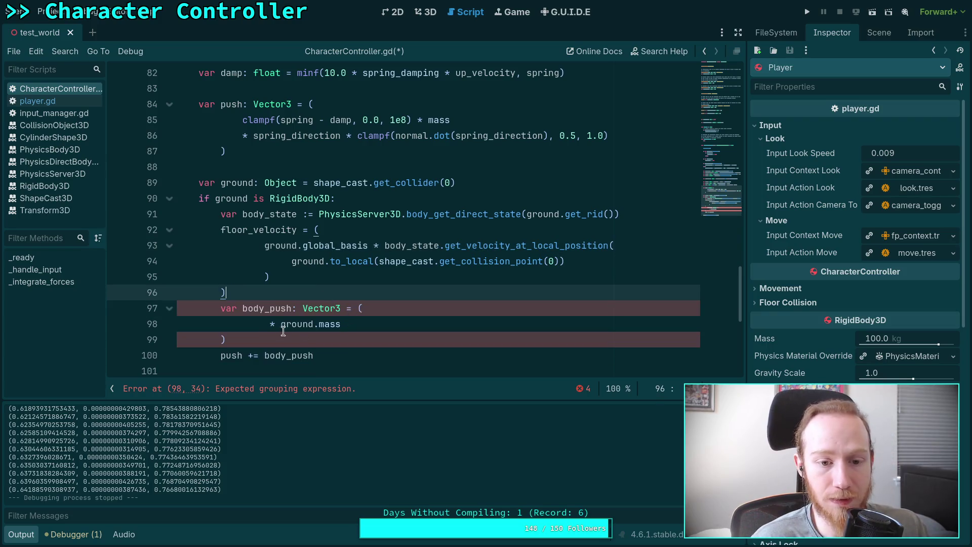
left_click(269, 326)
key("BackSpace")
key("BackSpace")
key("BackSpace")
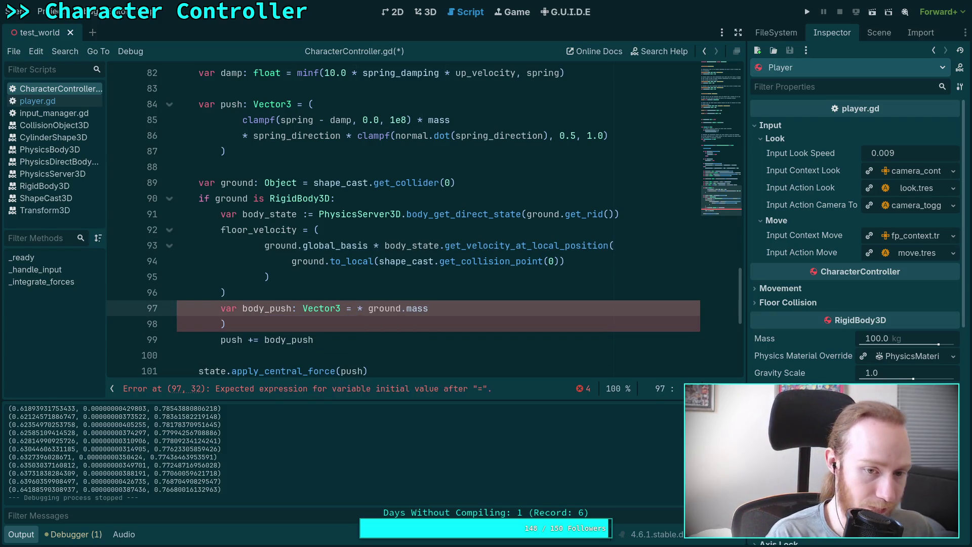
left_click(465, 324)
key("BackSpace")
key("BackSpace")
key("BackSpace")
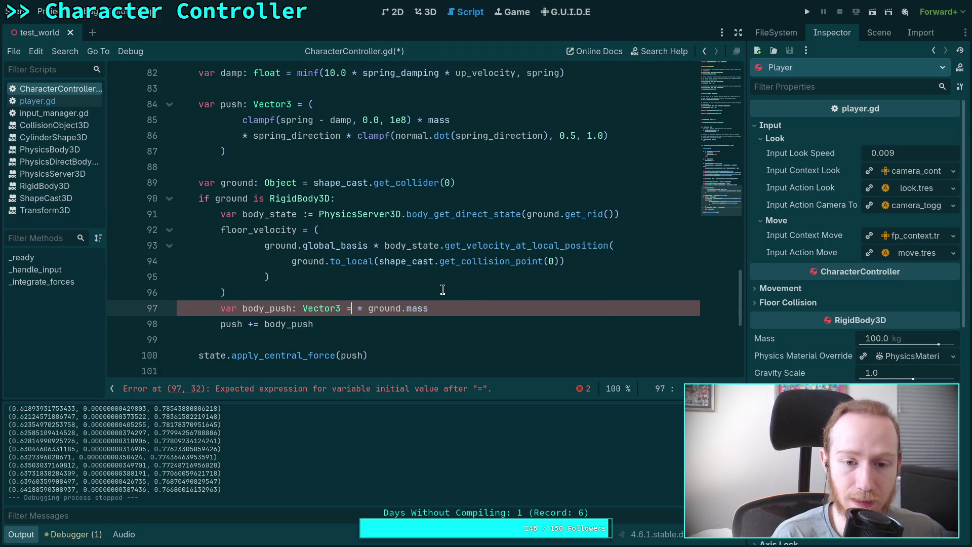
key("ctrl+space")
type("(")
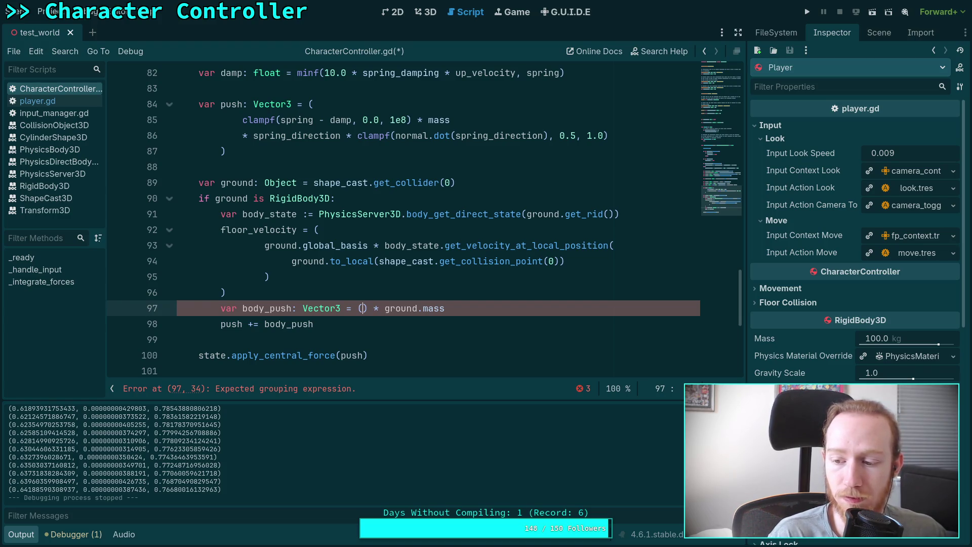
Step: Make body_push (floor_velocity - linear_velocity) * ground.mass
type("flo")
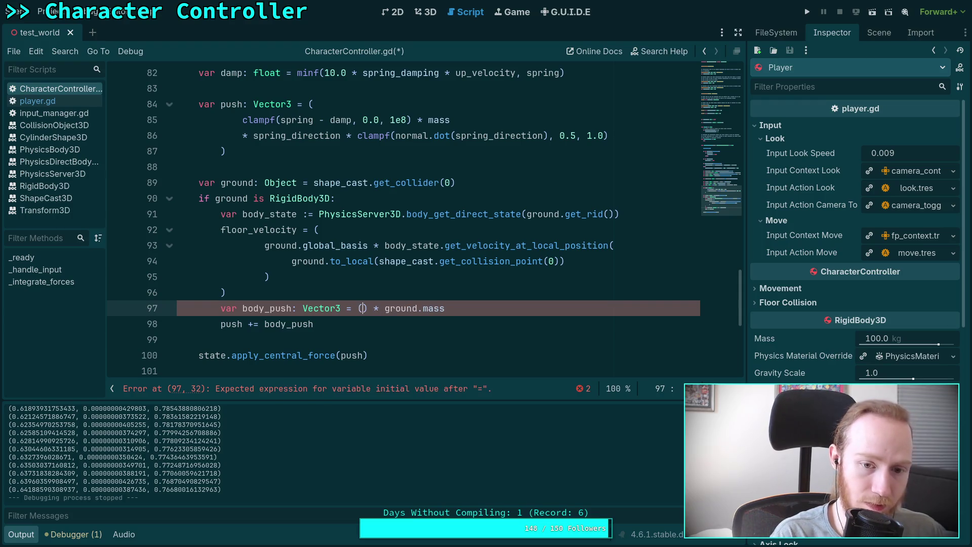
type("or_veloc")
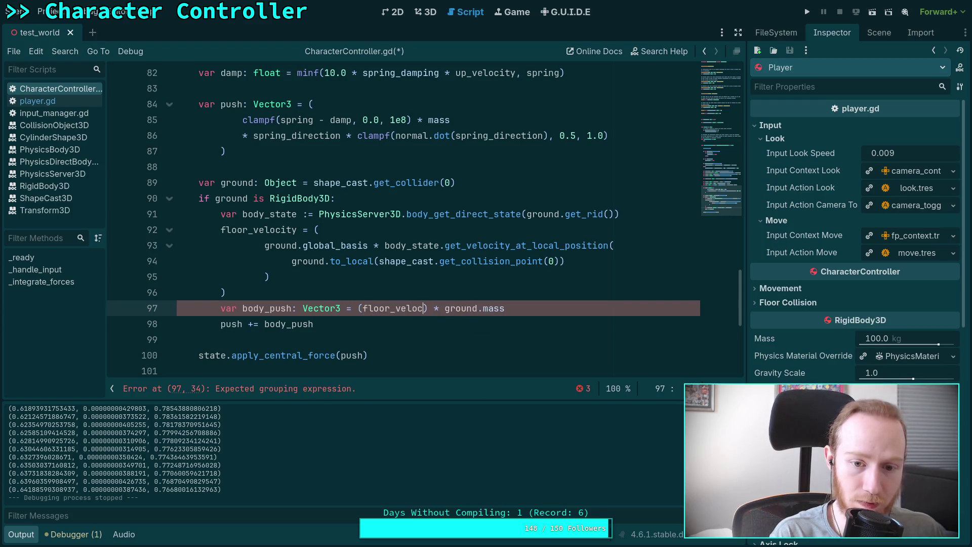
type("ity -")
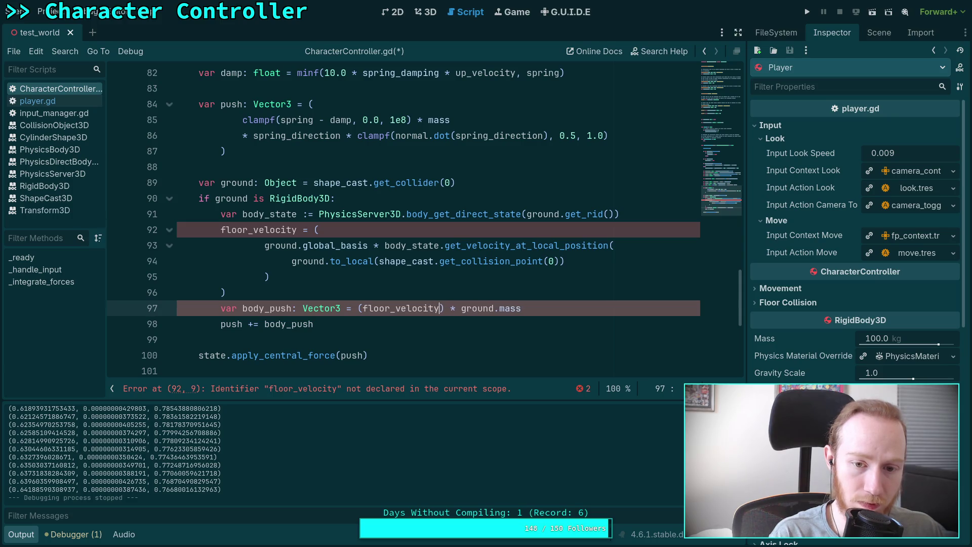
type(" lin")
key("Down")
key("Down")
key("Return")
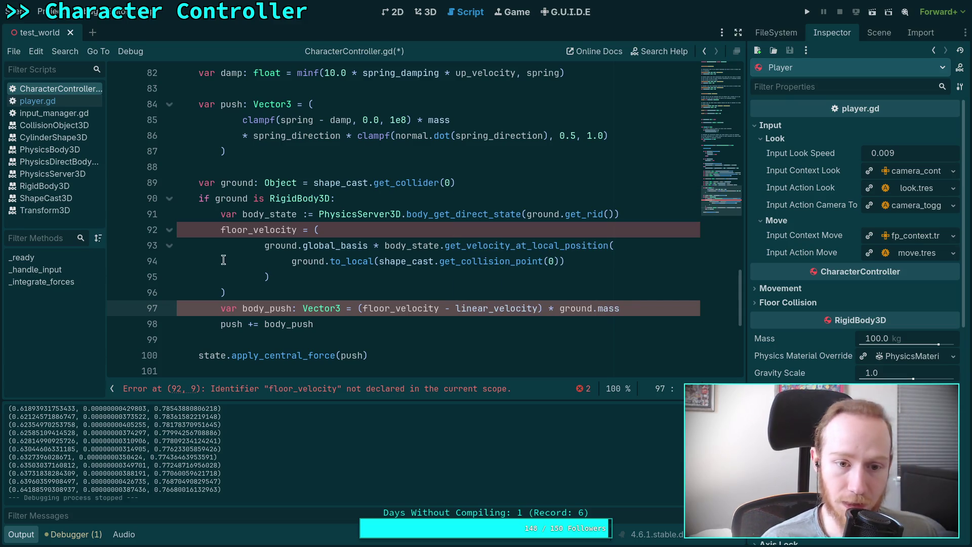
scroll("up", 3)
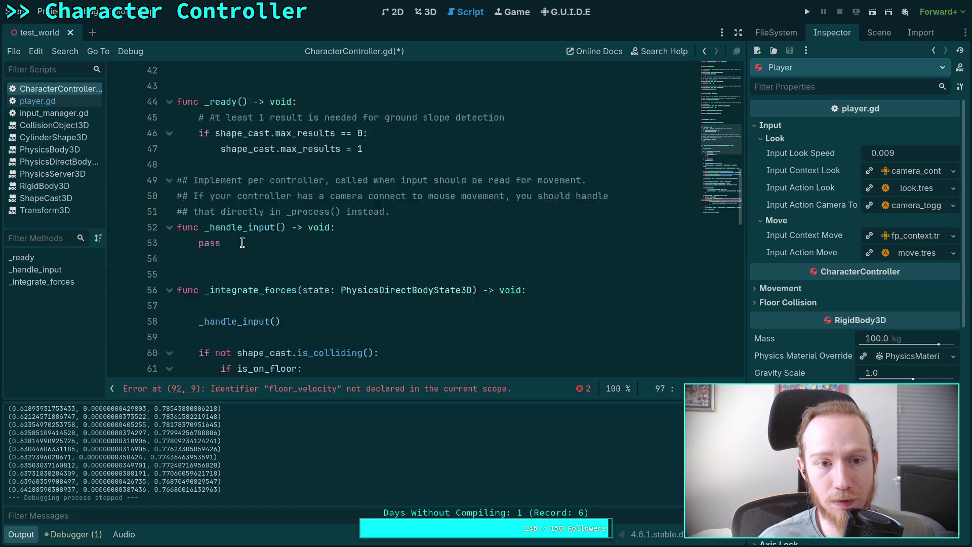
scroll("down", 3)
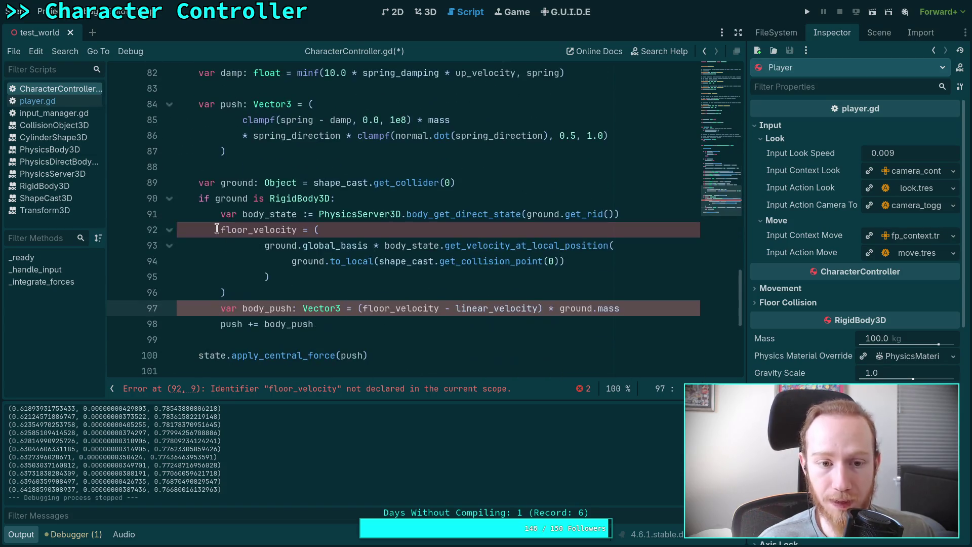
Step: Declare line 92 as 'var floor_velocity: Vector3', save, and run the game
left_click(215, 230)
type("var")
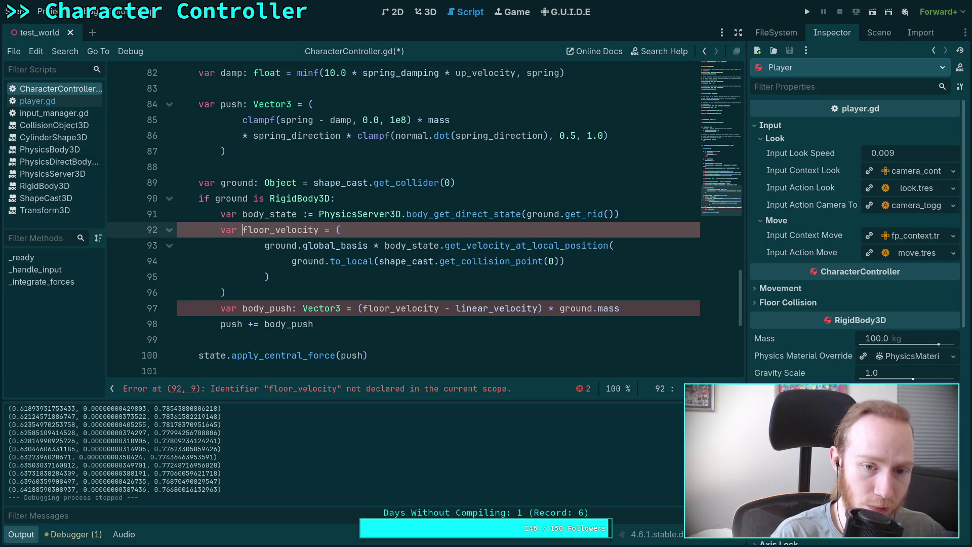
key("ctrl+s")
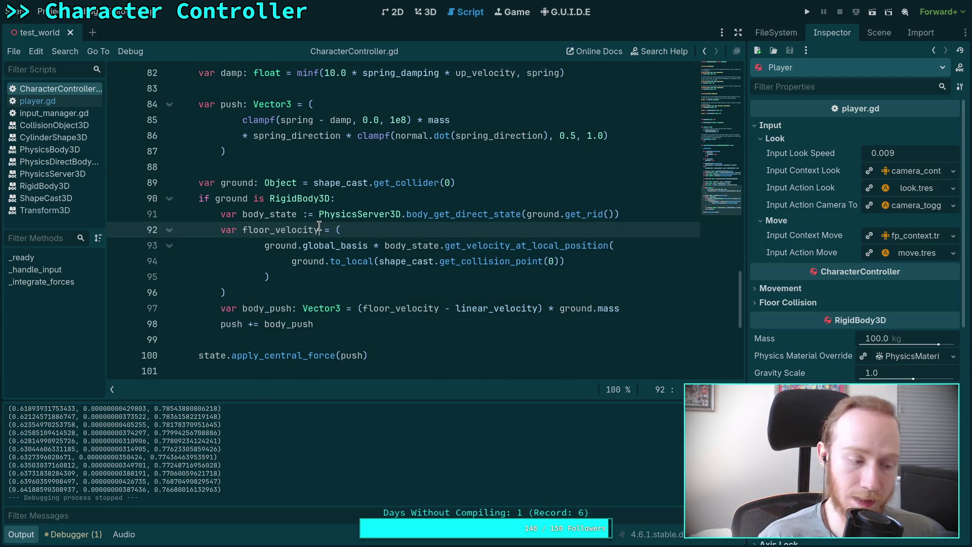
left_click(320, 229)
type(":")
key("BackSpace")
key("BackSpace")
key("BackSpace")
type("ector3")
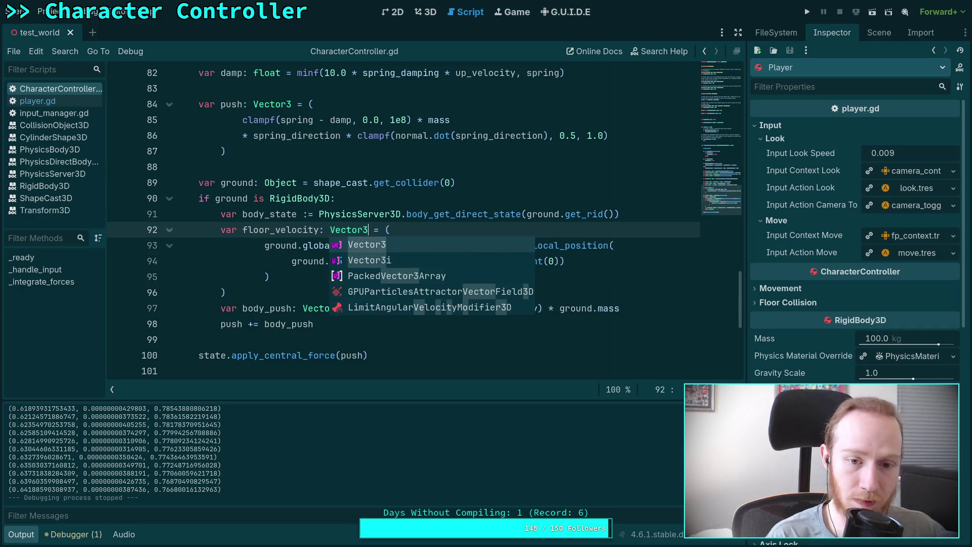
left_click(376, 161)
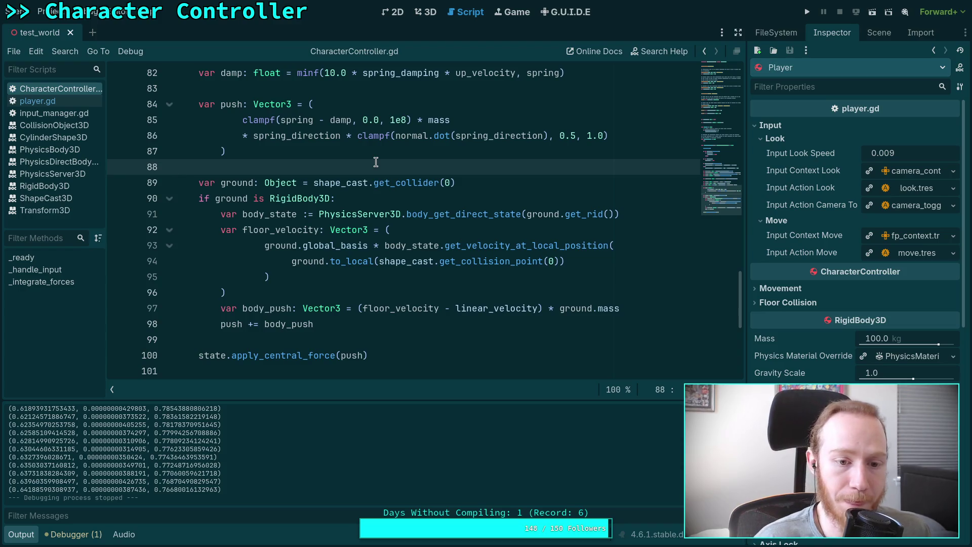
left_click(807, 12)
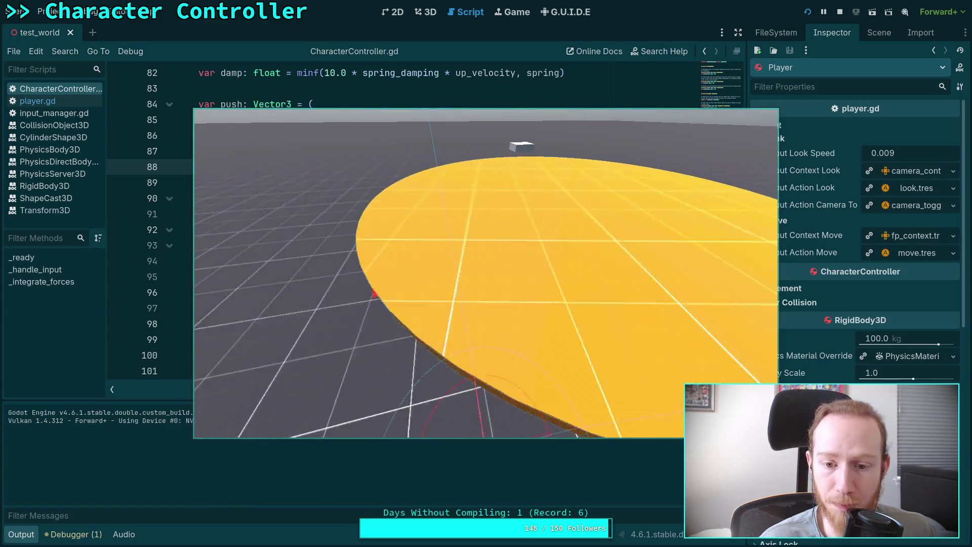
Step: End the moving-platform test run with F8 and return to CharacterController.gd
key("Escape")
key("F8")
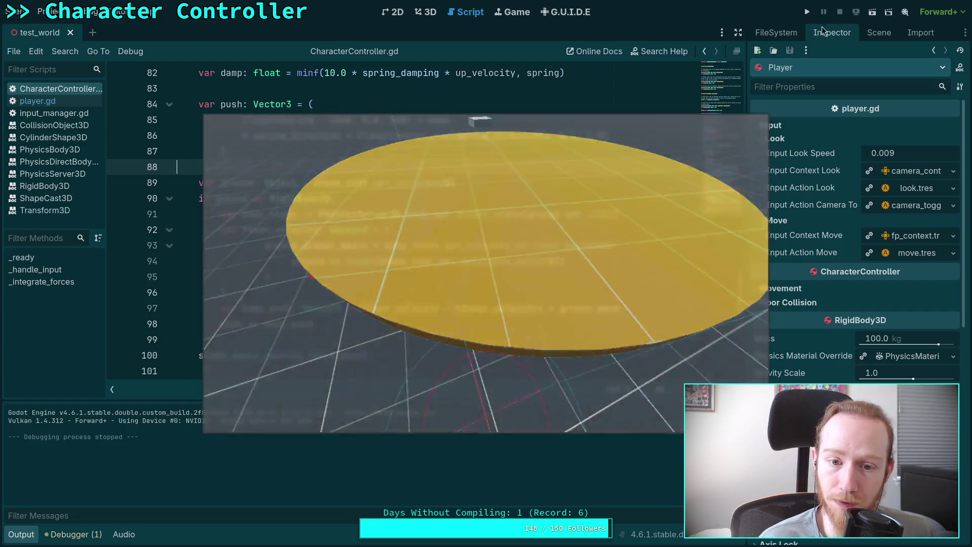
scroll("down", 3)
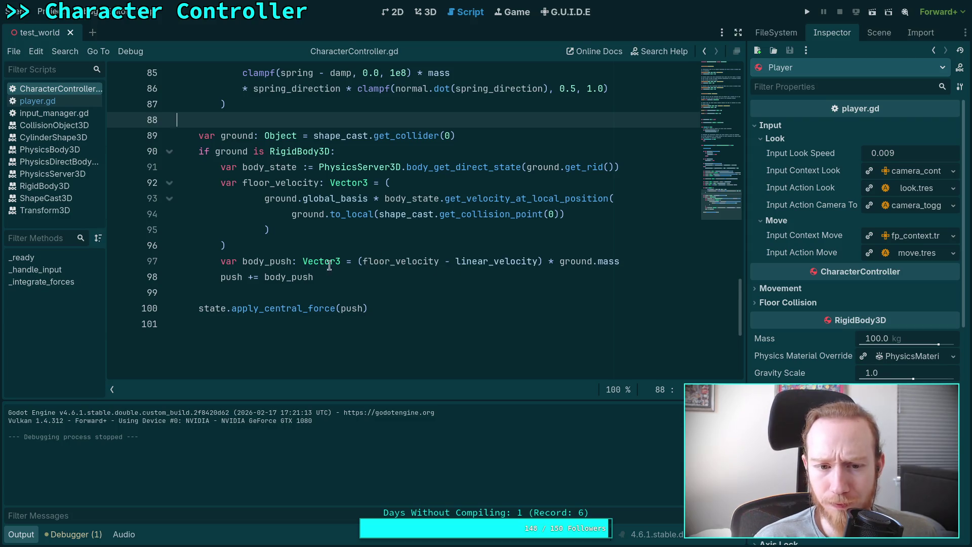
Step: Move state.apply_central_force(push) up to line 88, above the ground check, and select line 99's body_push parts
scroll("up", 3)
scroll("up", 3)
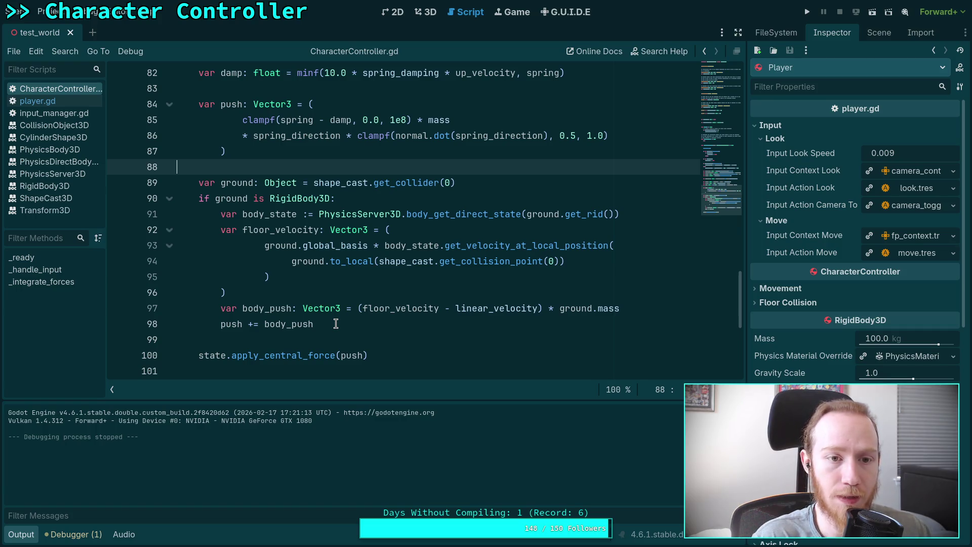
left_click(319, 354)
key("alt+Up")
key("alt+Up")
key("alt+Up")
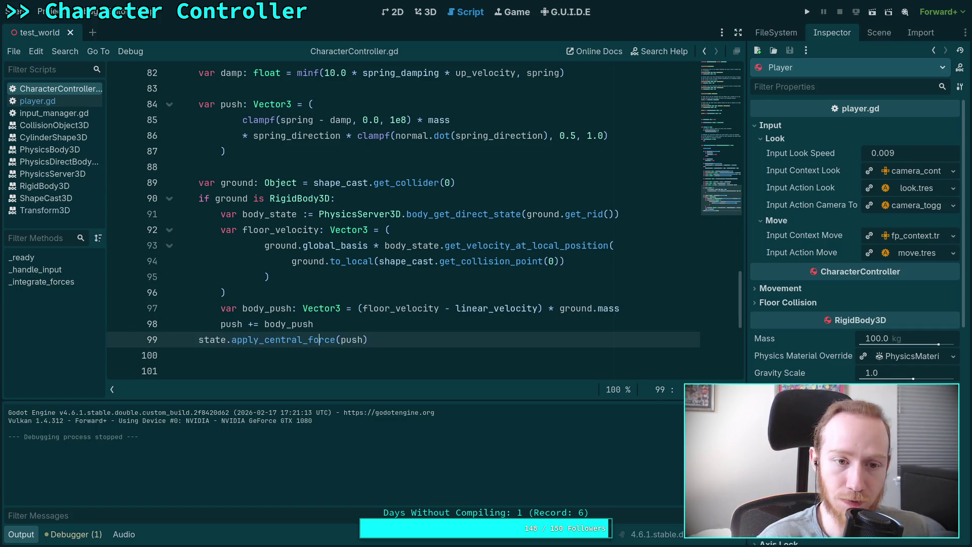
left_click(261, 152)
key("Return")
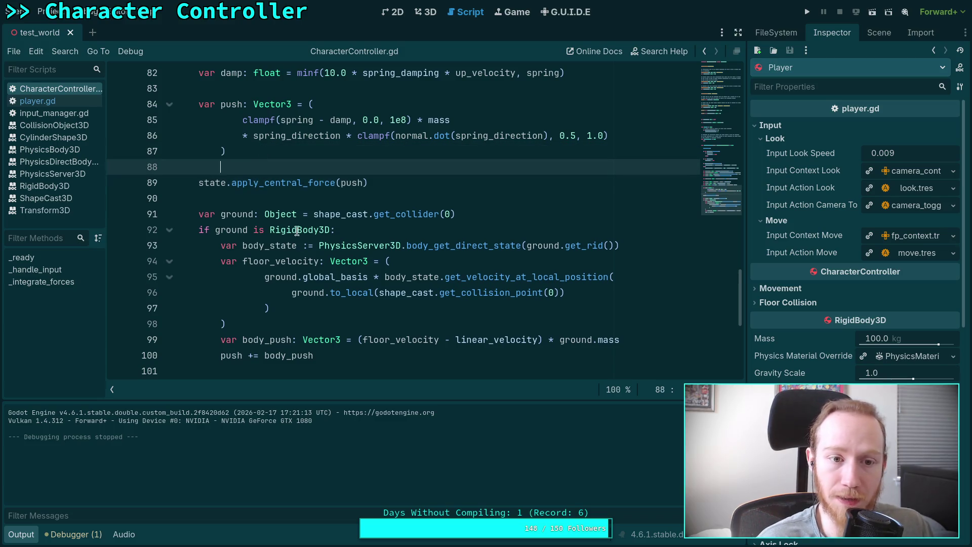
key("BackSpace")
key("BackSpace")
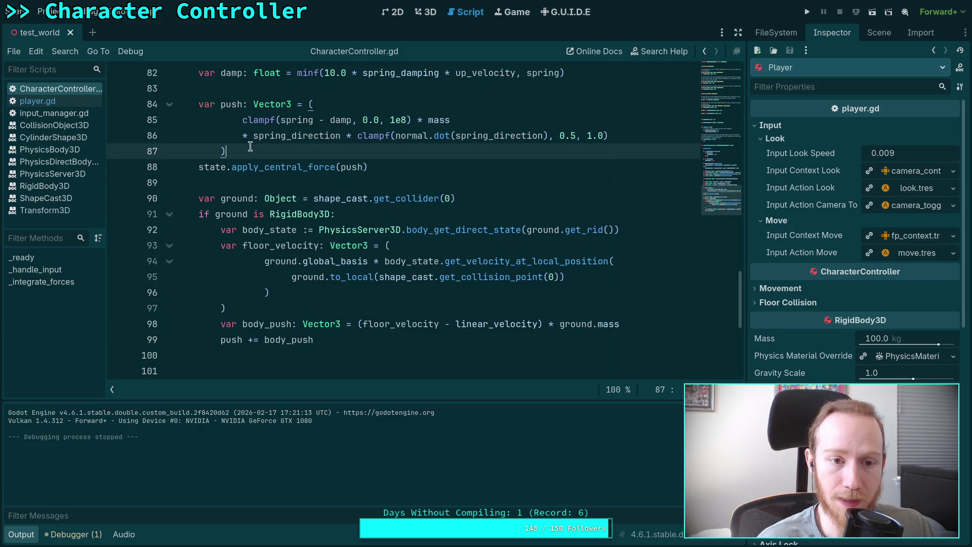
key("Return")
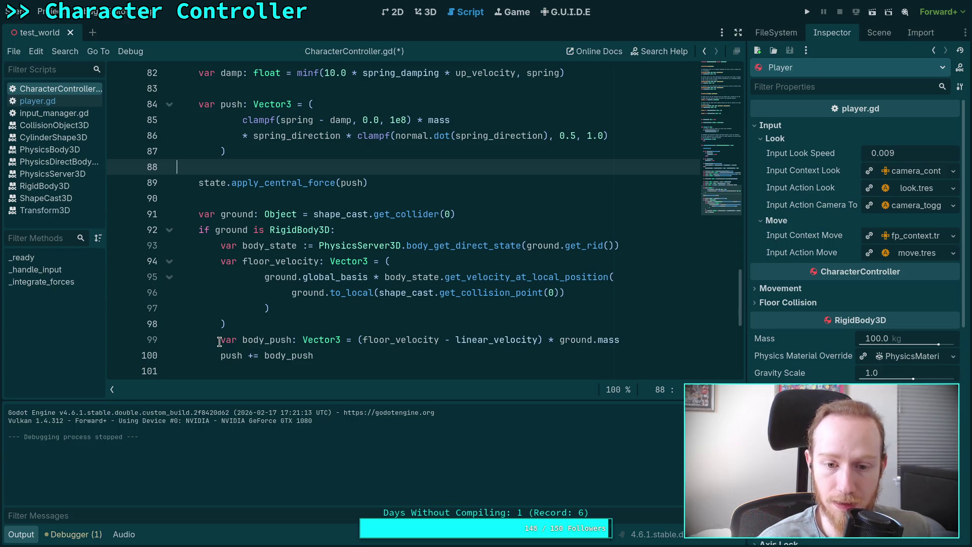
left_click_drag(220, 339, 341, 339)
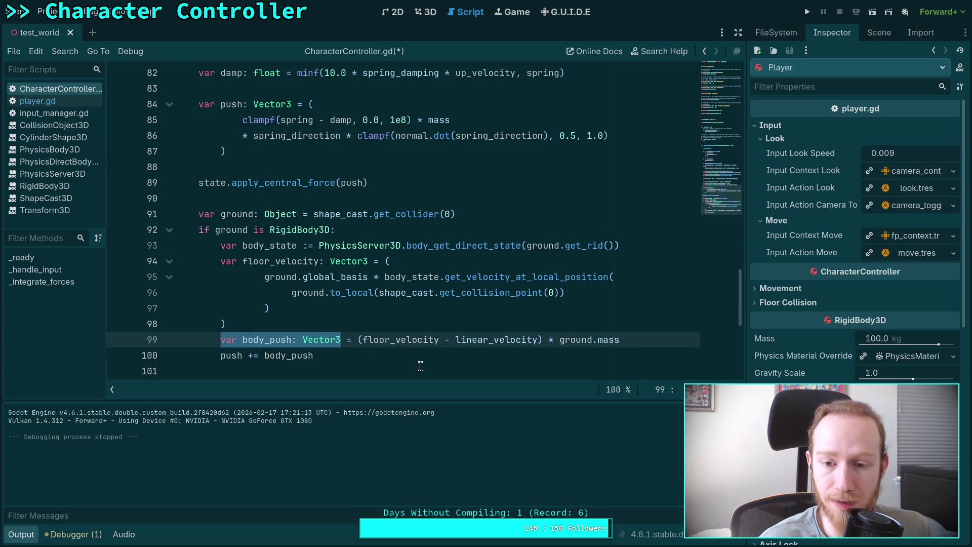
left_click_drag(544, 340, 622, 339)
Step: Rewrite line 99 as linear_velocity += (floor_velocity - linear_velocity) and delete the push += body_push line
key("BackSpace")
left_click_drag(221, 339, 341, 340)
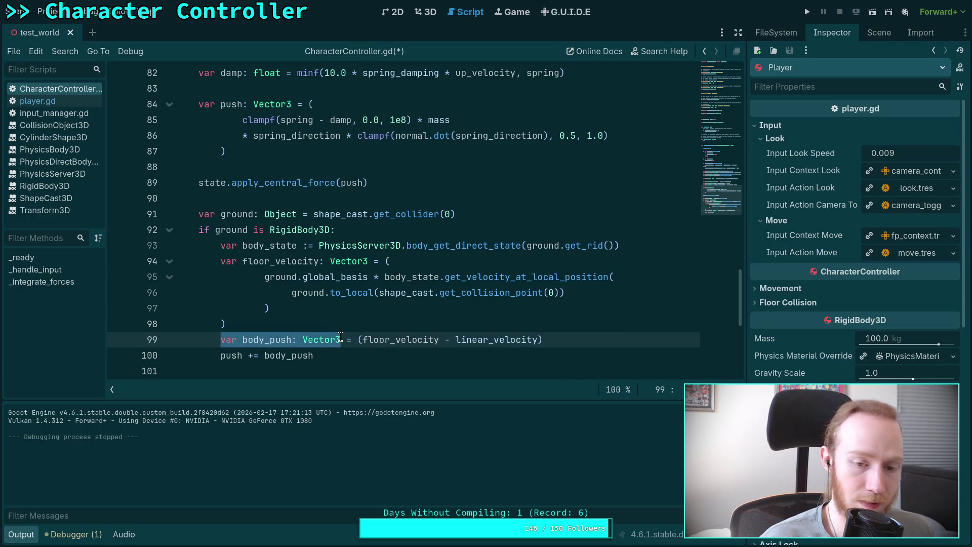
type("linear_")
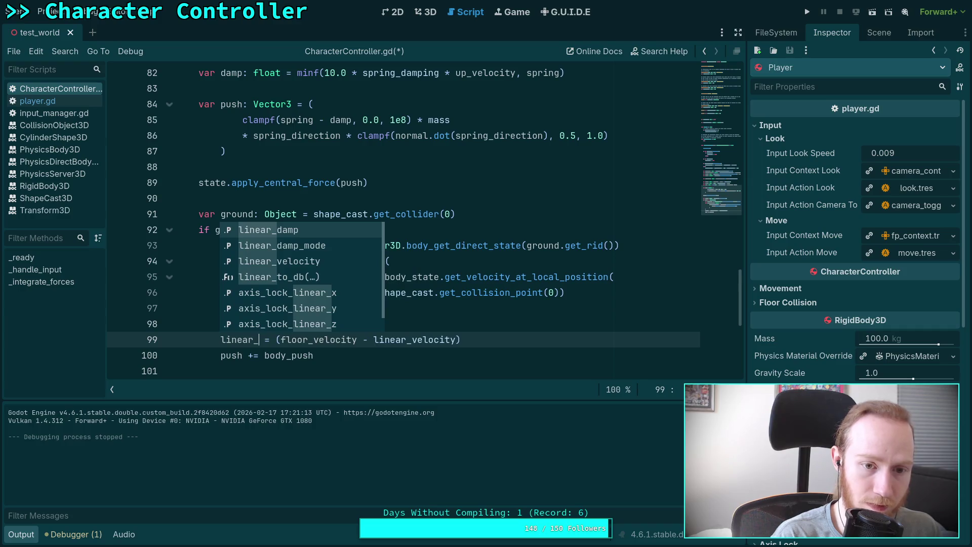
key("Down")
key("Down")
key("Return")
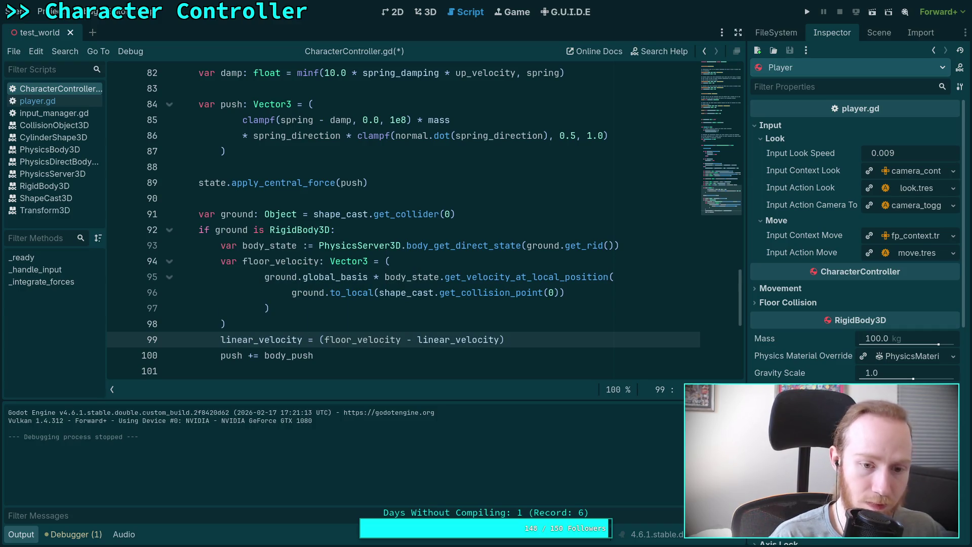
key("Right")
type("+")
left_click_drag(400, 355, 578, 342)
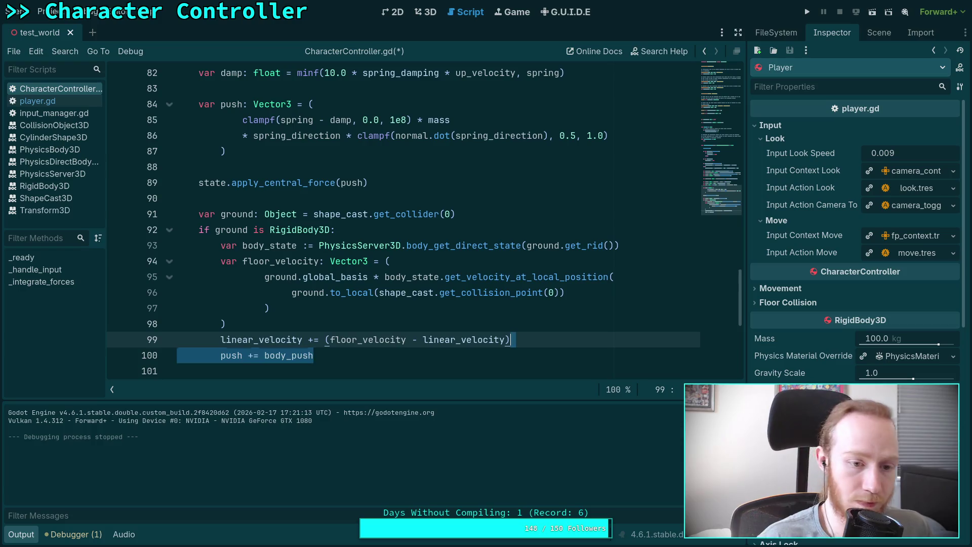
key("Delete")
Step: Save CharacterController.gd, test-run the game, then stop it
key("ctrl+s")
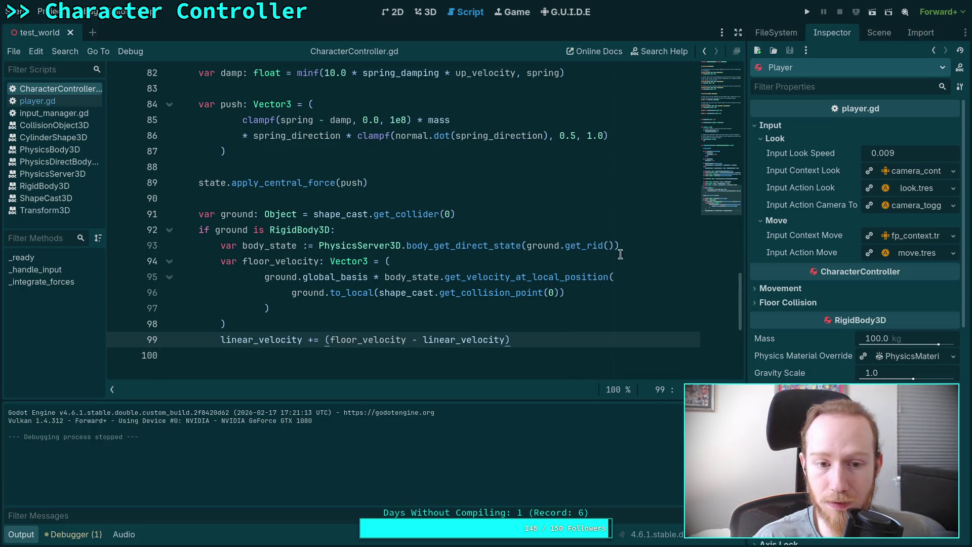
left_click(807, 12)
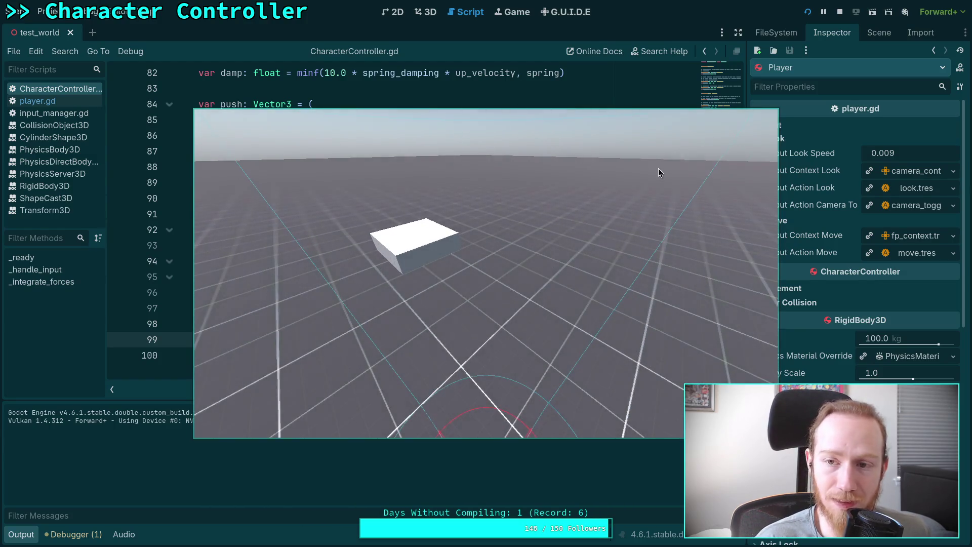
key("F8")
scroll("down", 3)
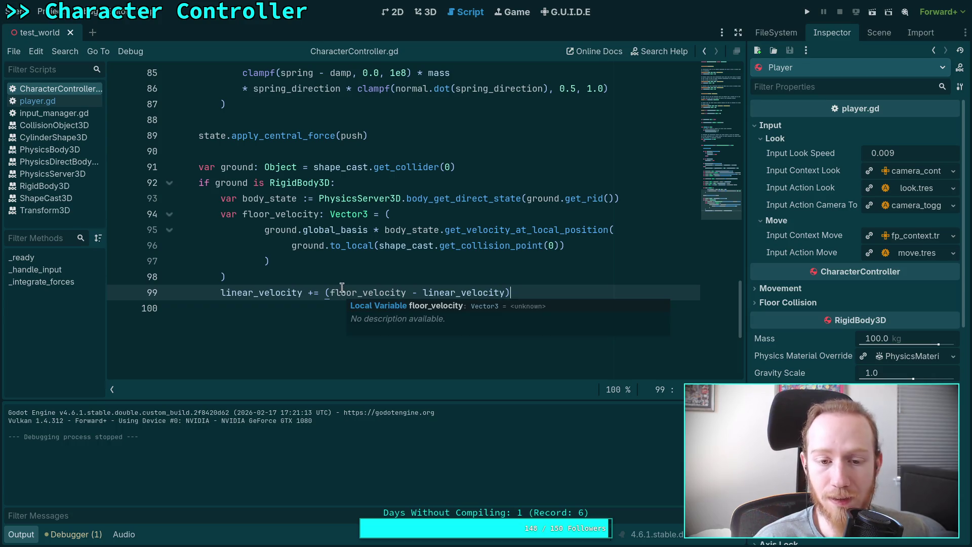
double_click(268, 292)
scroll("up", 3)
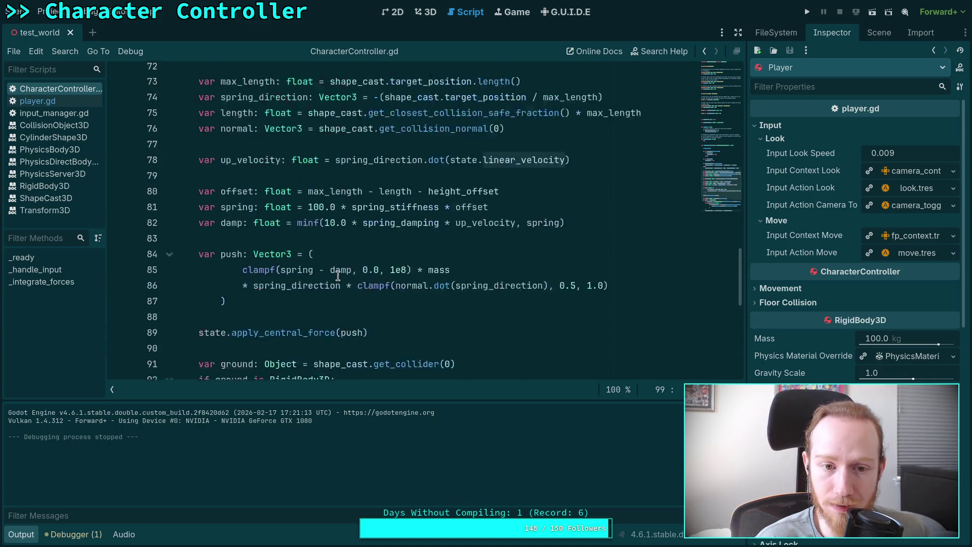
scroll("down", 3)
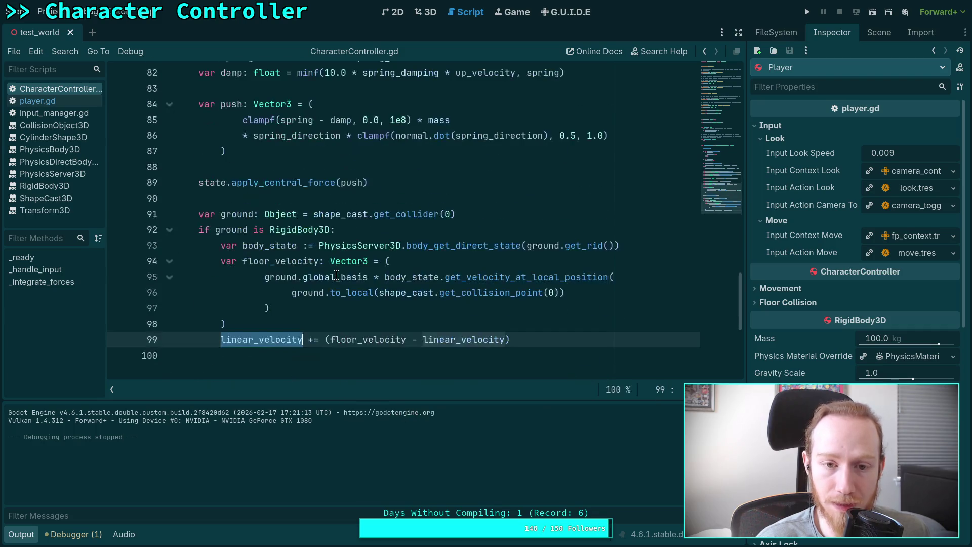
scroll("down", 3)
scroll("up", 3)
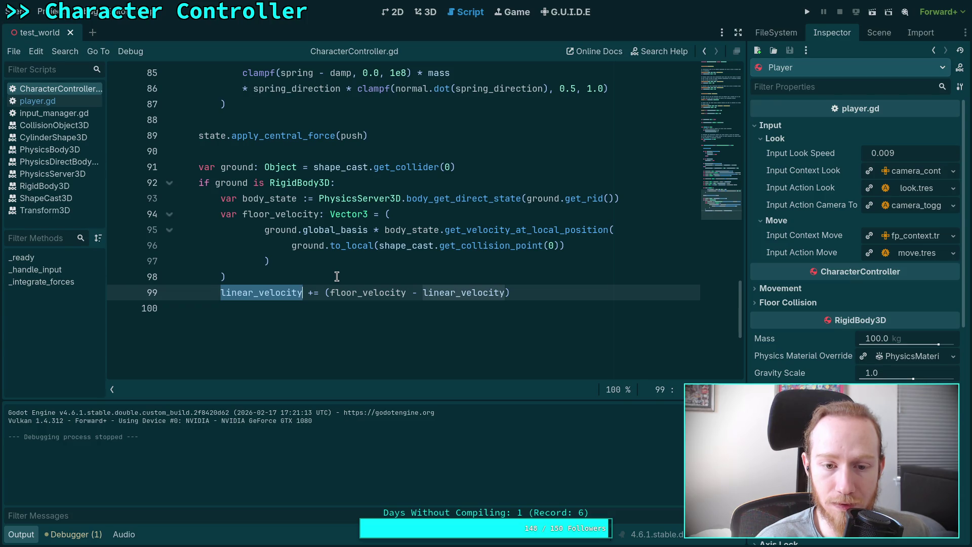
left_click_drag(333, 292, 408, 299)
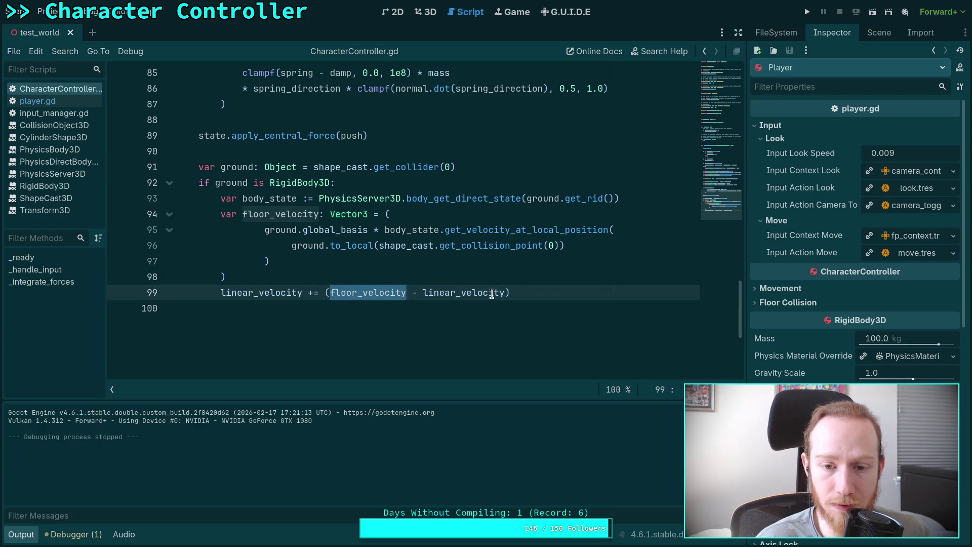
left_click(809, 16)
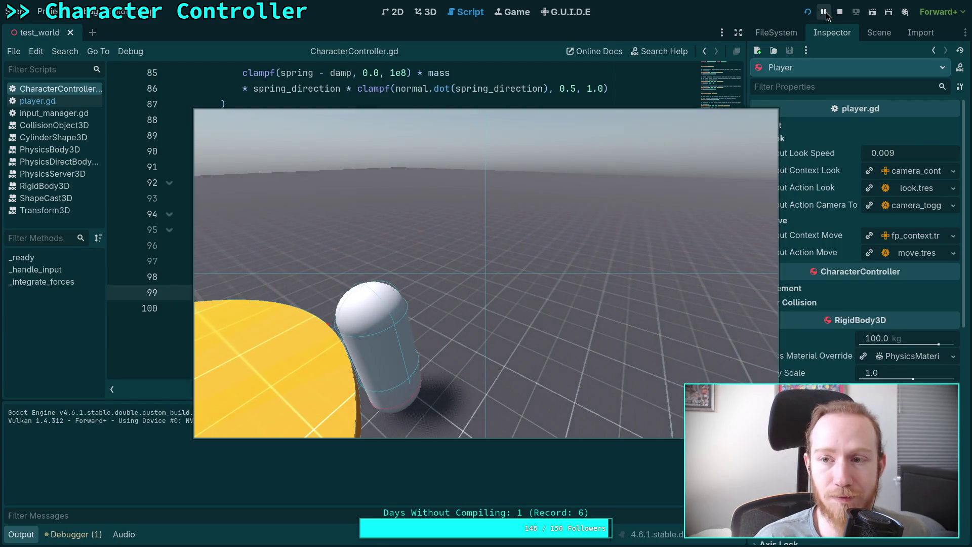
left_click(838, 12)
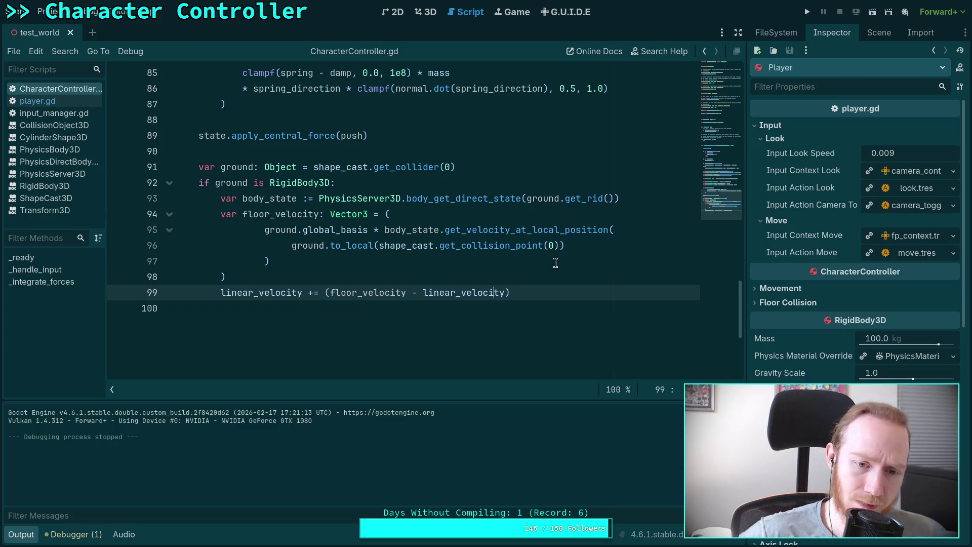
left_click(313, 292)
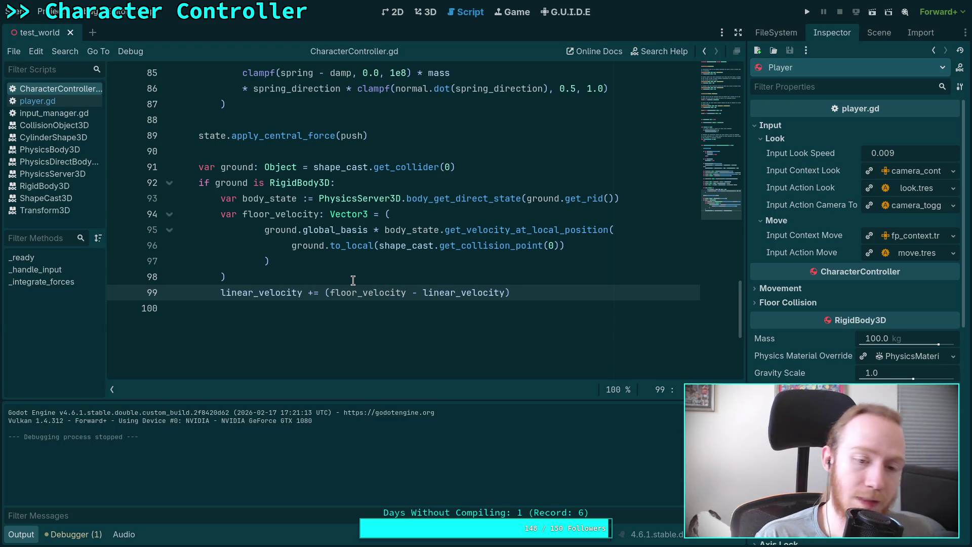
left_click(369, 278)
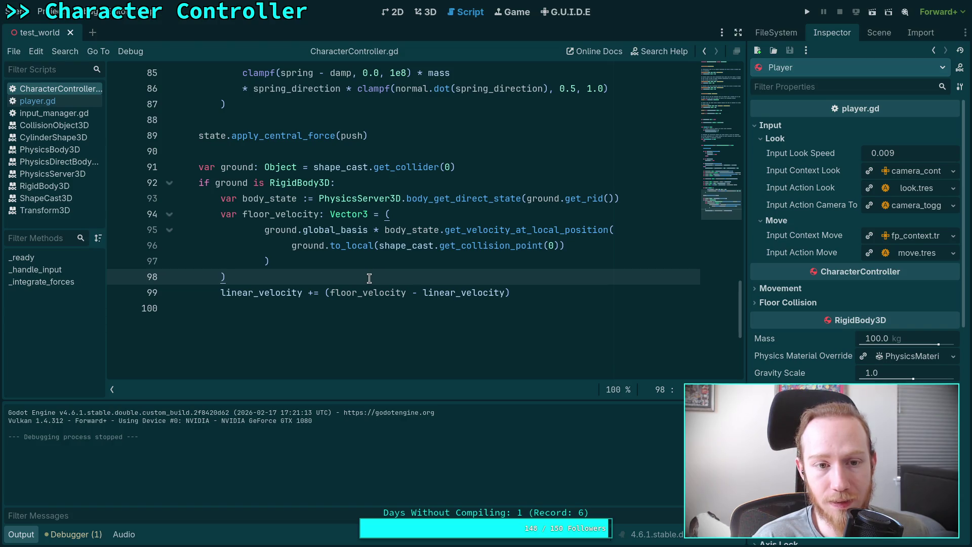
left_click_drag(369, 136, 195, 135)
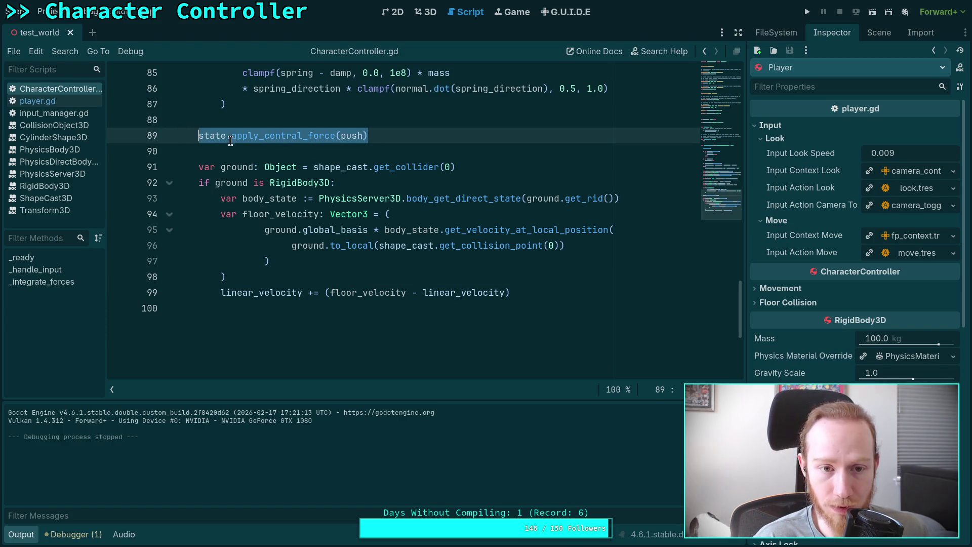
Step: Prefix the first linear_velocity on line 99 with state. and save the script
scroll("up", 3)
scroll("down", 3)
left_click(221, 245)
type("state.")
key("Escape")
key("ctrl+s")
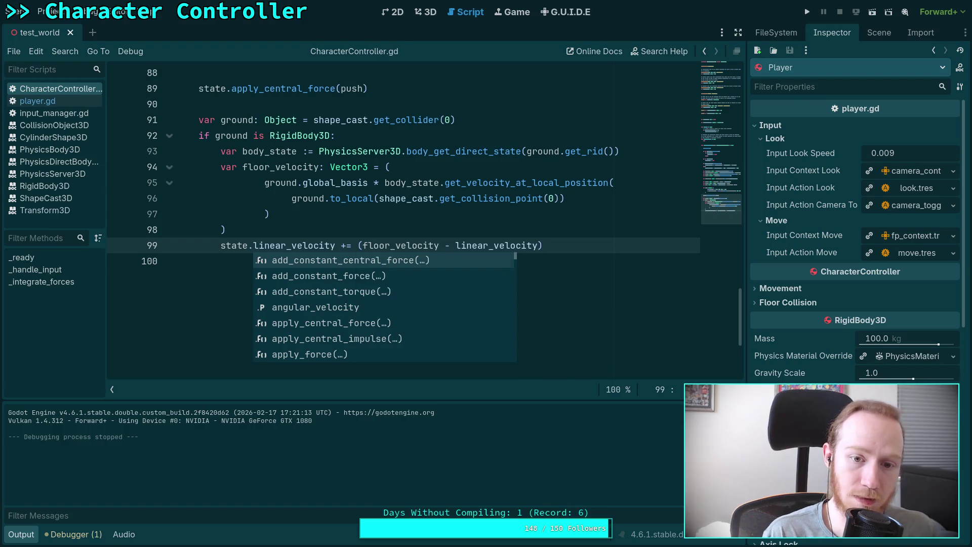
Step: Prefix the second linear_velocity with state., then test-run the game and stop it
left_click(451, 246)
type("state.")
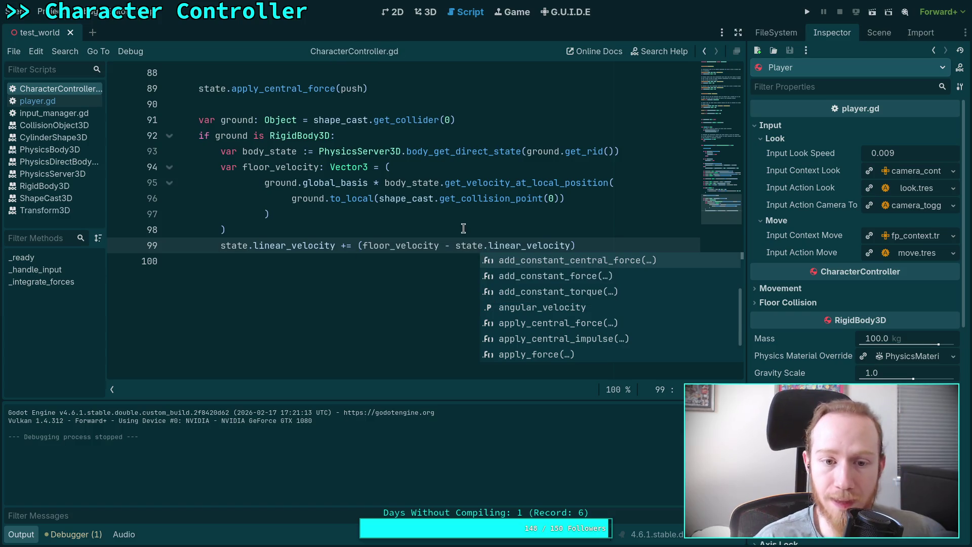
key("Escape")
key("Up")
left_click(807, 11)
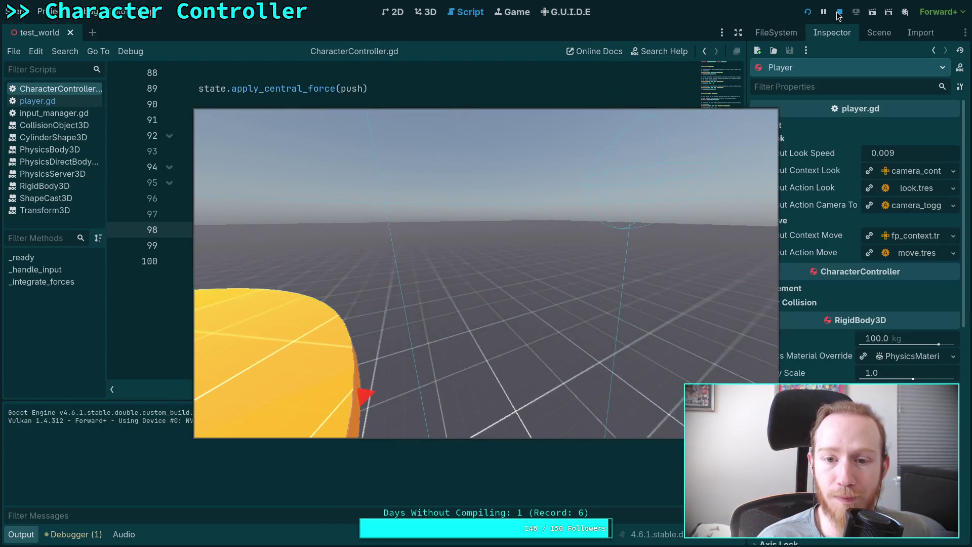
key("F8")
scroll("up", 3)
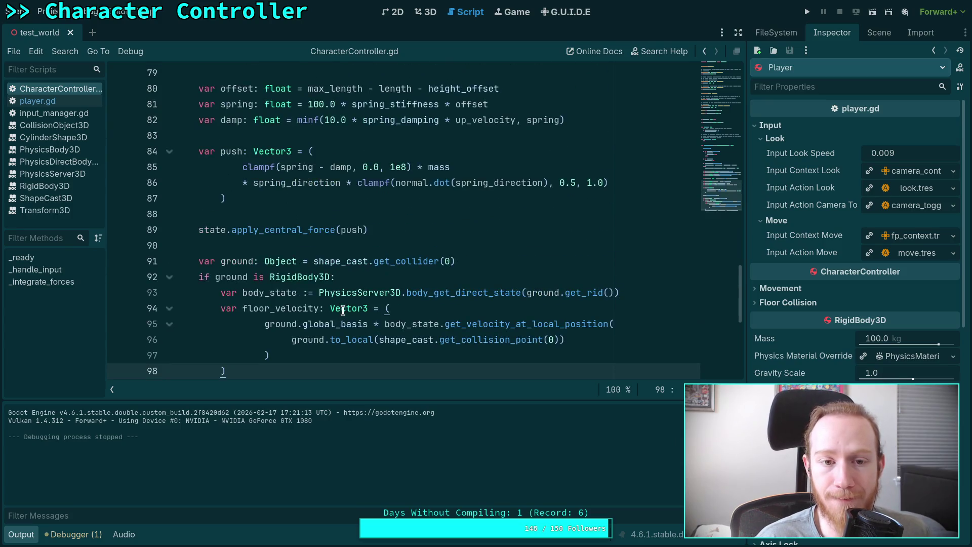
scroll("down", 3)
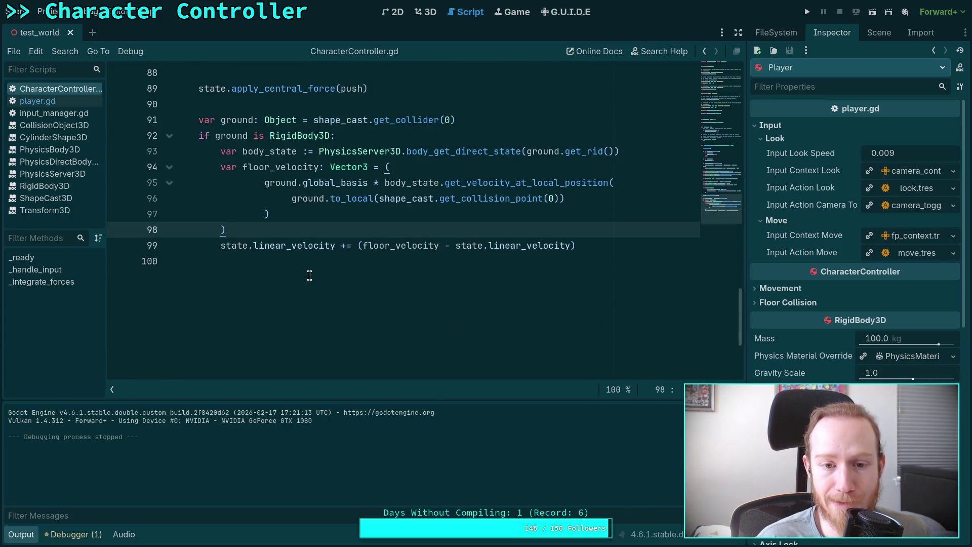
mouse_move(280, 245)
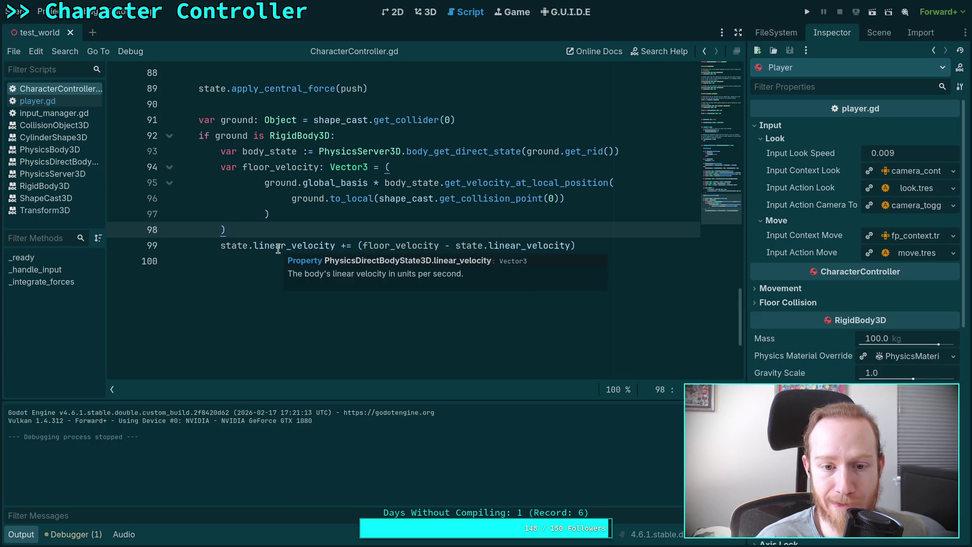
mouse_move(412, 247)
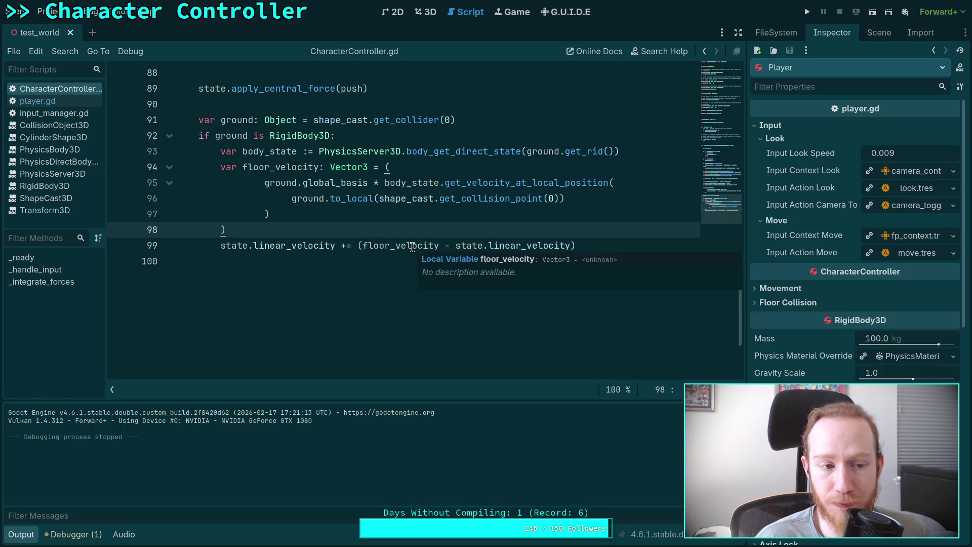
double_click(382, 245)
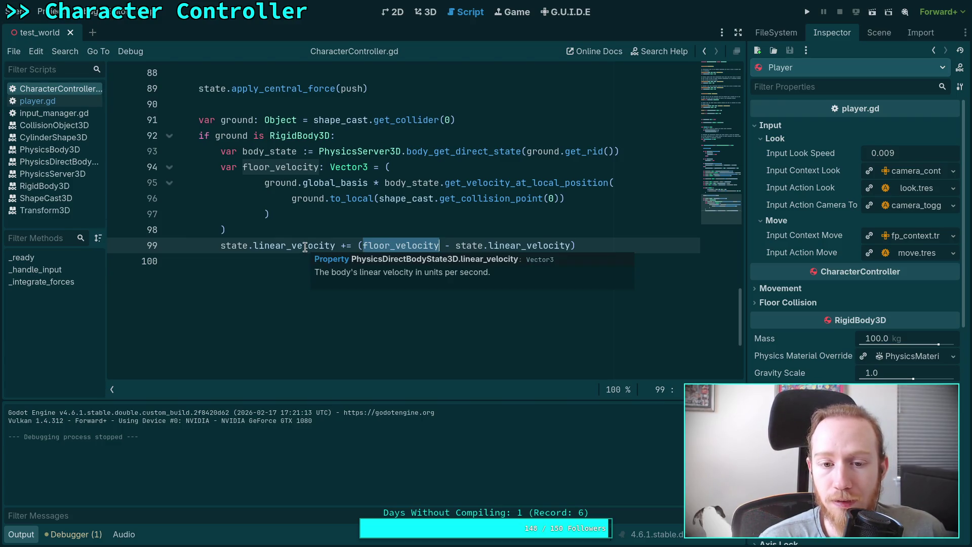
Step: Change line 99 to state.apply_central_force((floor_velocity - state.linear_velocity) * mass) and save
double_click(305, 247)
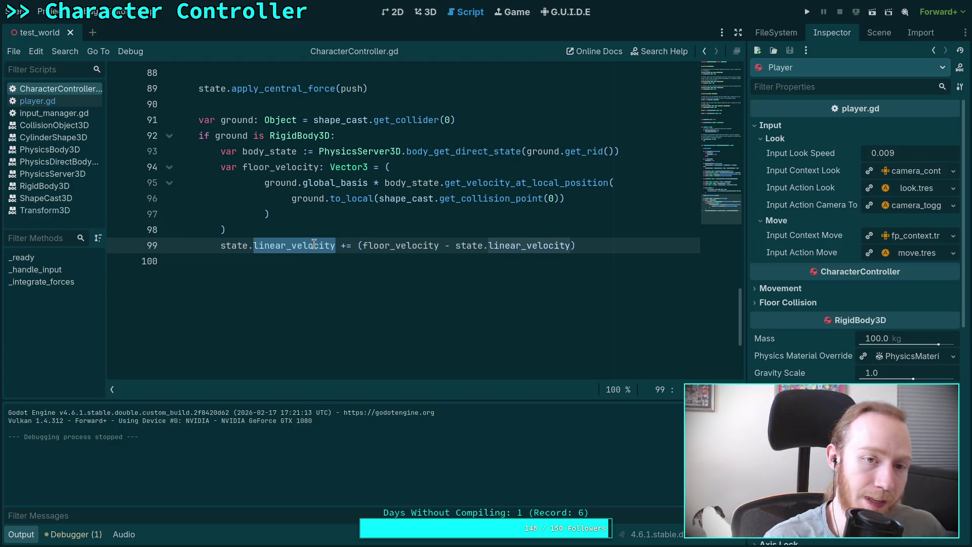
type("apply")
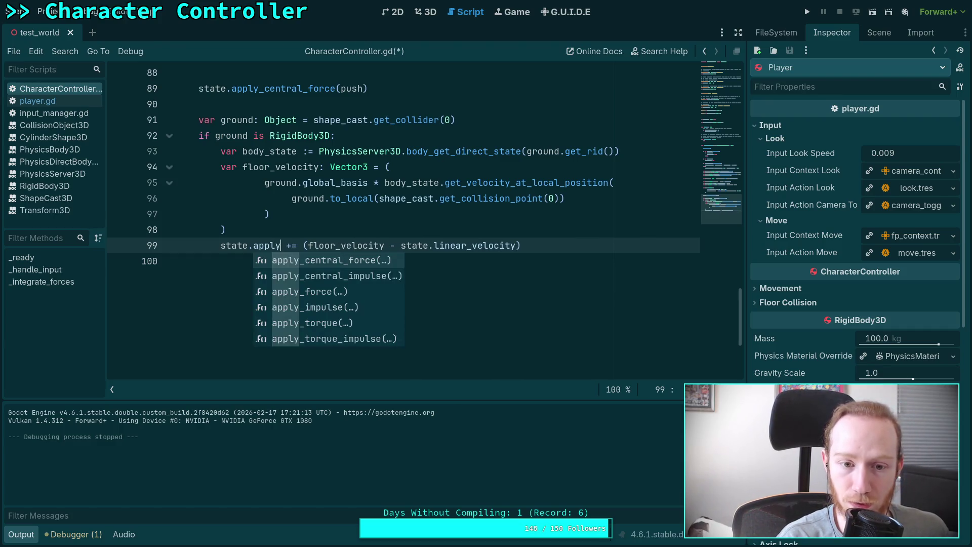
key("Return")
key("Delete")
key("Delete")
key("Delete")
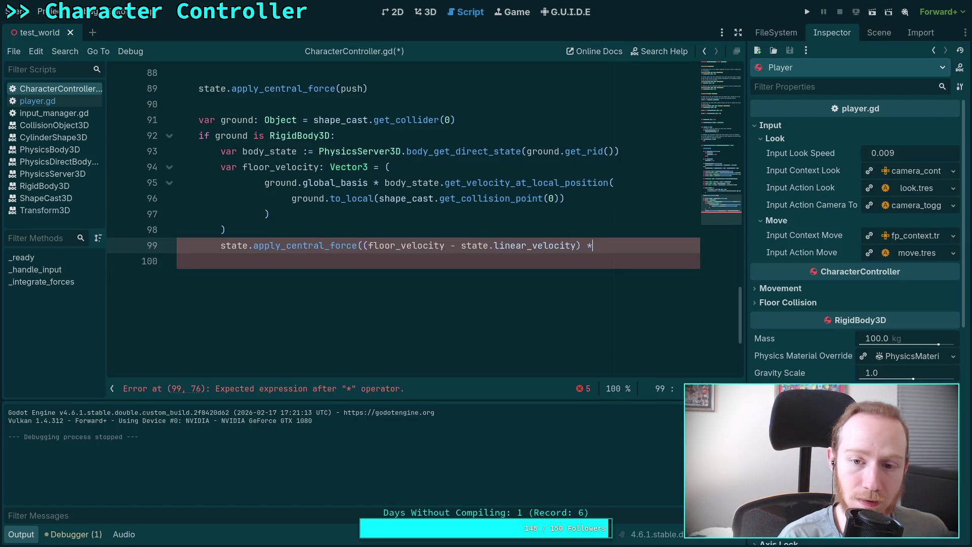
type("*")
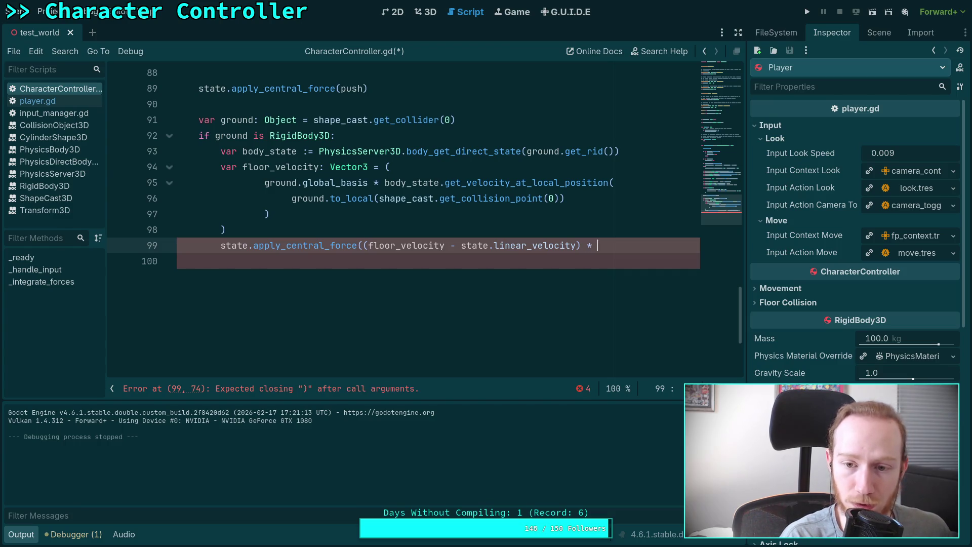
key("BackSpace")
type("ass)")
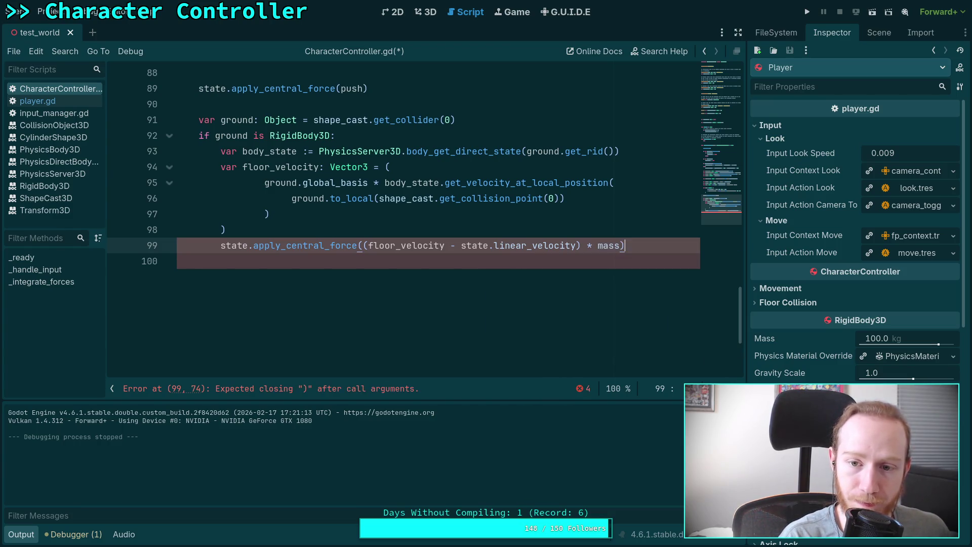
key("ctrl+s")
Step: Test-run the game with the new central force, then stop it
key("F5")
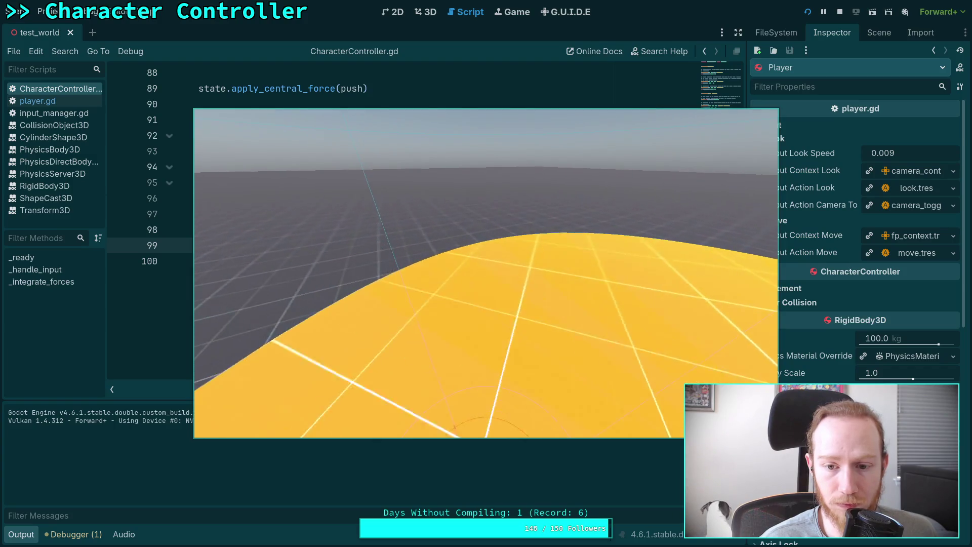
left_click(840, 12)
left_click(596, 245)
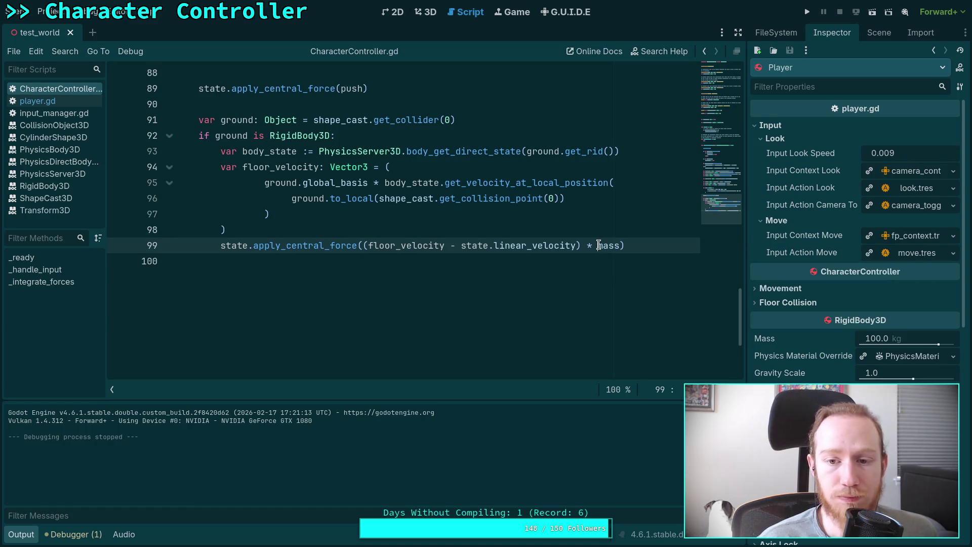
Step: Change the multiplier on line 99 to ground.mass, save, then run the game and stop it
type("clous")
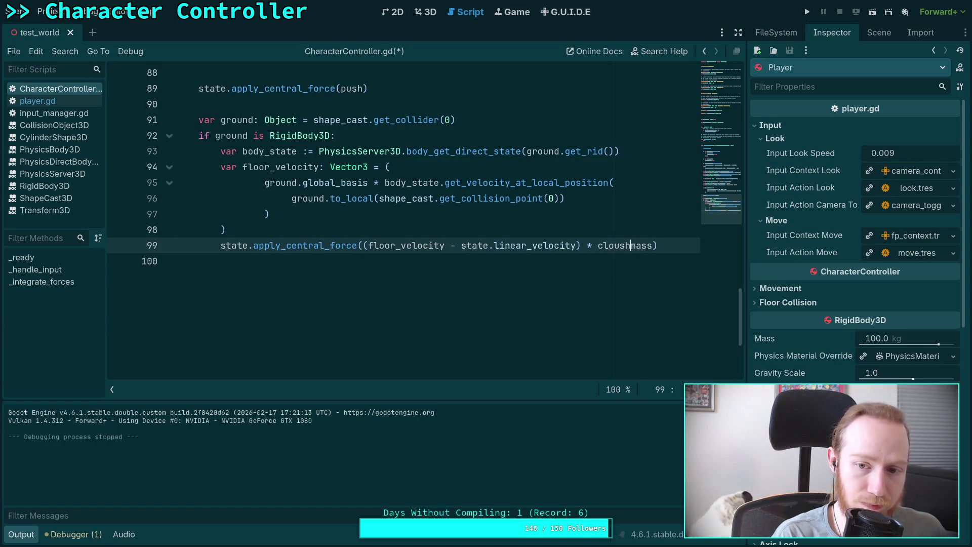
key("BackSpace")
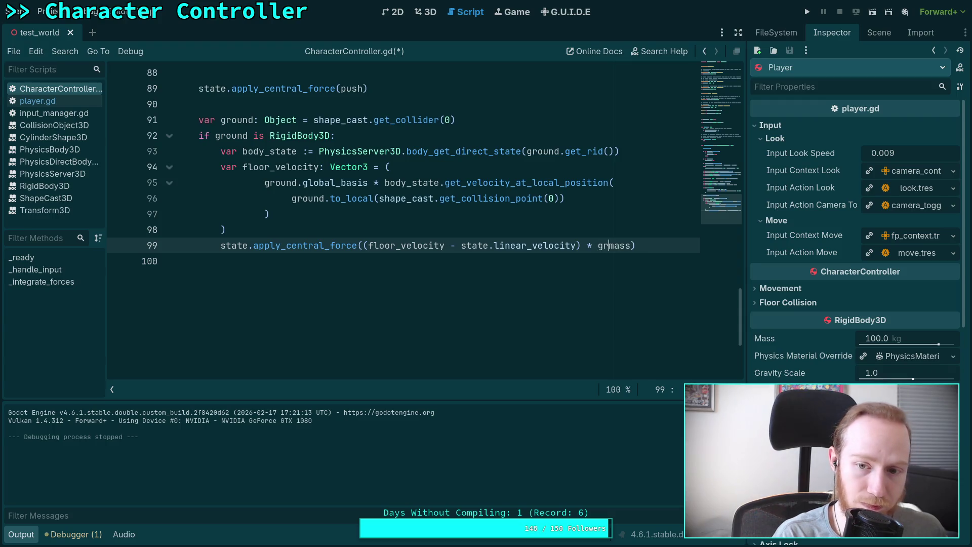
type("ground.")
key("ctrl+s")
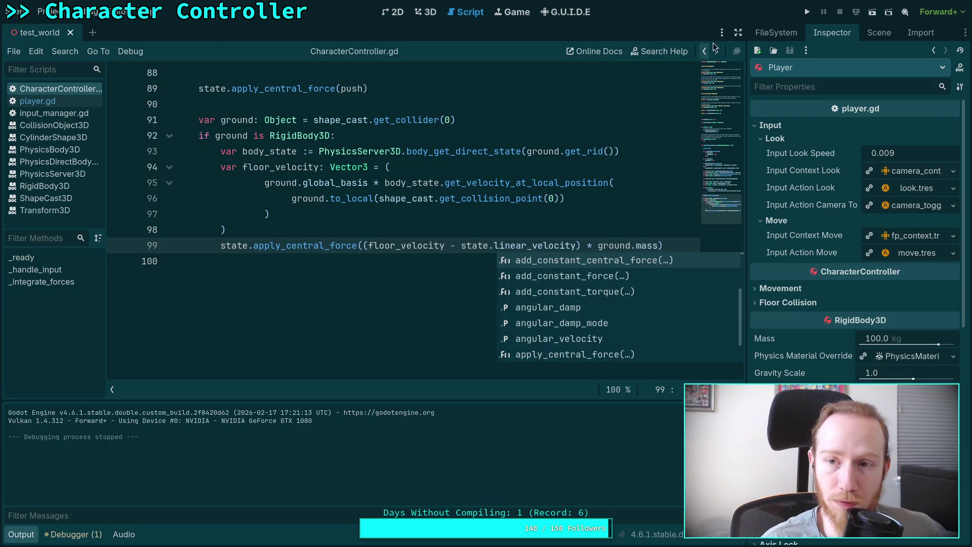
left_click(807, 11)
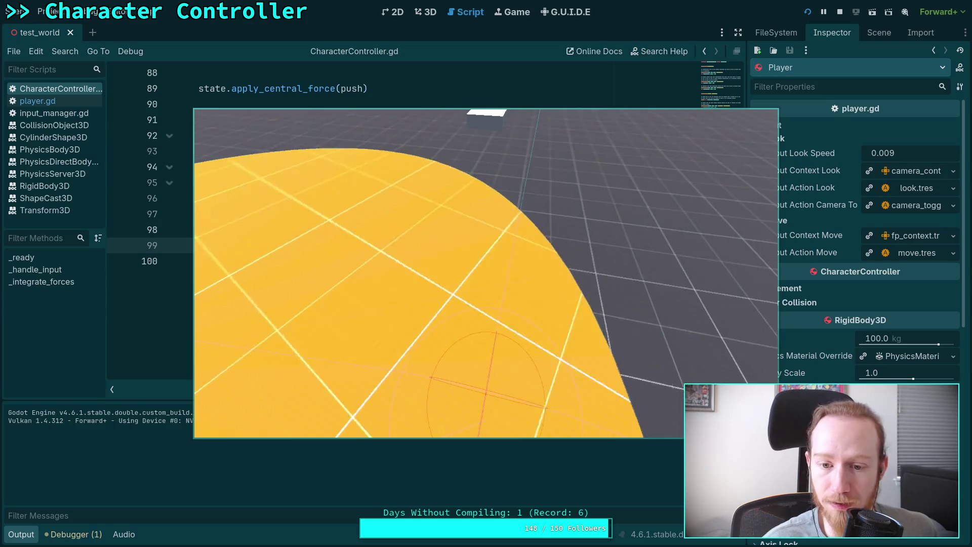
left_click(839, 12)
key("Escape")
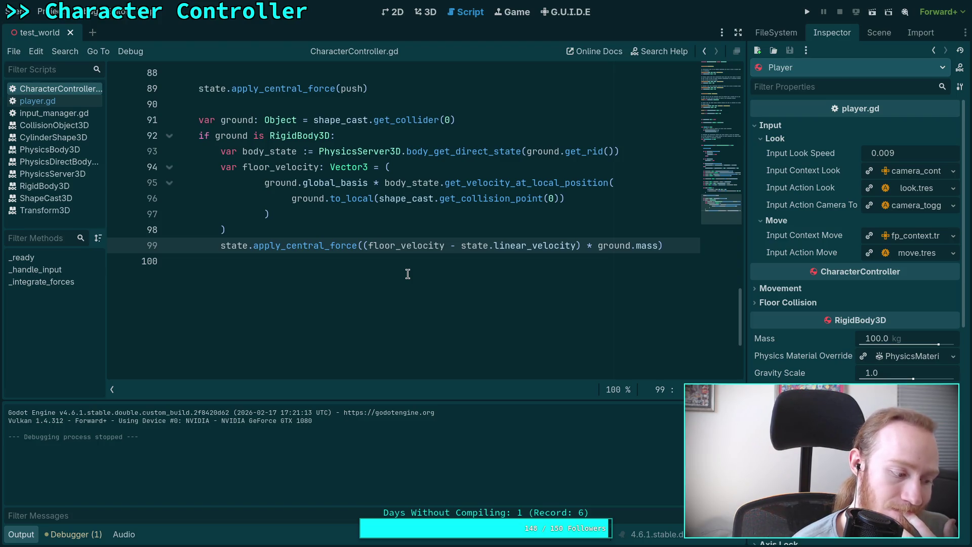
scroll("up", 3)
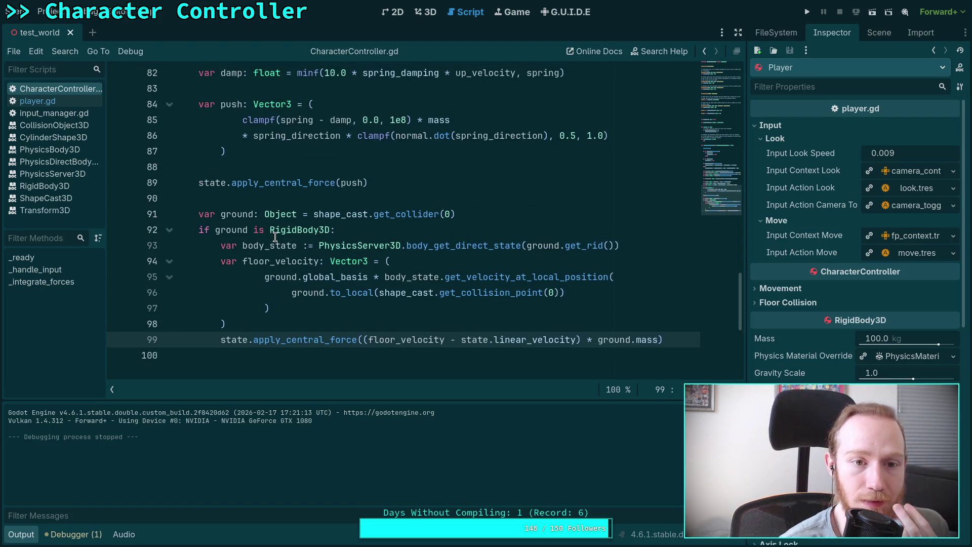
Step: Replace apply_central_force on line 99 with linear_velocity +=
double_click(295, 339)
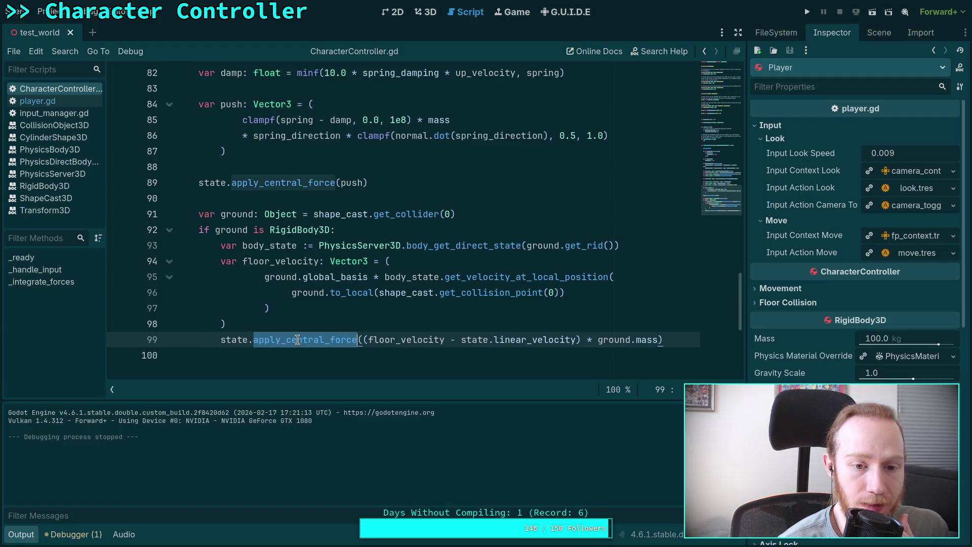
key("BackSpace")
type("add")
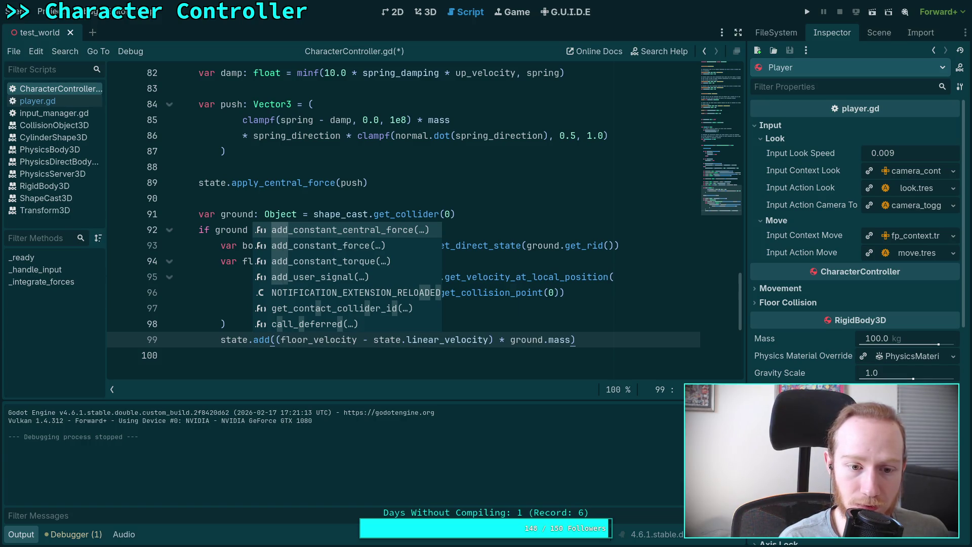
key("BackSpace")
key("BackSpace")
key("BackSpace")
type("linear")
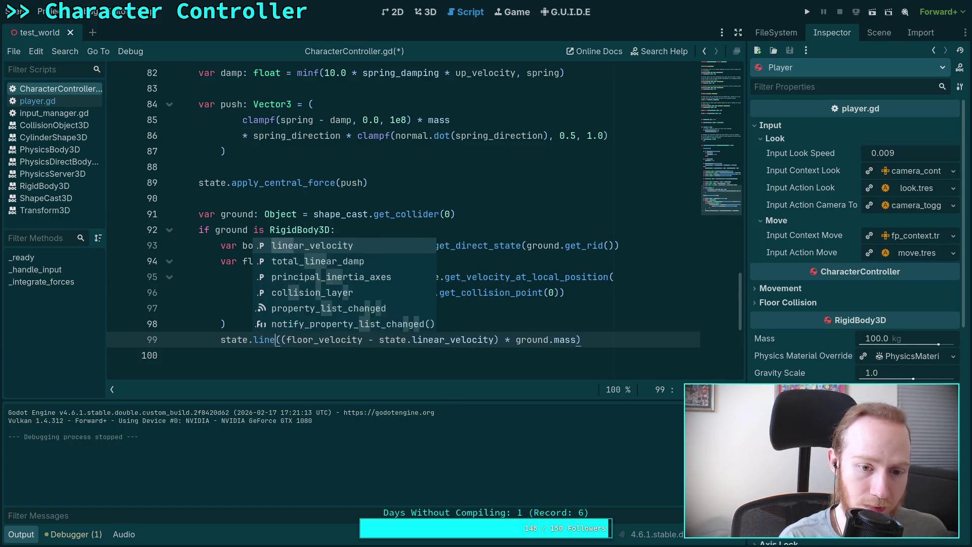
key("Return")
type("+=")
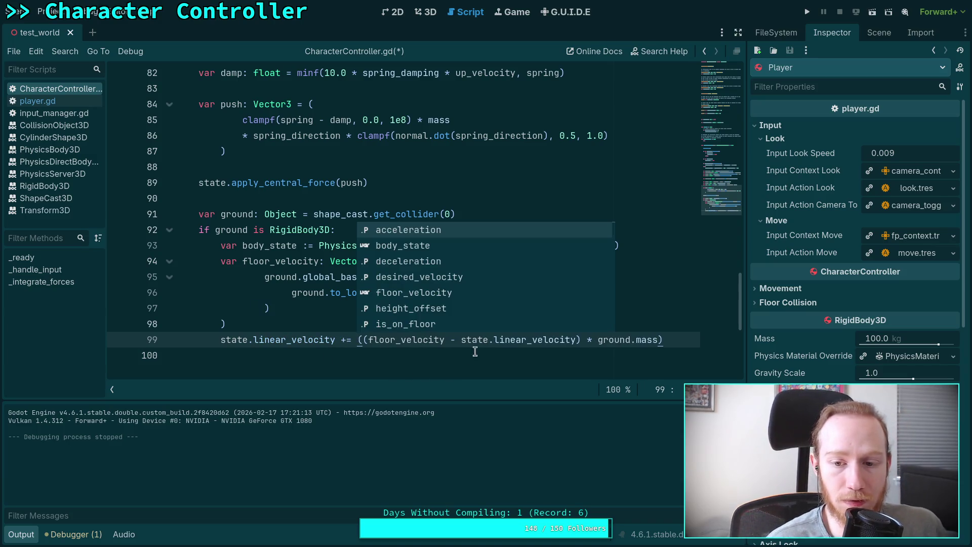
Step: Delete the trailing * ground.mass from line 99 and select the floor_velocity - portion
left_click_drag(677, 342, 573, 336)
key("BackSpace")
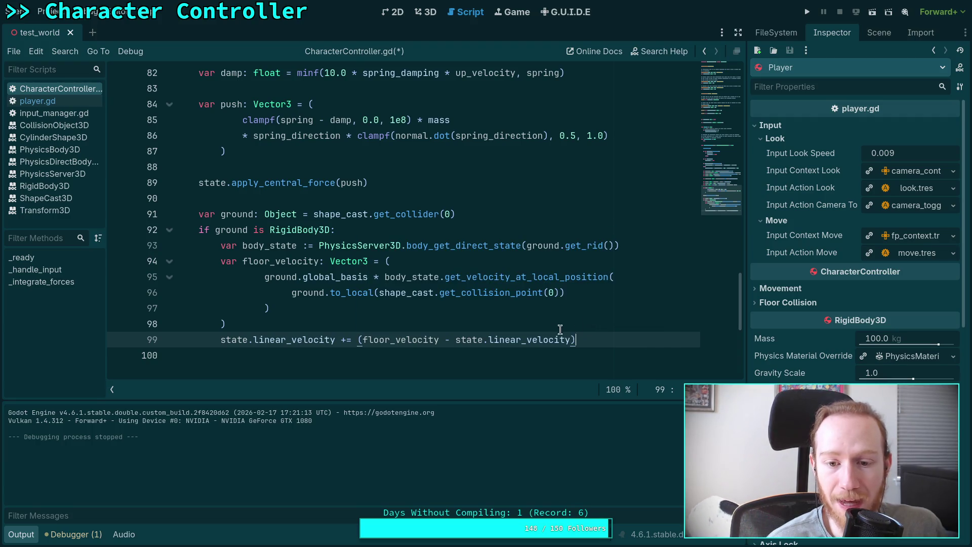
left_click(363, 339)
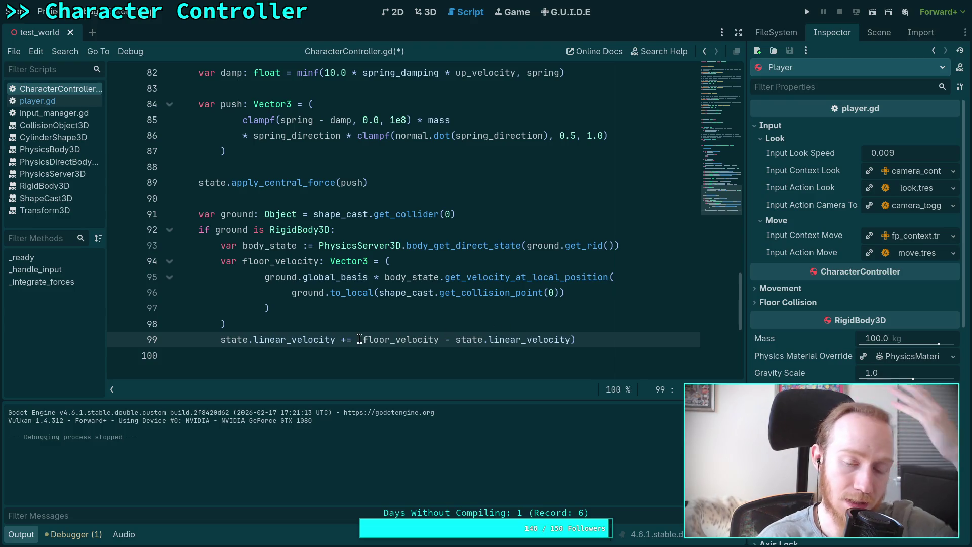
left_click_drag(362, 340, 455, 339)
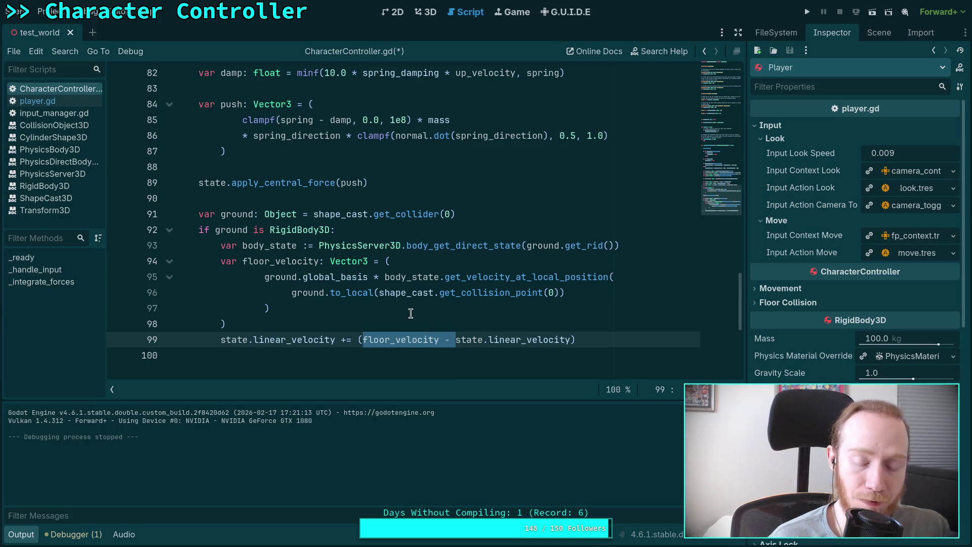